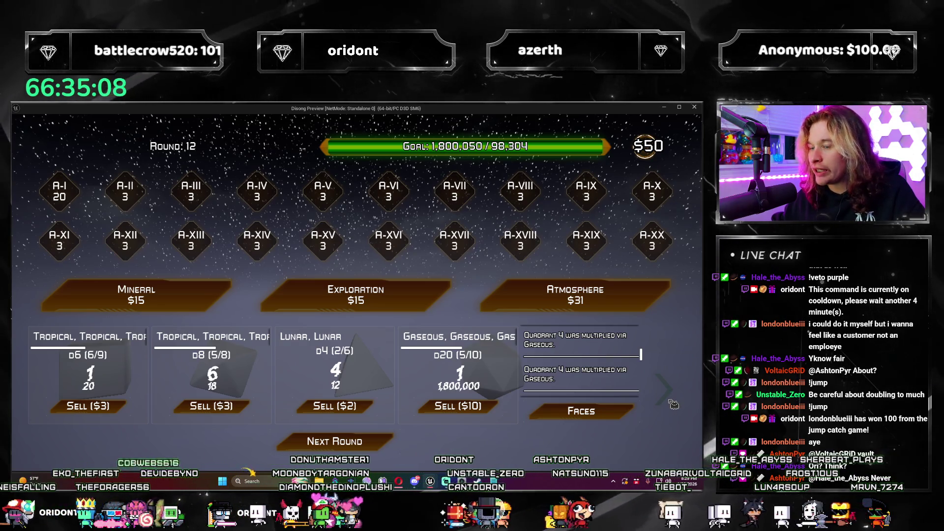
Step: Review the extra ability cards and inspect the dice faces in the quadrants
click(670, 389)
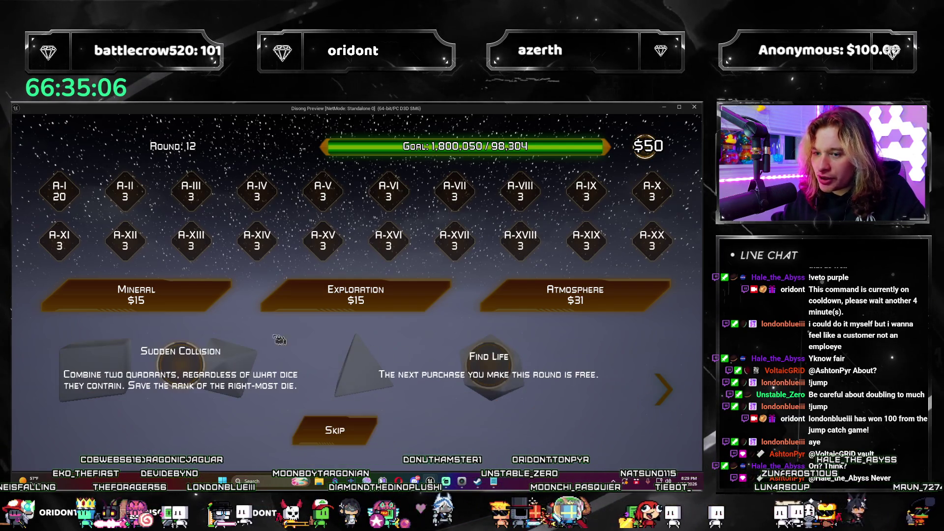
click(667, 389)
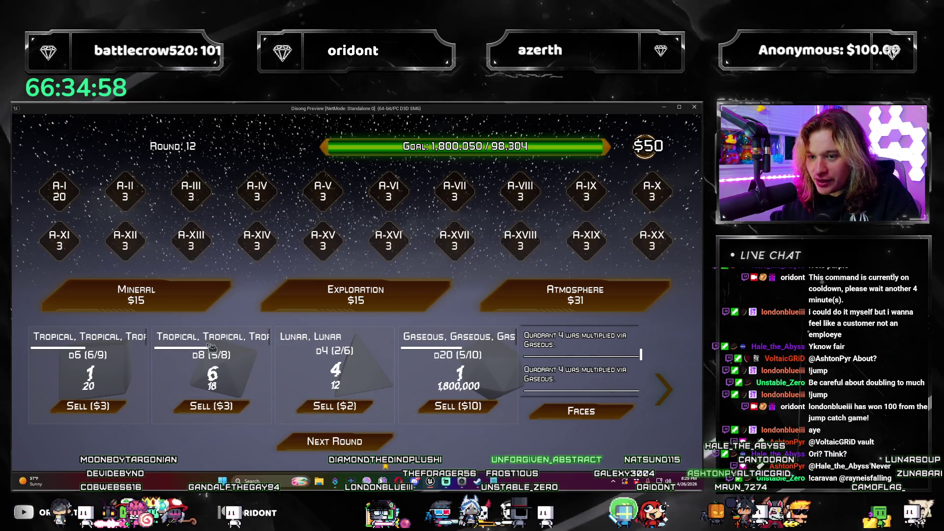
mouse_move(213, 347)
mouse_move(301, 340)
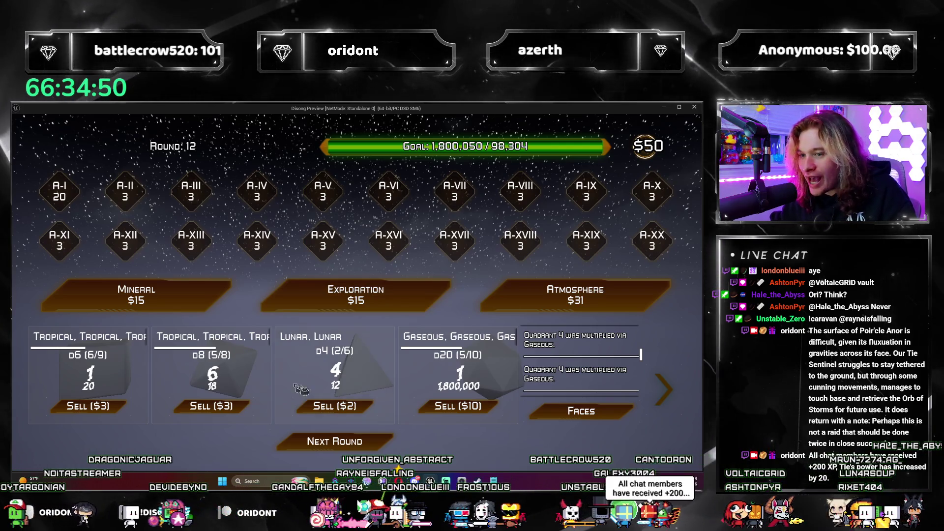
click(372, 410)
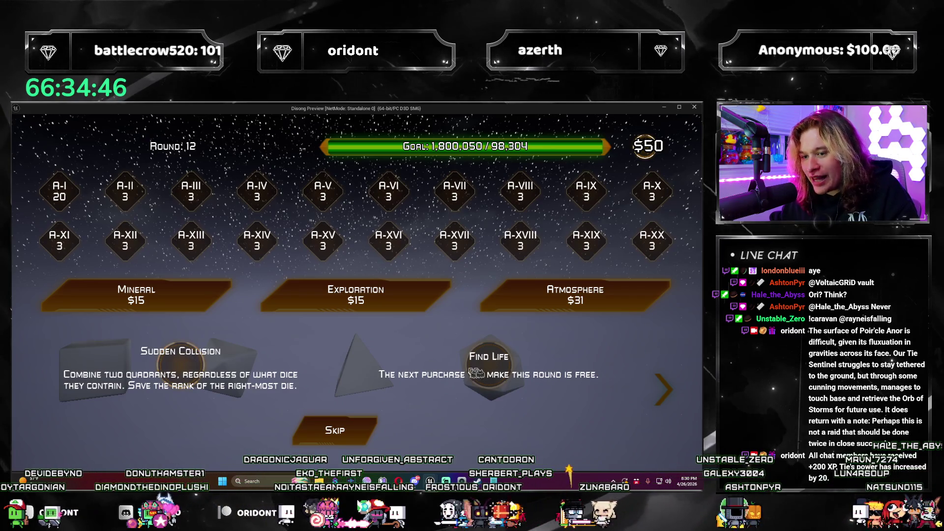
click(664, 398)
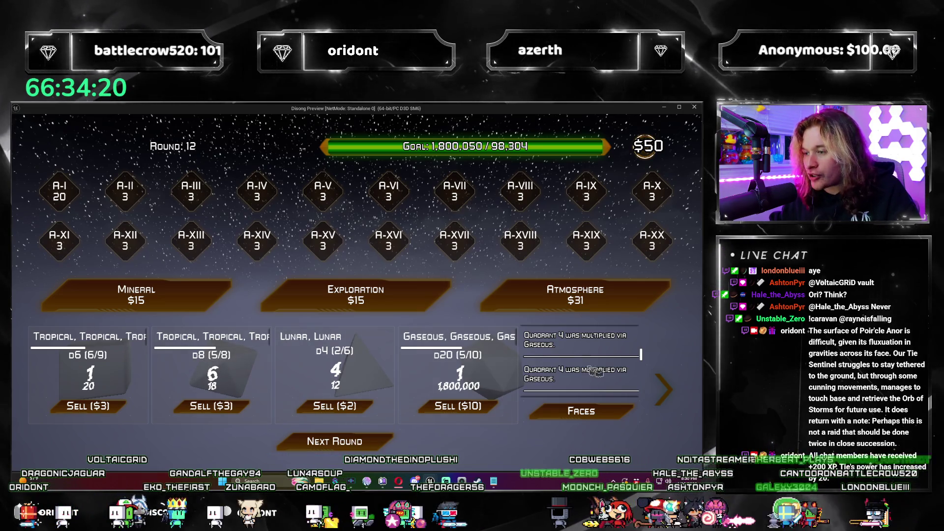
Step: Use Sudden Collision to merge quadrant two into Gaseous, then buy an Atmosphere pack
click(670, 401)
click(423, 380)
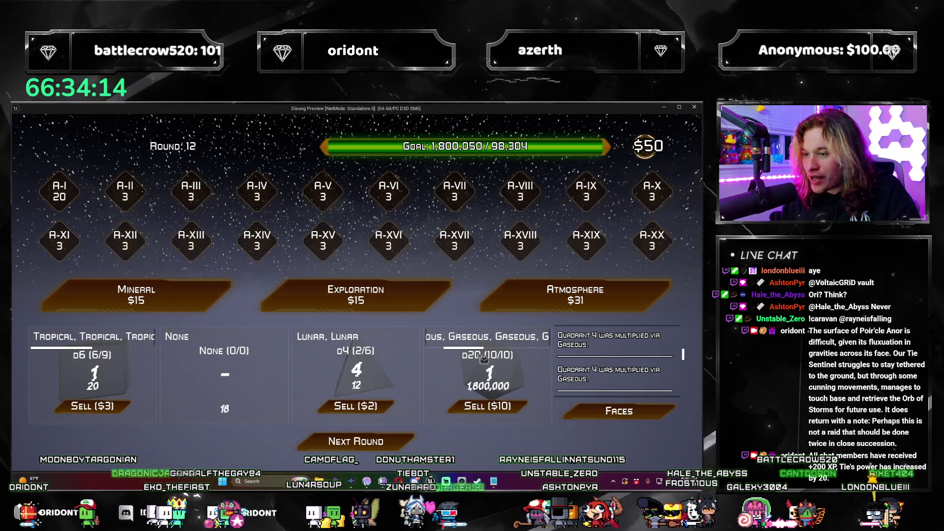
mouse_move(455, 339)
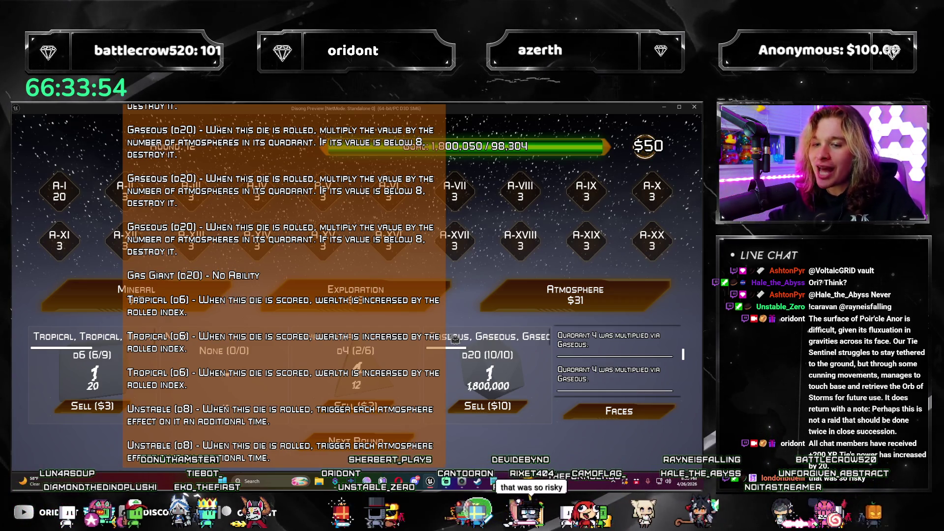
click(619, 295)
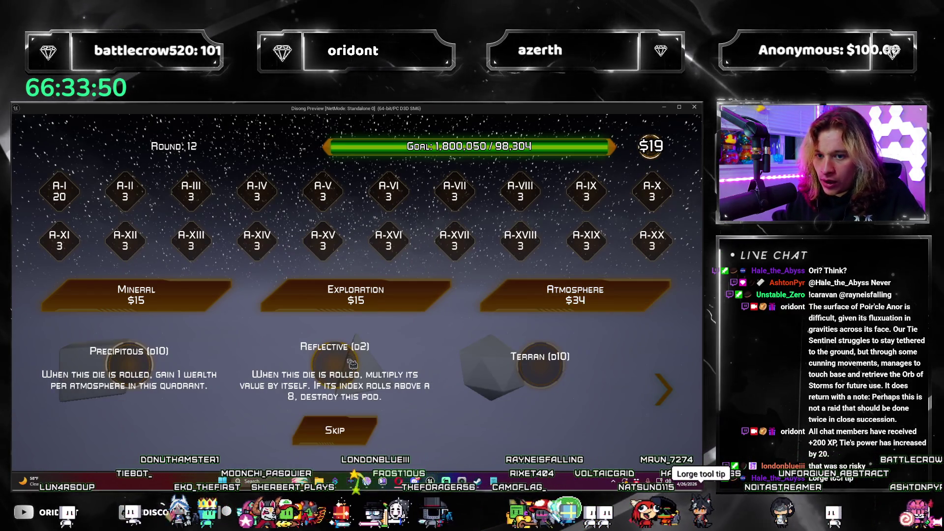
Step: Add the Reflective d2, advance to the next round, and give a Quadrant 3 die a 17 face
click(352, 364)
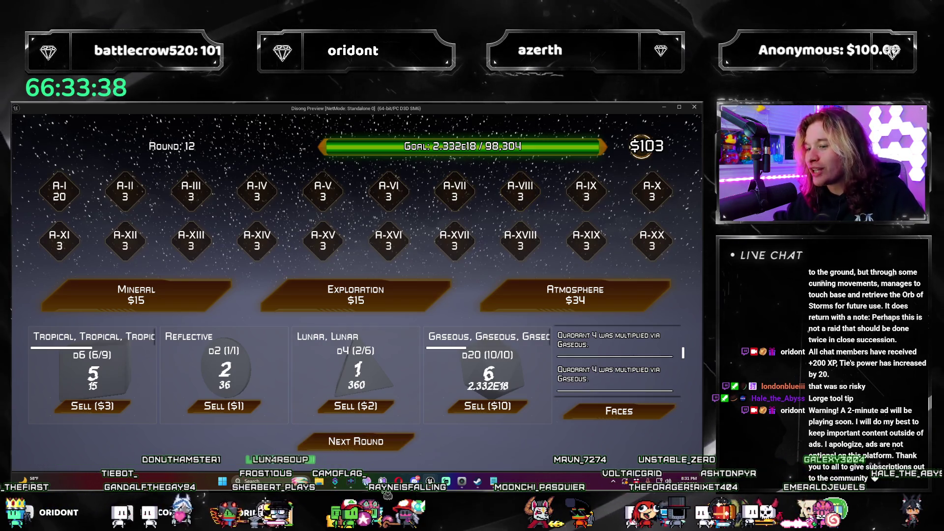
click(404, 442)
click(199, 205)
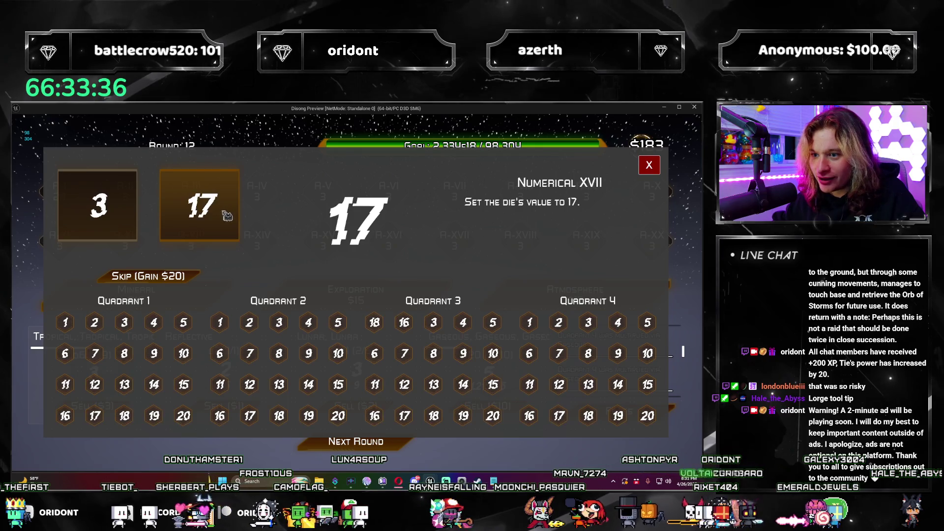
click(442, 323)
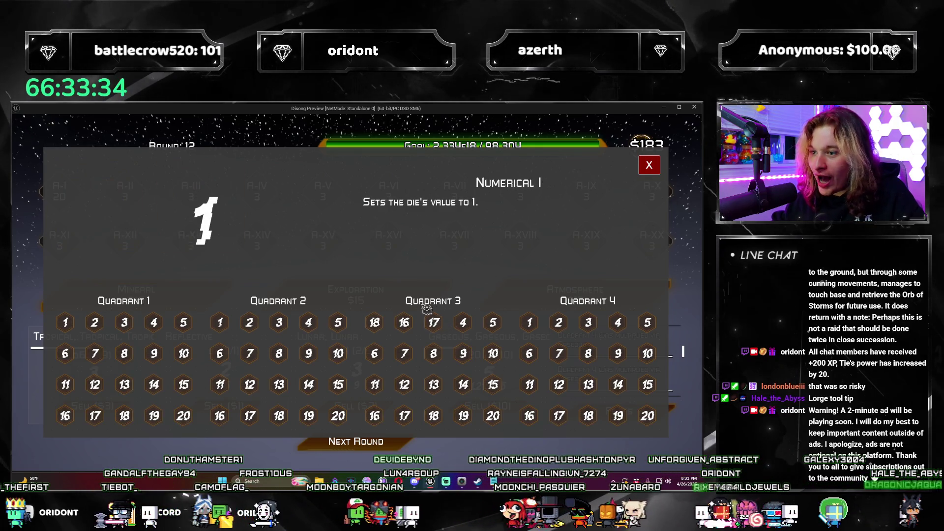
click(649, 165)
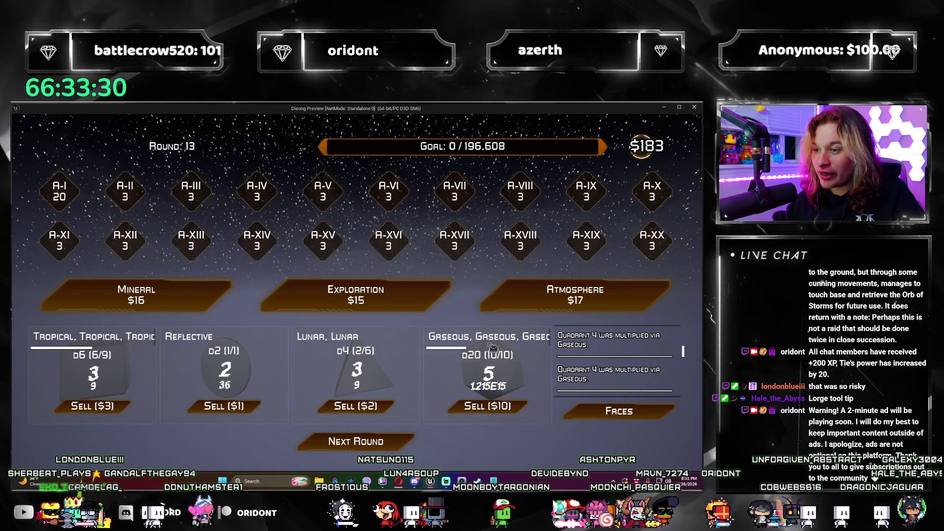
Step: Buy an Atmosphere pack and skip its dice, then buy an Exploration pack
click(522, 304)
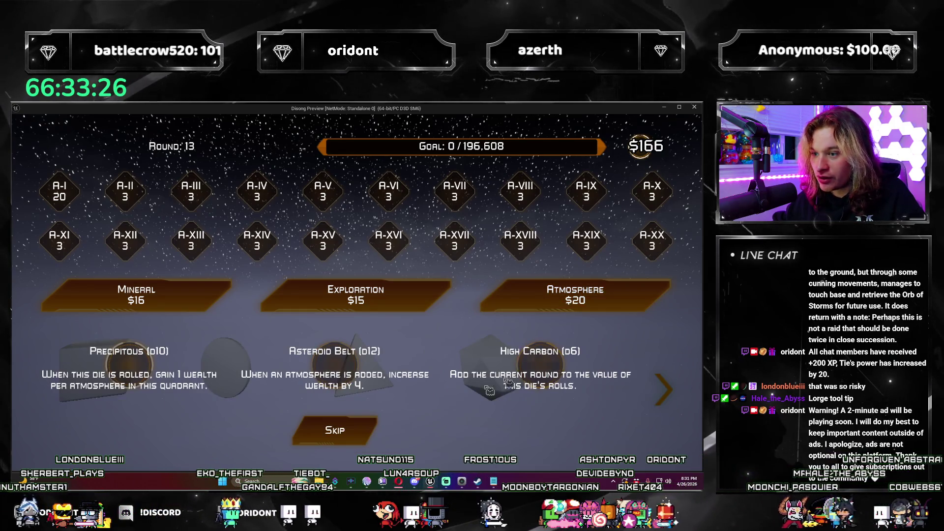
click(366, 431)
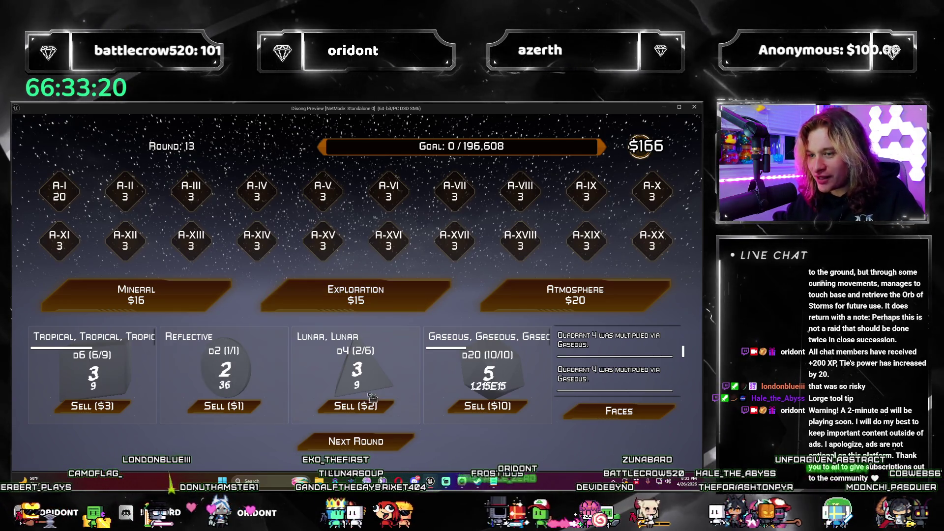
click(364, 297)
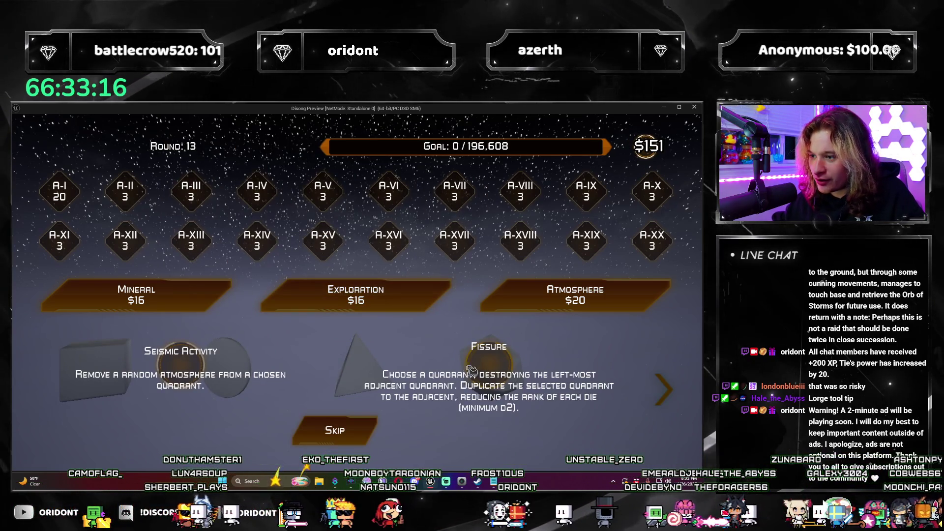
Step: Use Fissure to wipe the Reflective quadrant and shrink Lunar to d2, then buy Atmosphere
click(680, 396)
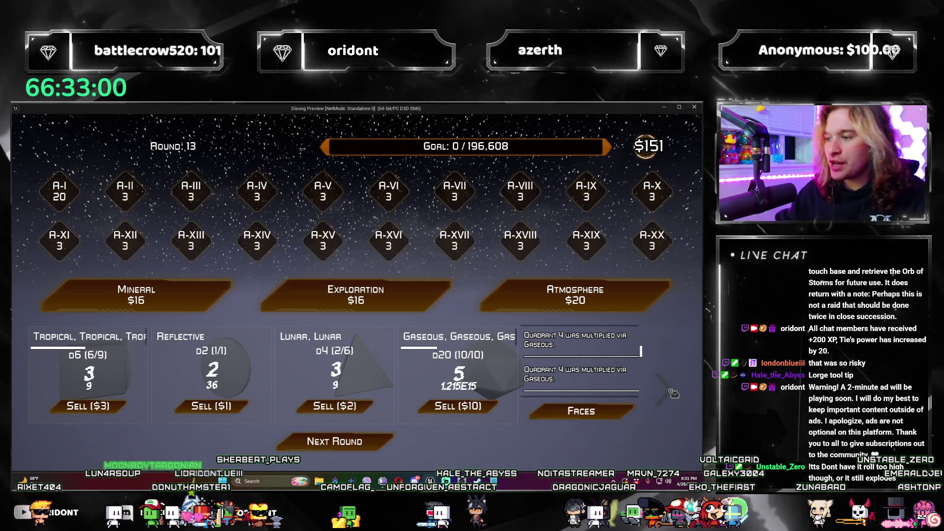
click(462, 374)
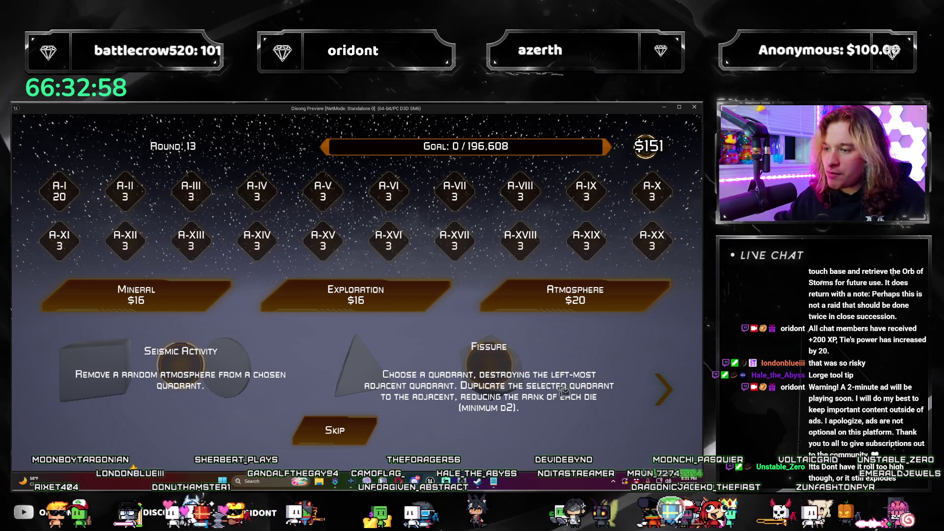
click(663, 385)
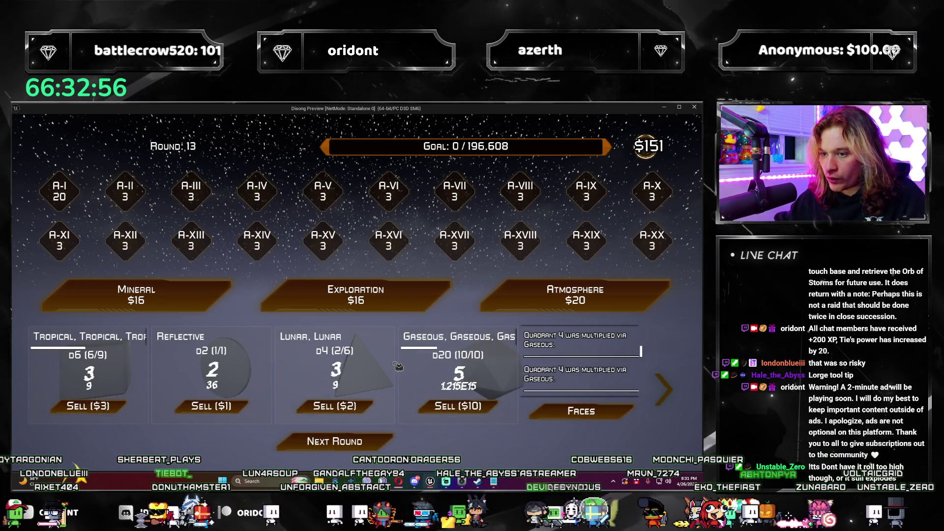
click(668, 394)
click(666, 385)
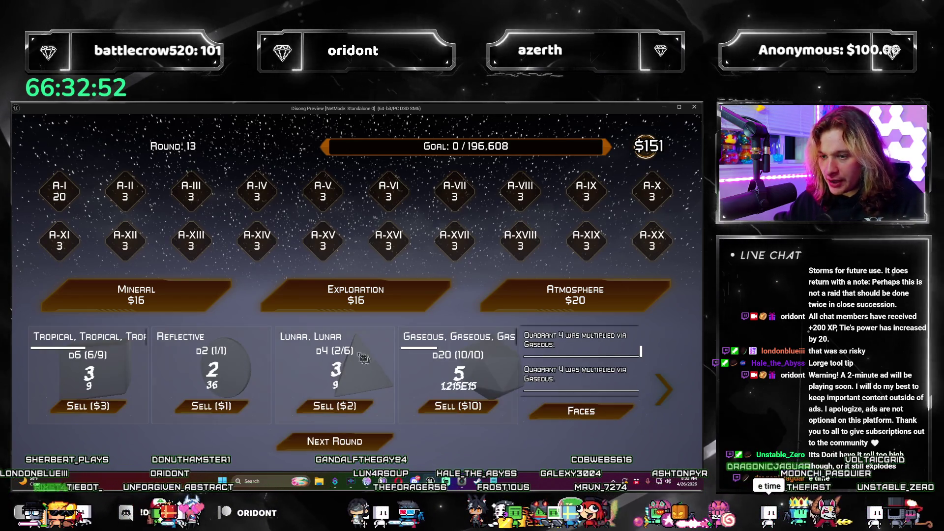
click(595, 410)
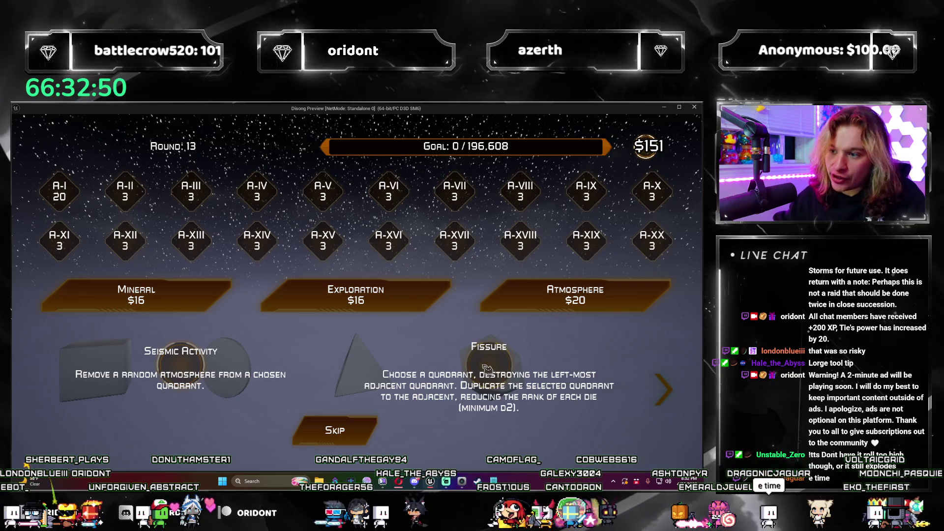
click(491, 367)
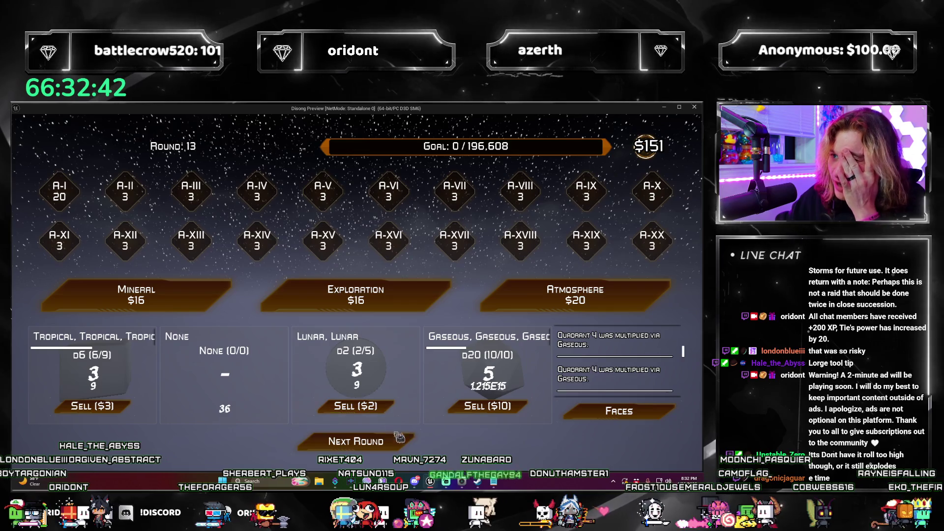
click(572, 295)
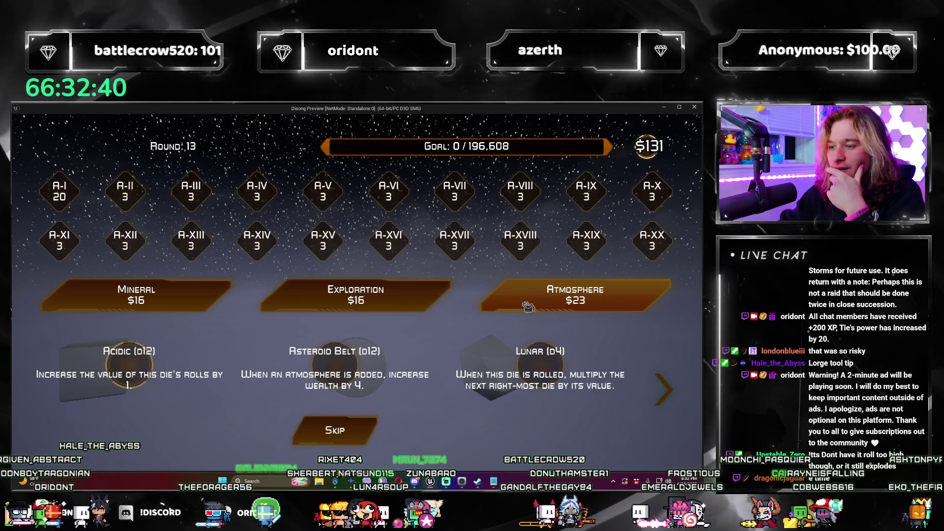
Step: Take the Lunar d4, then buy another Atmosphere pack and take the Superhot d2
click(488, 374)
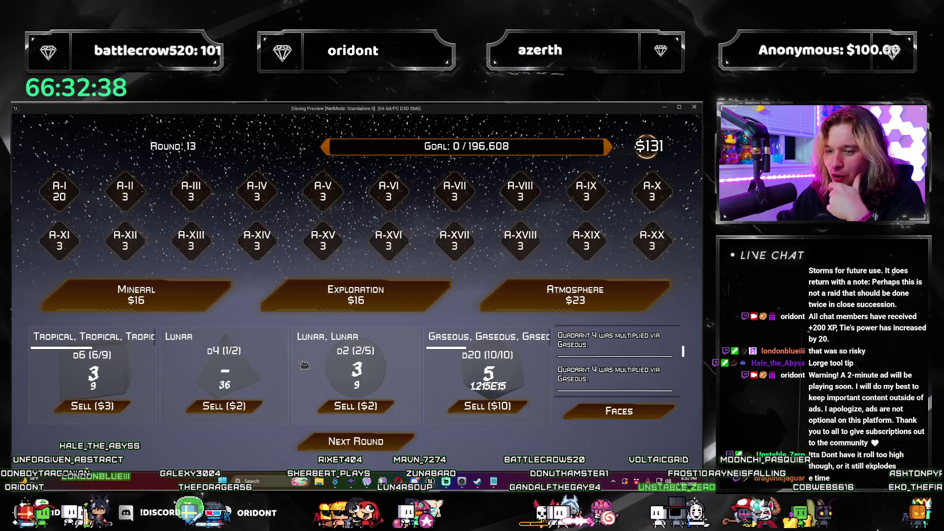
click(519, 307)
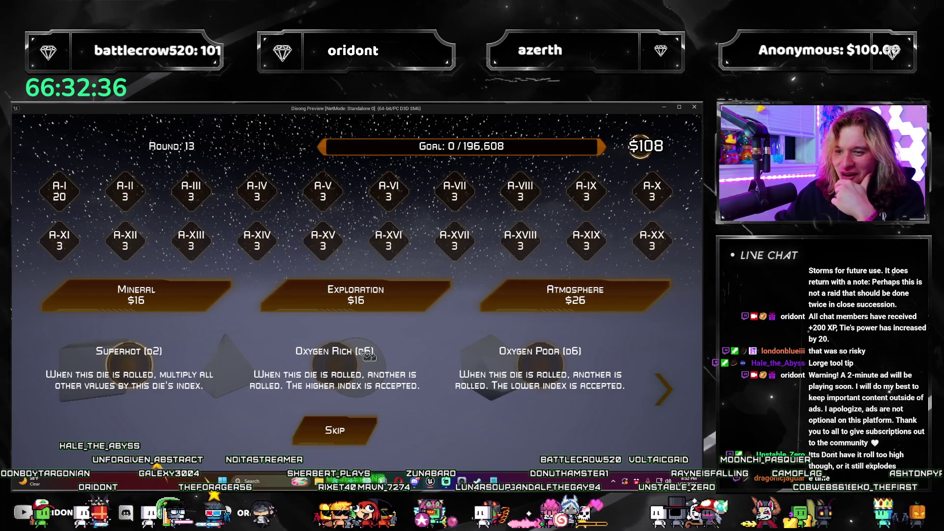
click(157, 369)
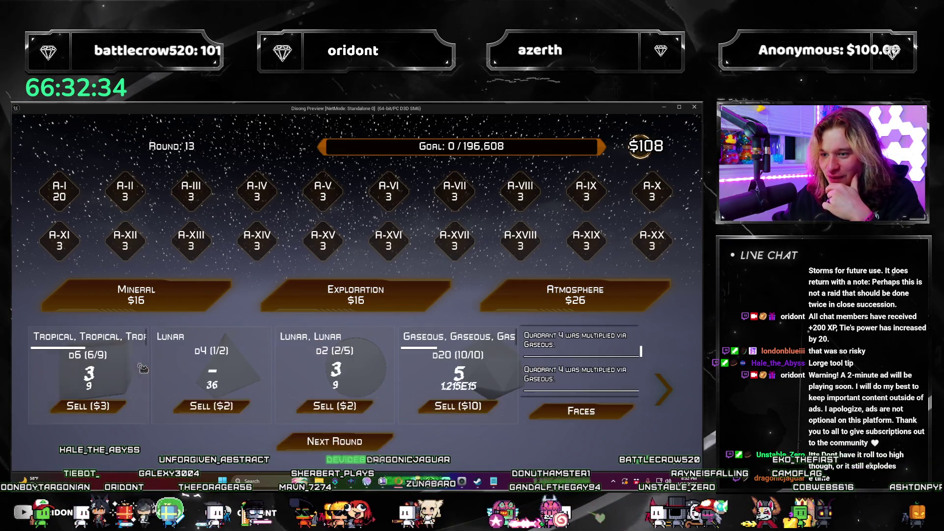
mouse_move(397, 340)
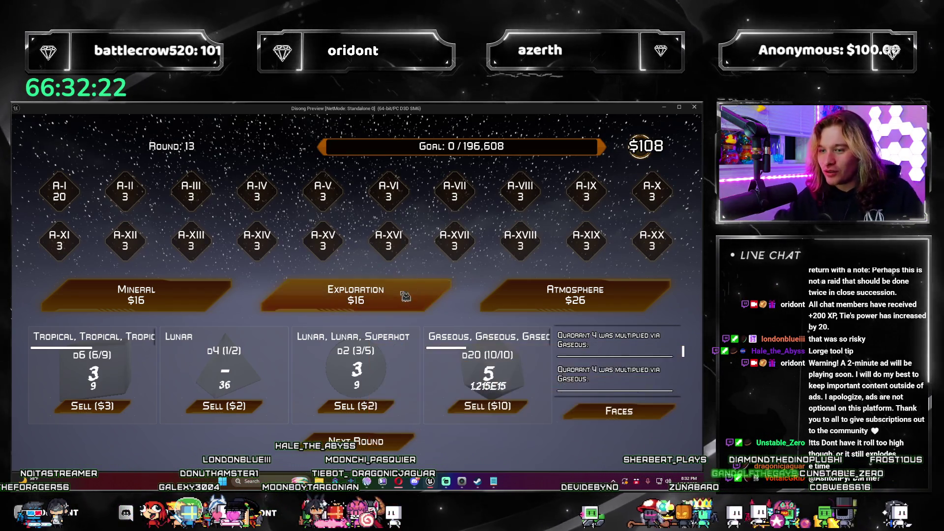
Step: Buy Exploration, double A-I's Ascension with New Horizons, and skip the Core Enforcement offer
click(355, 295)
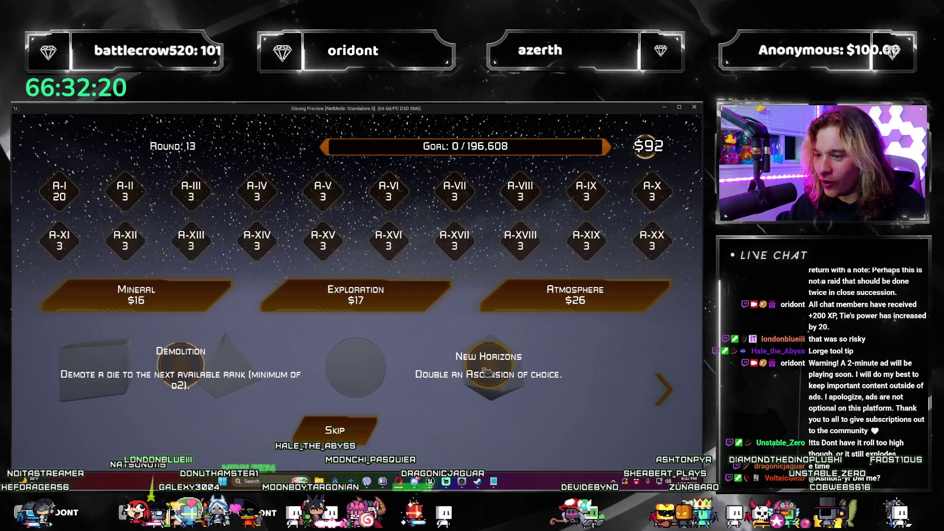
click(335, 430)
click(81, 196)
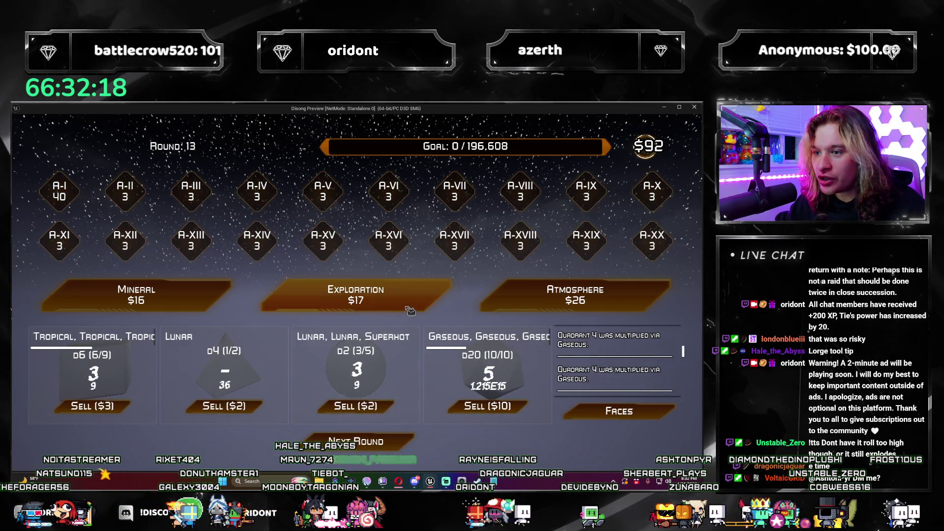
click(355, 295)
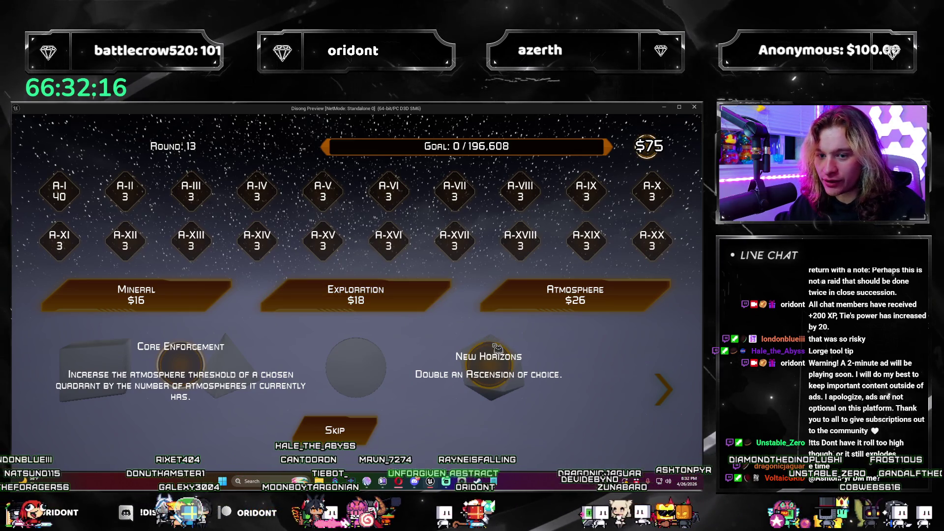
click(176, 368)
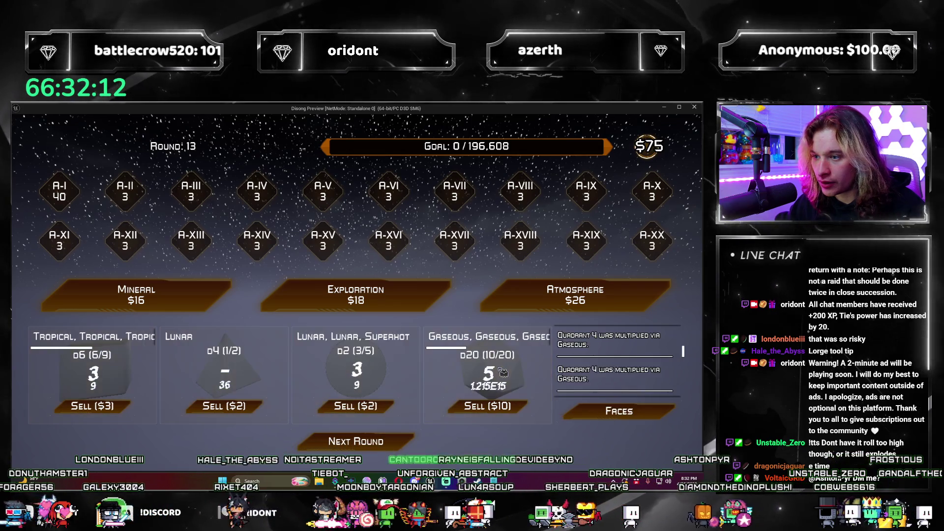
Step: Buy two more Exploration packs, passing on Modular Structures and Liquidate
click(355, 295)
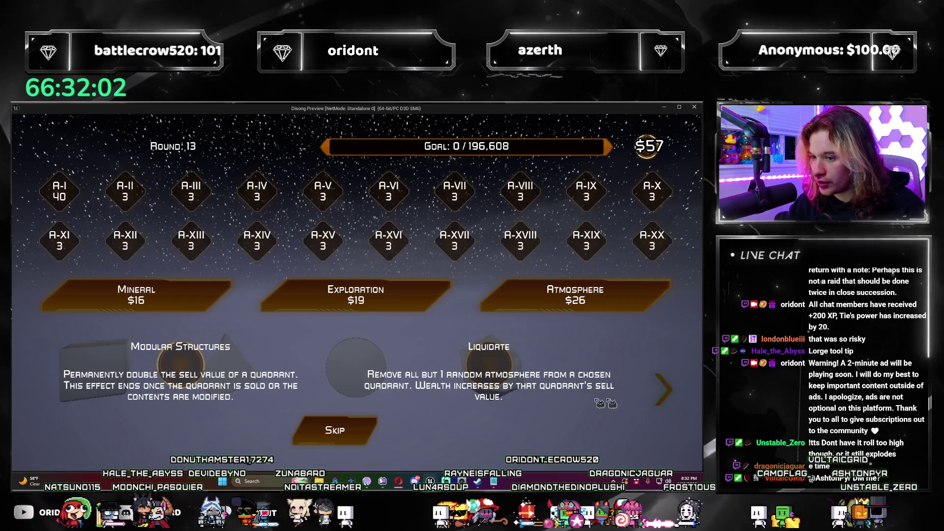
click(182, 365)
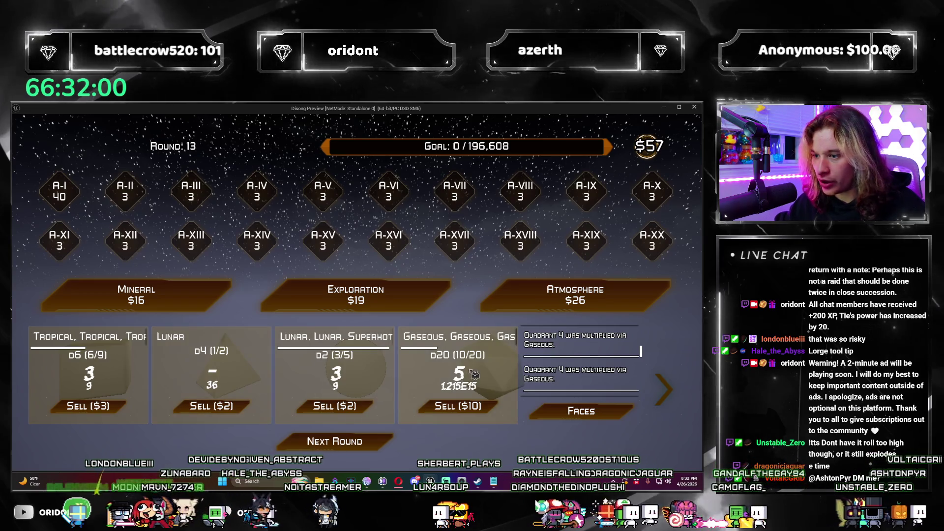
click(420, 302)
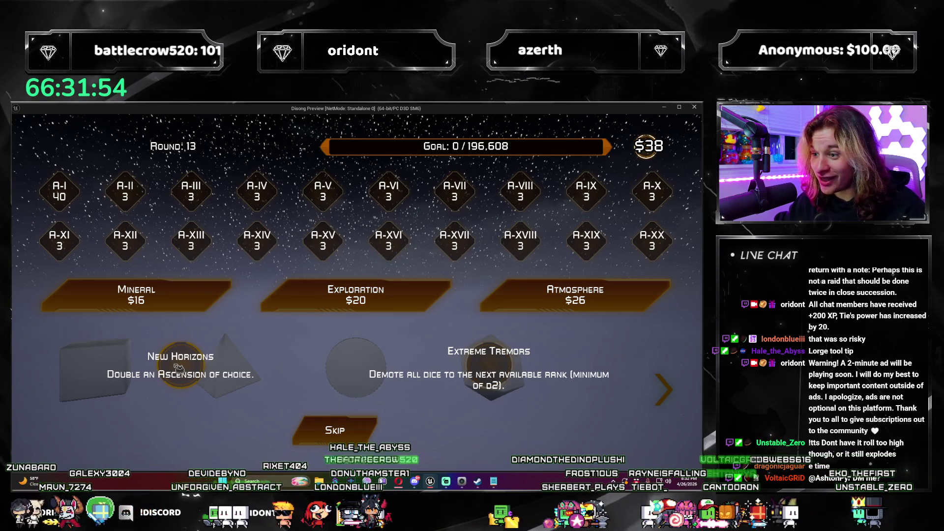
Step: Double A-I to 80 with New Horizons, skip Demolition/Fissure, and buy a Mineral pack, leaving $2
click(179, 368)
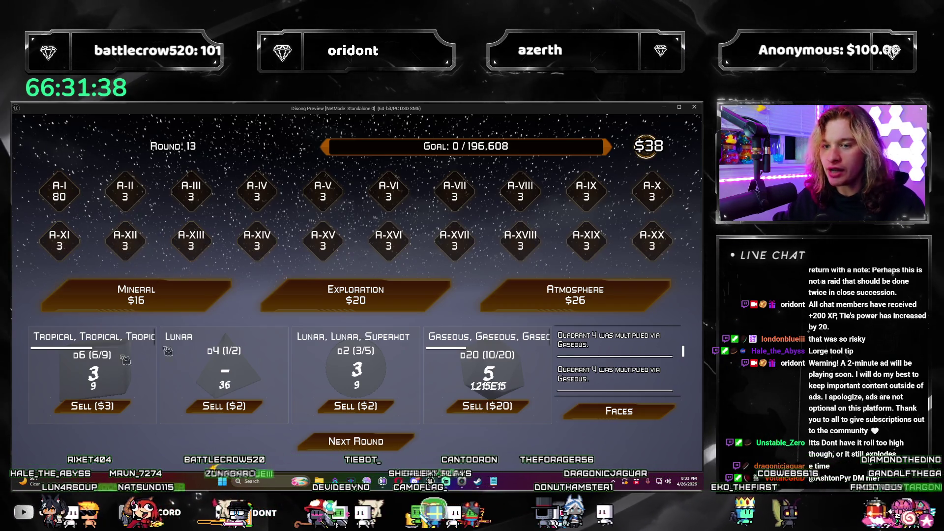
click(354, 295)
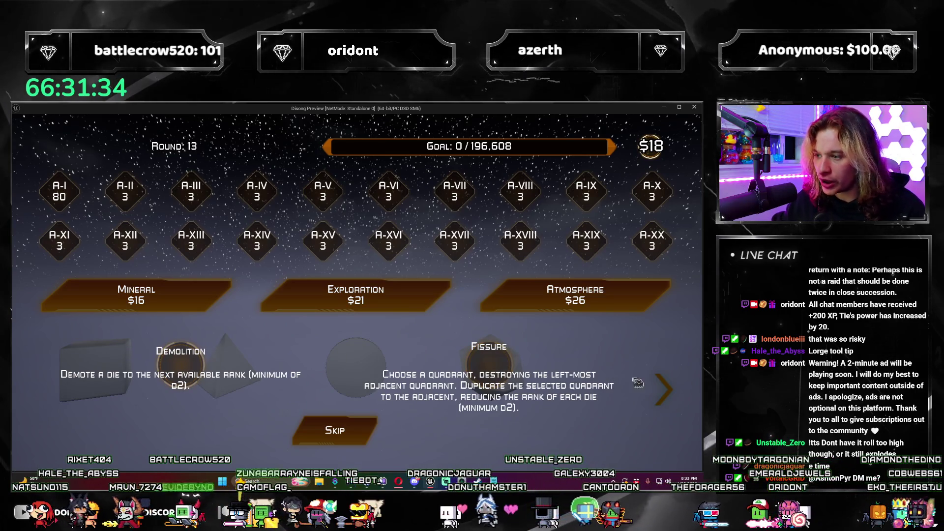
click(672, 394)
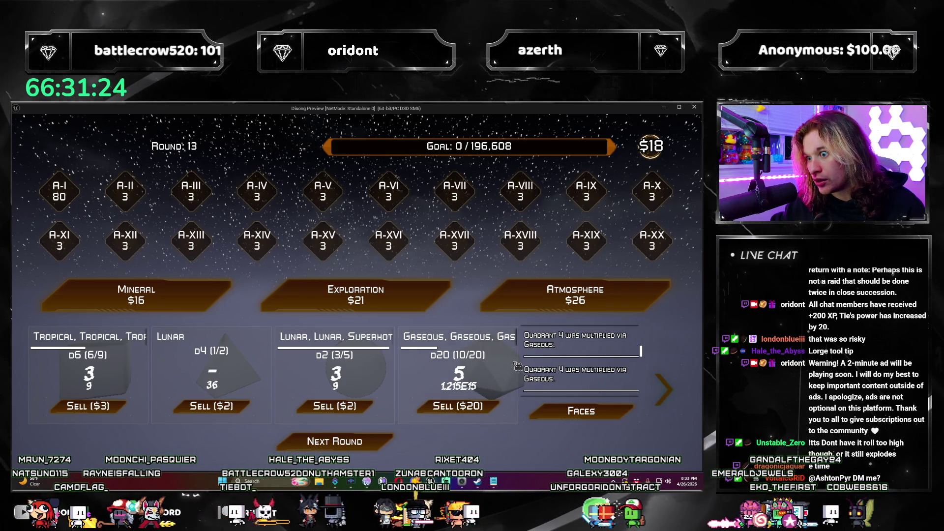
click(334, 441)
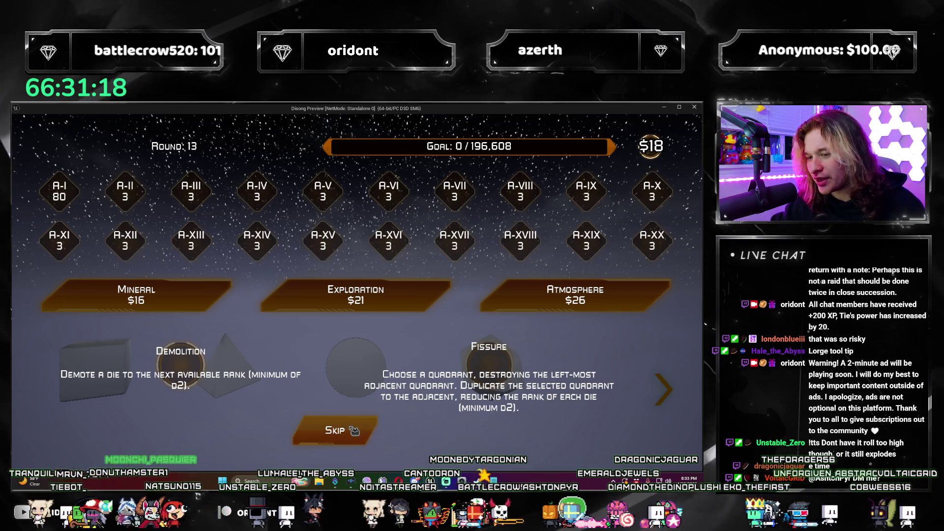
click(364, 434)
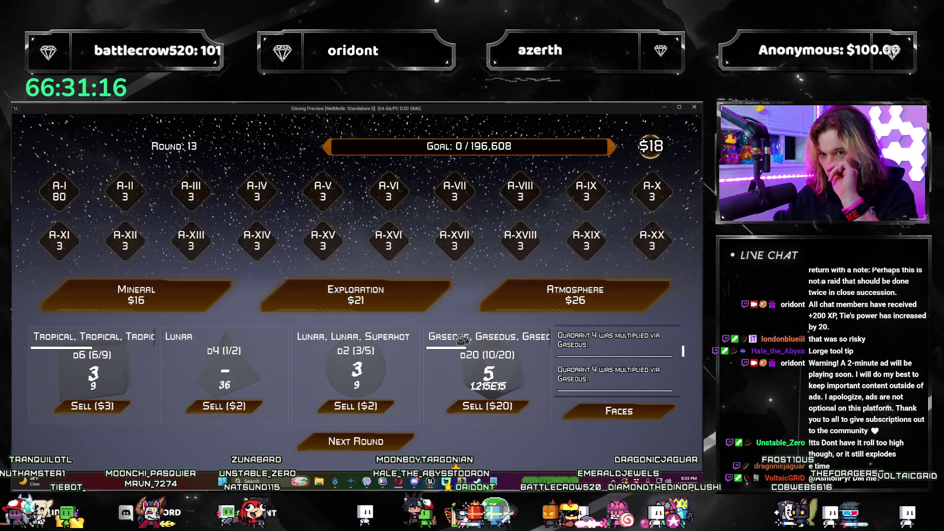
click(172, 299)
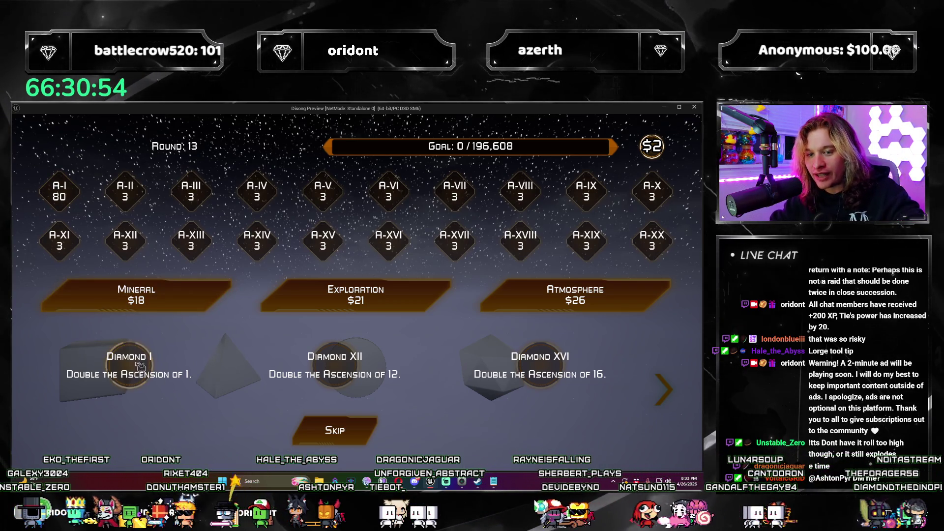
Step: Take Diamond I to double A-I to 160, roll through Round 13, start Round 14, buy Atmosphere
click(140, 366)
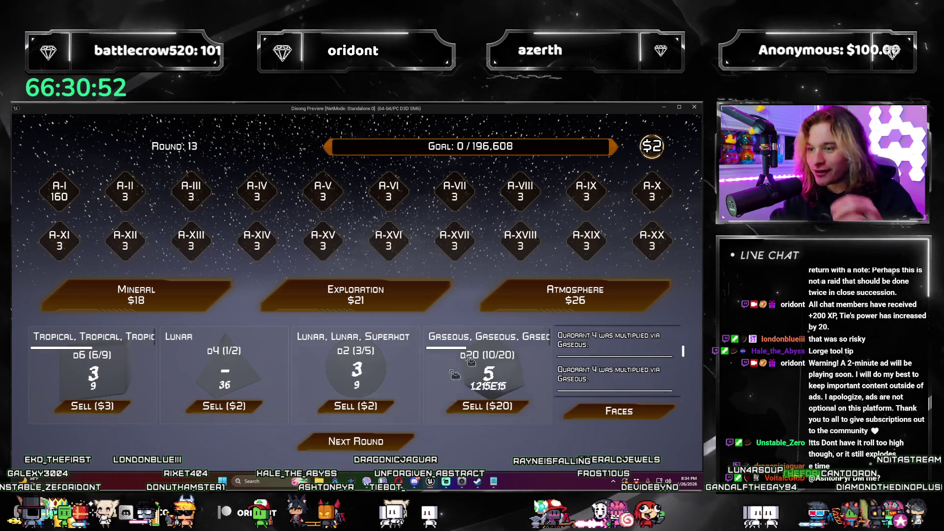
click(407, 447)
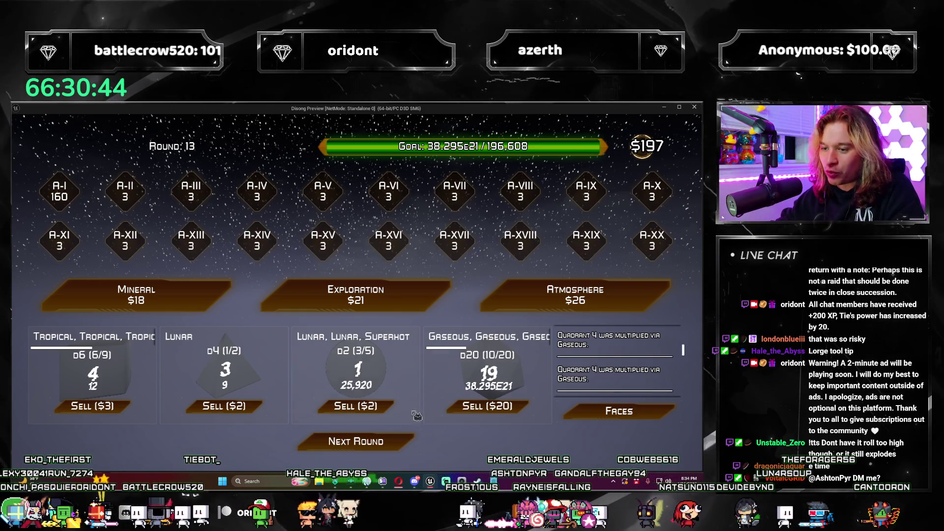
click(410, 448)
click(409, 449)
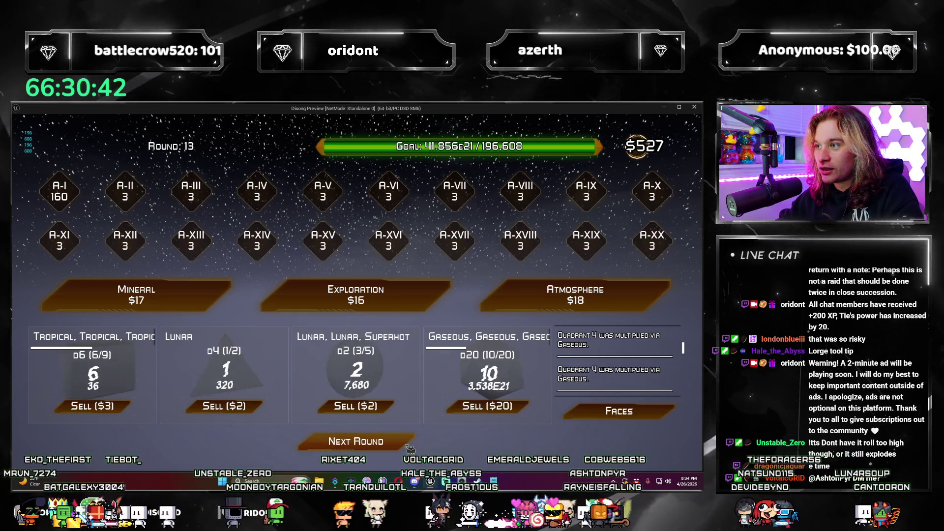
click(402, 448)
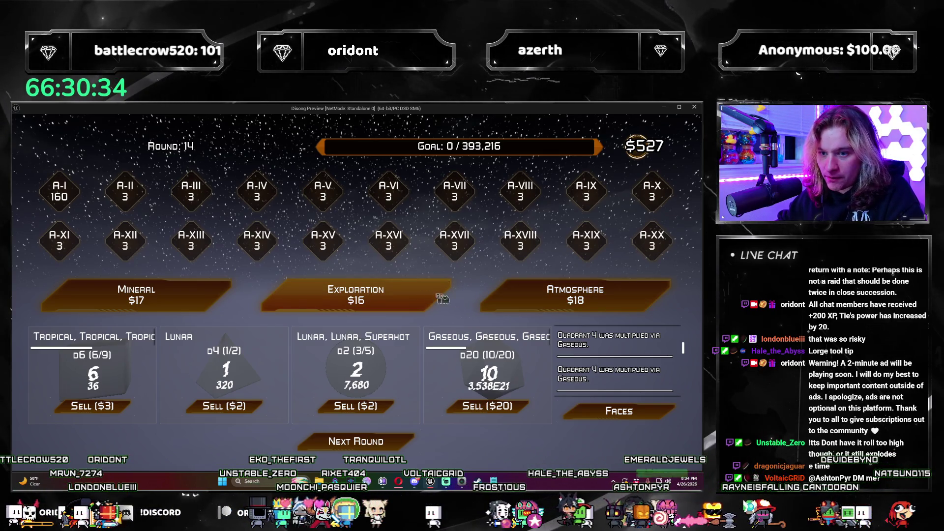
click(516, 300)
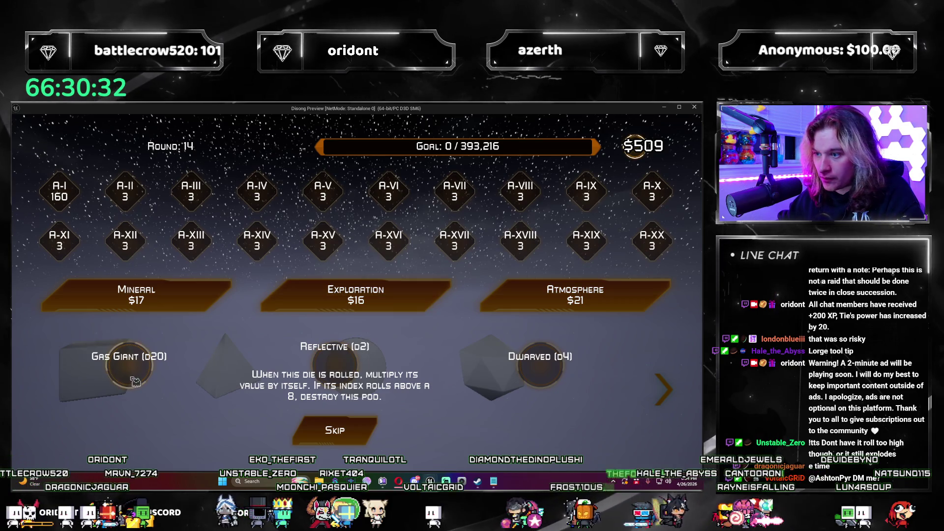
Step: Take a Reflective d2 and a Superhot d2 from two Atmosphere packs, filling the third quadrant
click(664, 389)
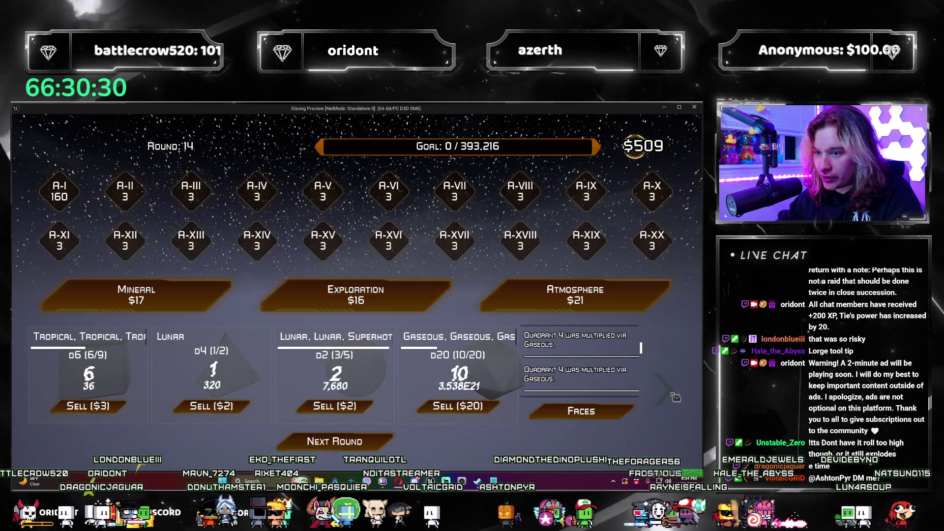
click(675, 397)
click(668, 391)
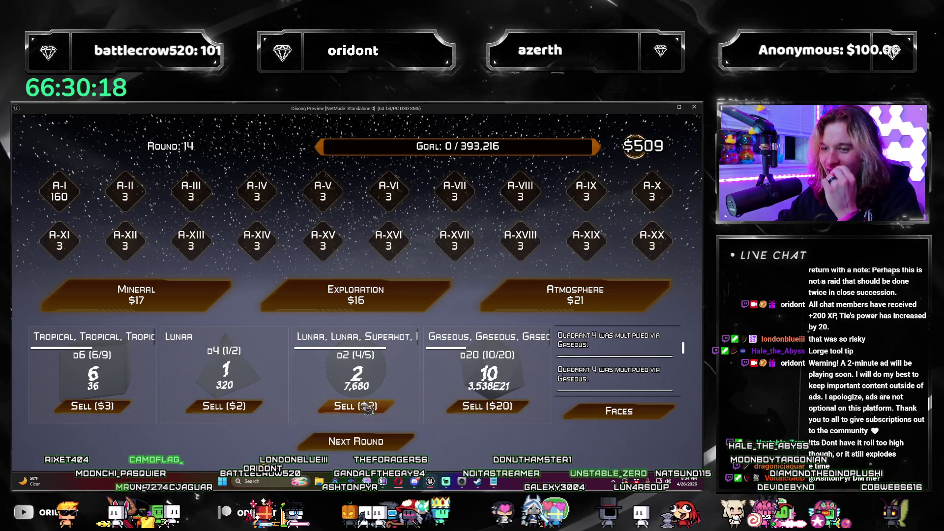
click(618, 309)
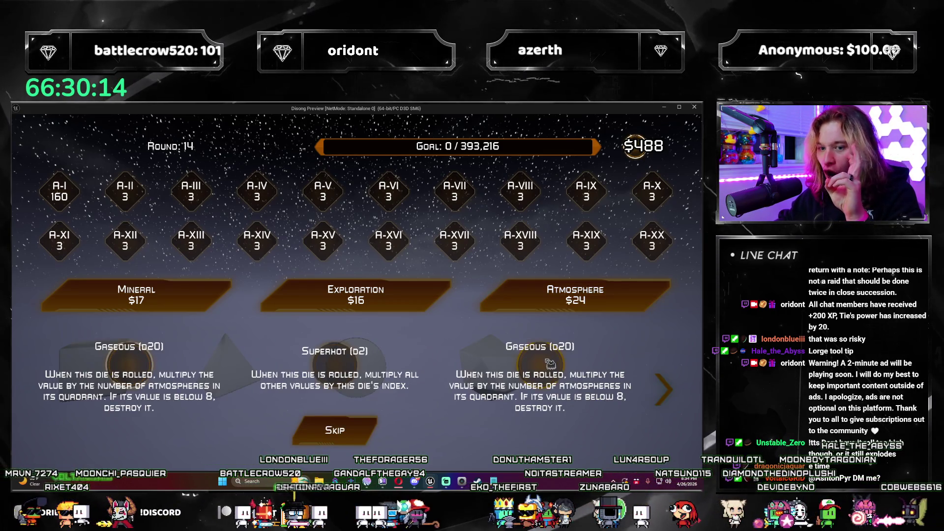
click(669, 399)
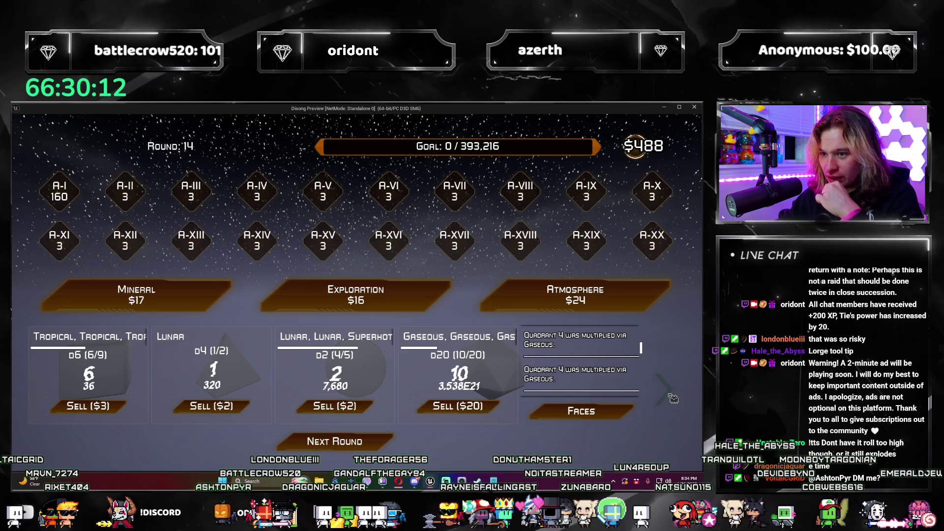
click(664, 391)
click(600, 396)
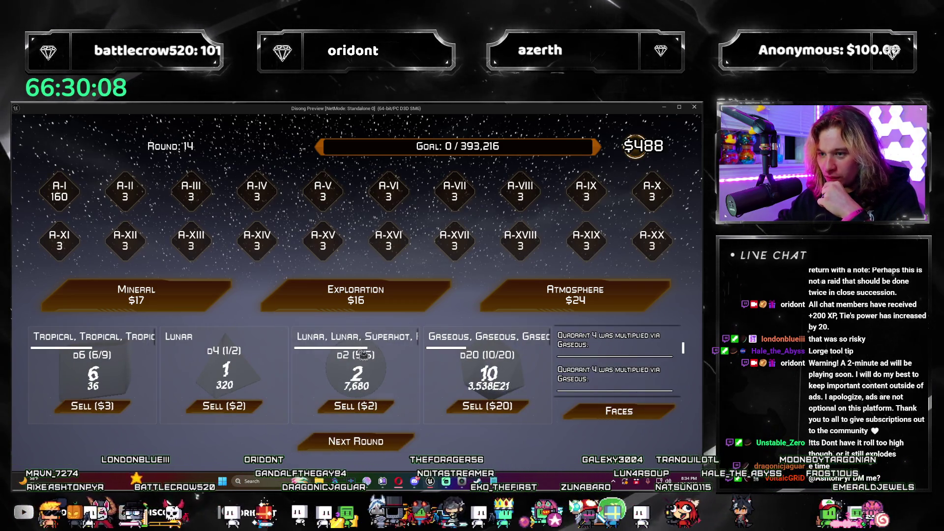
Step: Buy three Exploration packs, skipping two offers and holding the Orbital Collision/Fissure offer, leaving $437
click(388, 306)
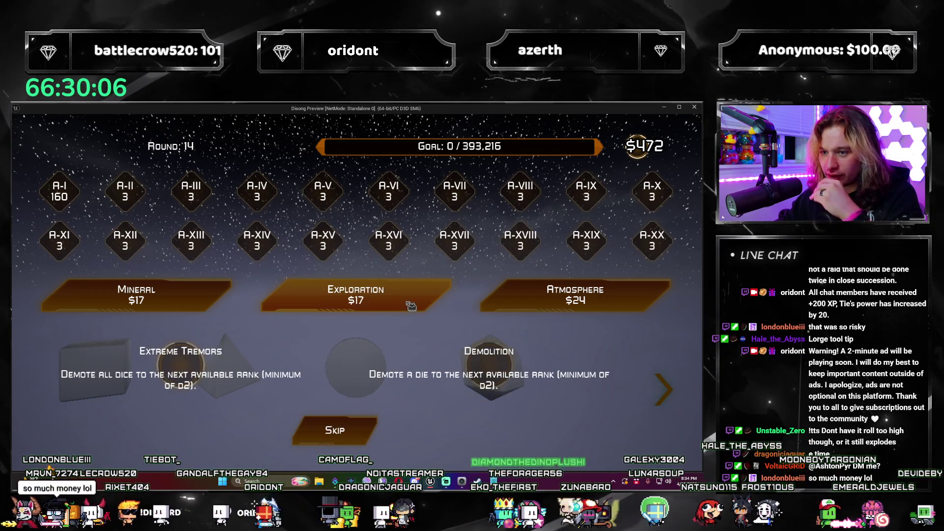
click(354, 420)
click(402, 308)
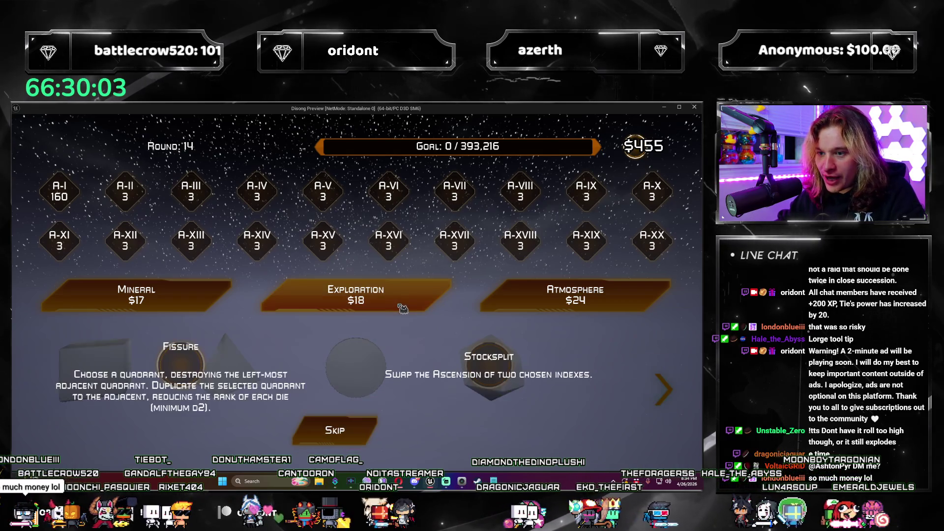
click(195, 366)
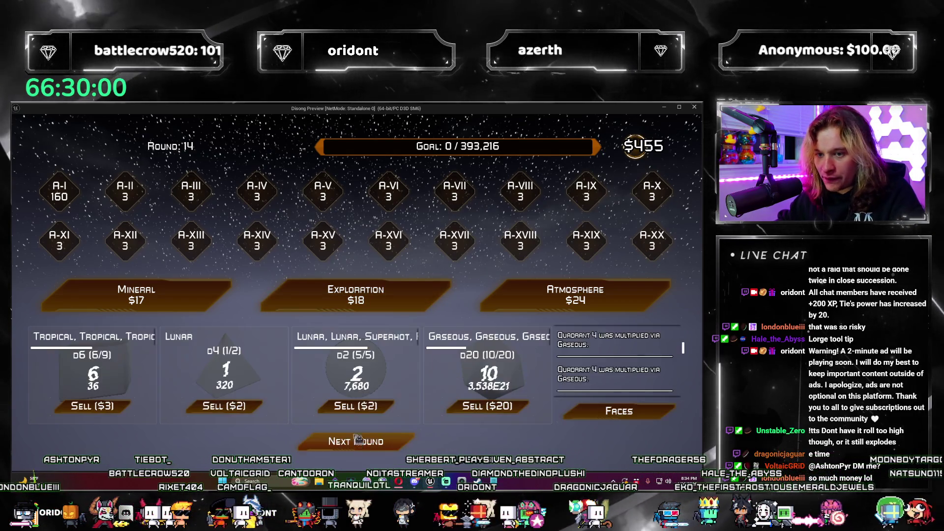
click(388, 305)
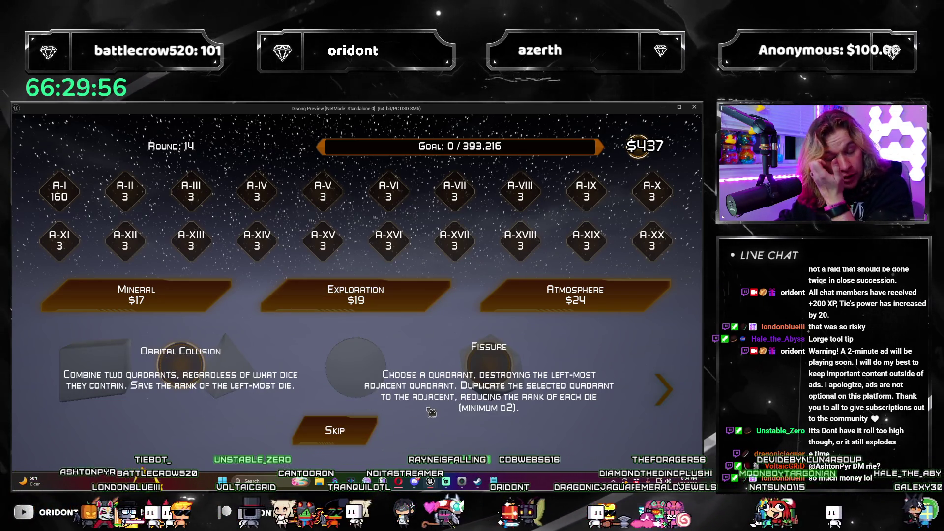
click(664, 390)
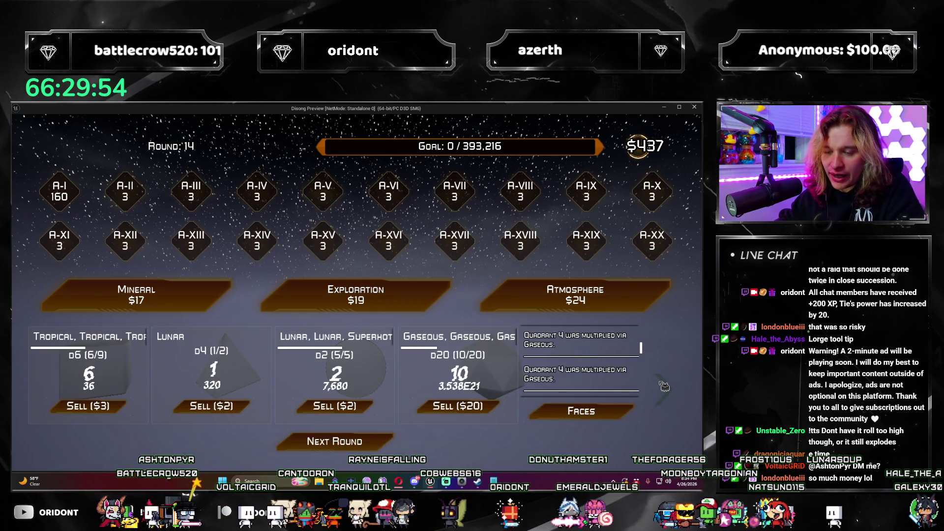
click(664, 386)
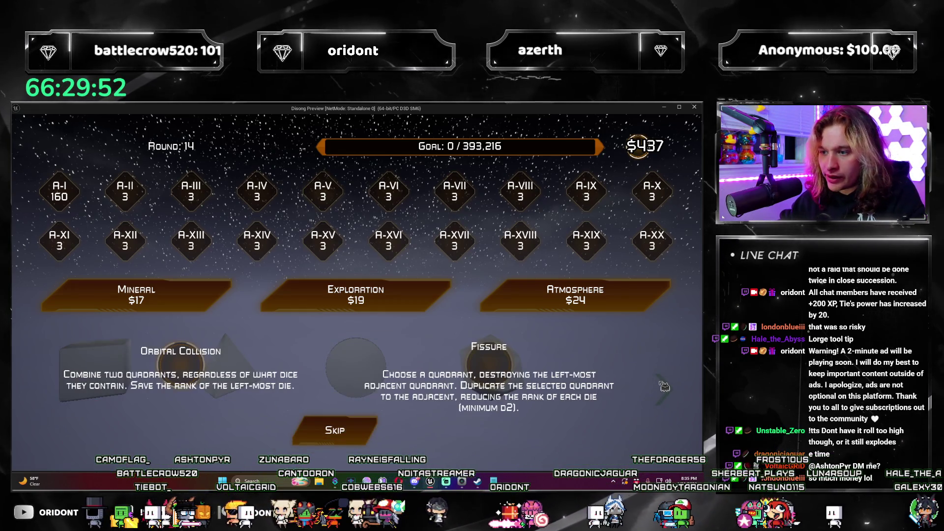
click(664, 387)
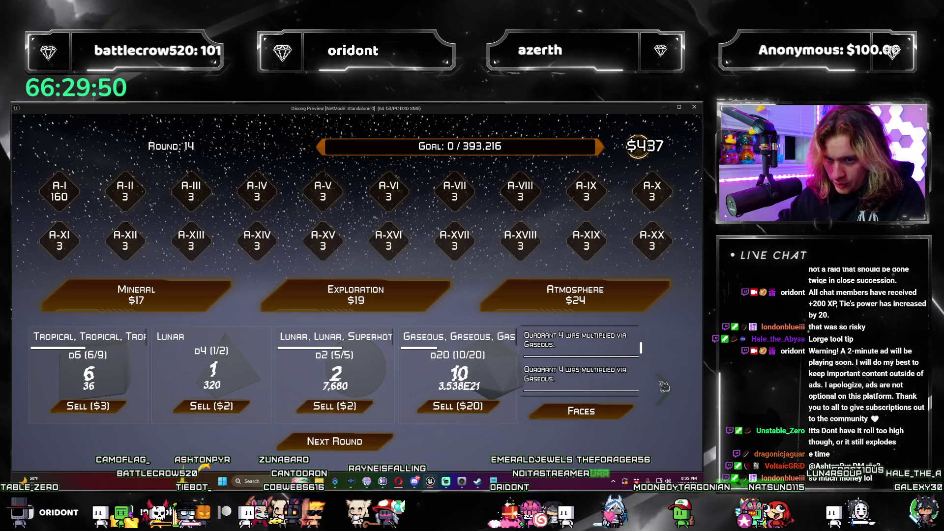
click(664, 386)
click(197, 373)
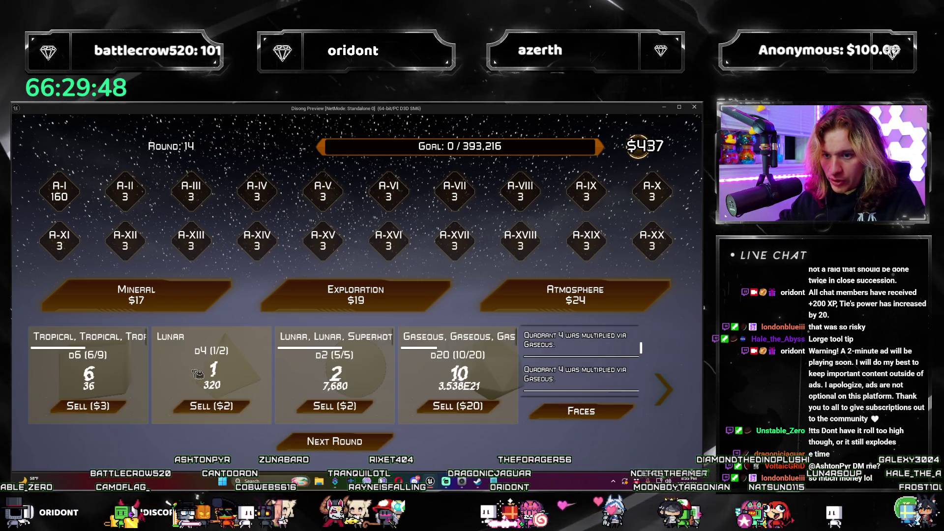
click(676, 398)
click(658, 400)
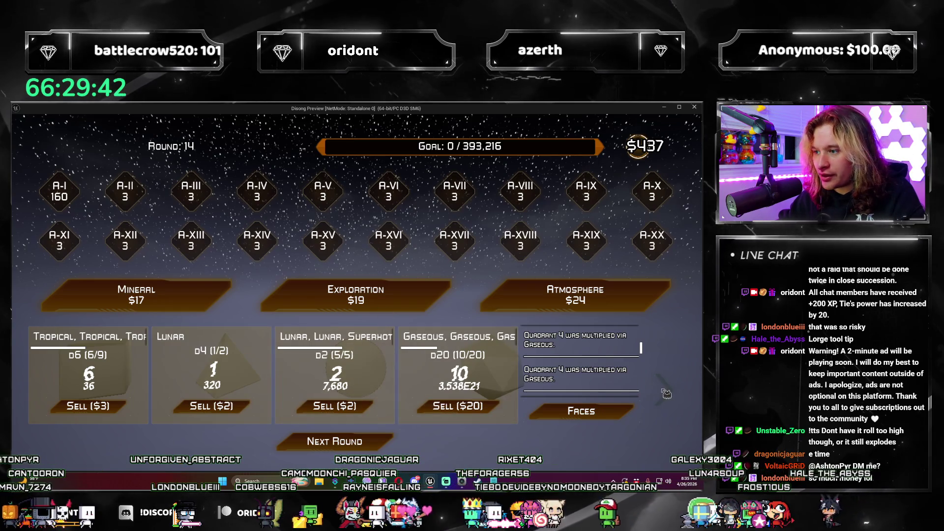
Step: Merge the Lunar quadrant into the first quadrant, then buy Exploration and take Harvesting Fleet
click(386, 375)
click(335, 427)
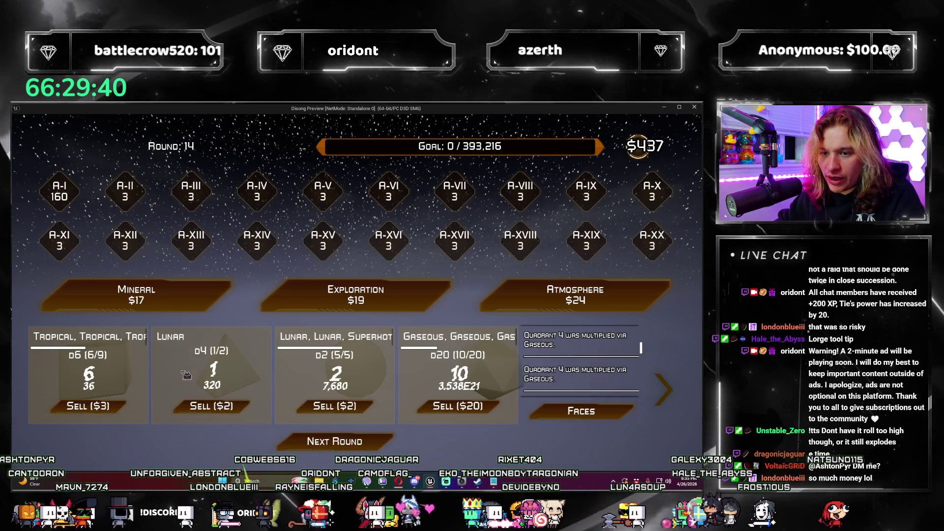
click(402, 304)
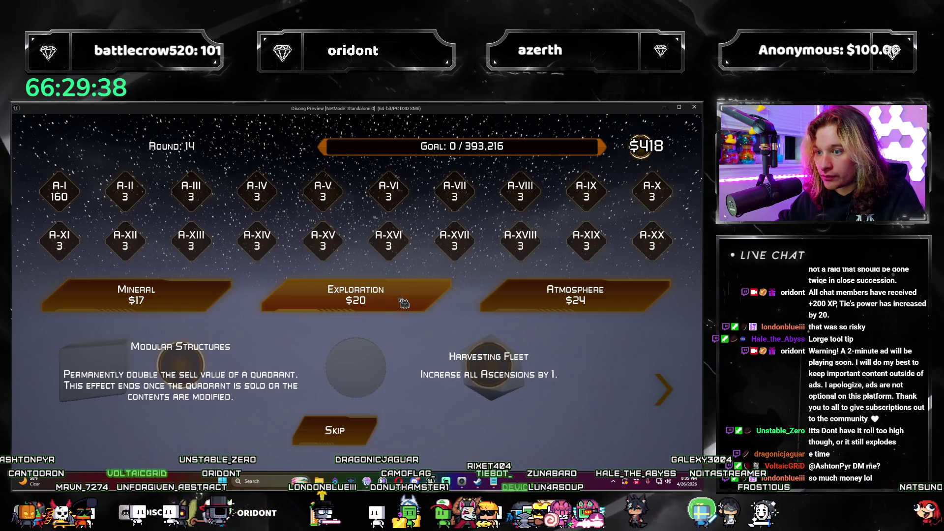
click(490, 351)
Step: Buy two Atmosphere packs, taking the Tropical die and passing on Desolate and Acidic
click(523, 300)
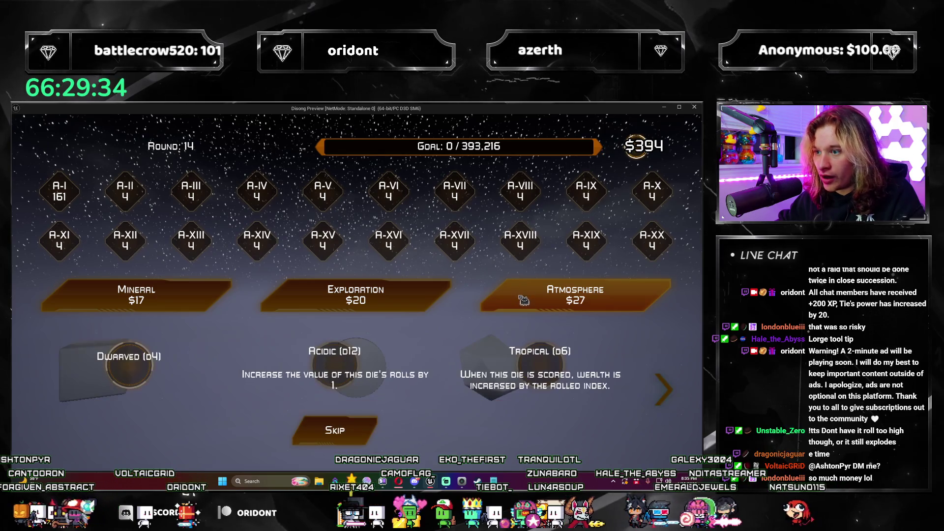
click(550, 369)
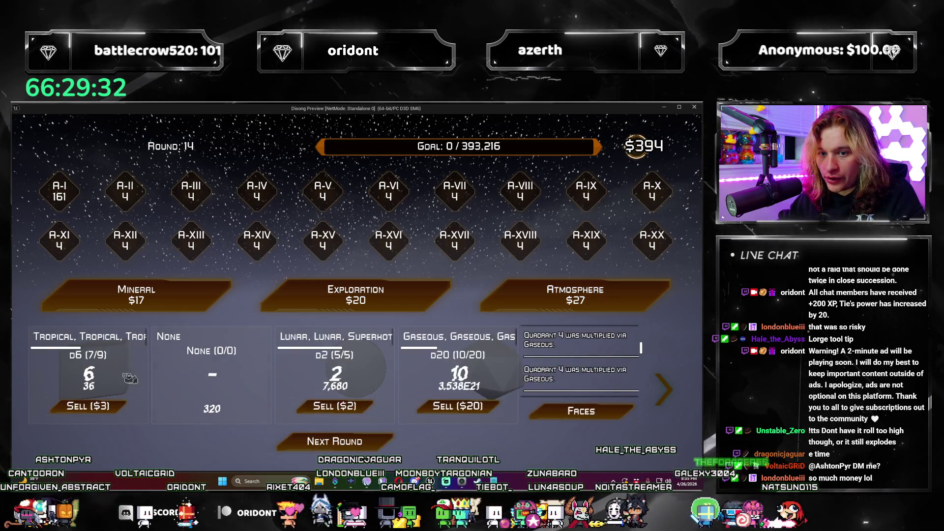
click(521, 301)
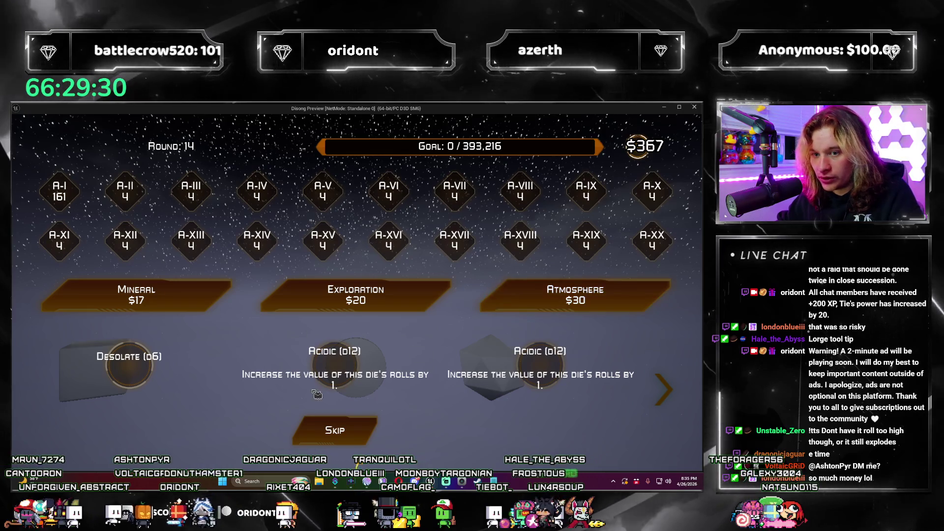
click(516, 322)
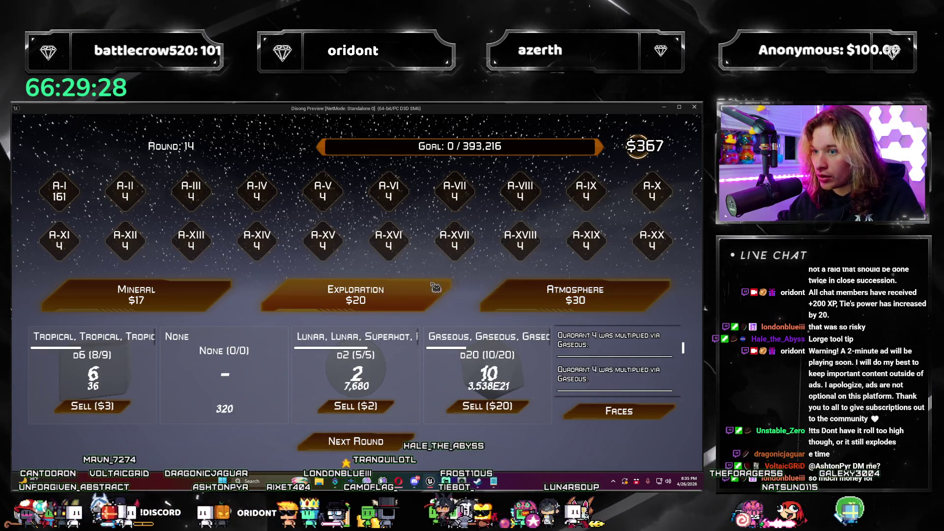
Step: Buy three Exploration packs, passing on the offered cards, bringing funds to $304
click(437, 307)
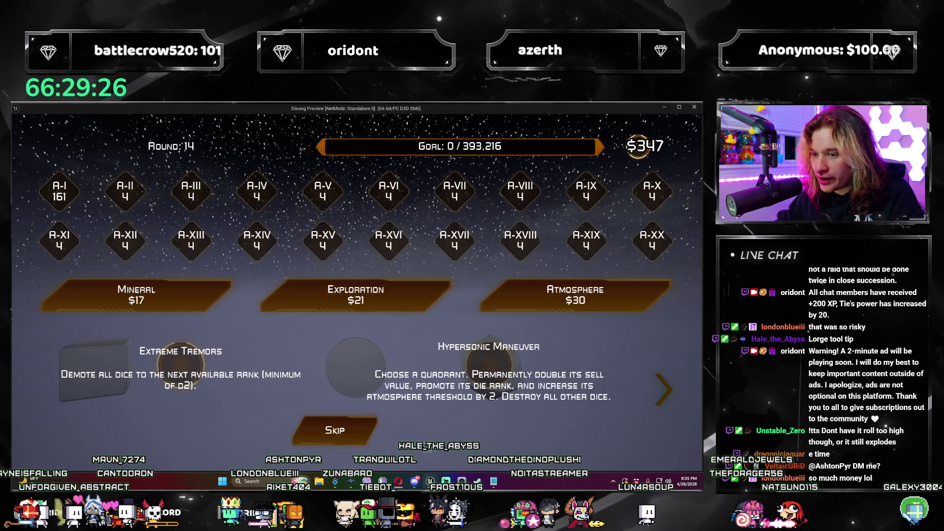
click(335, 430)
click(355, 295)
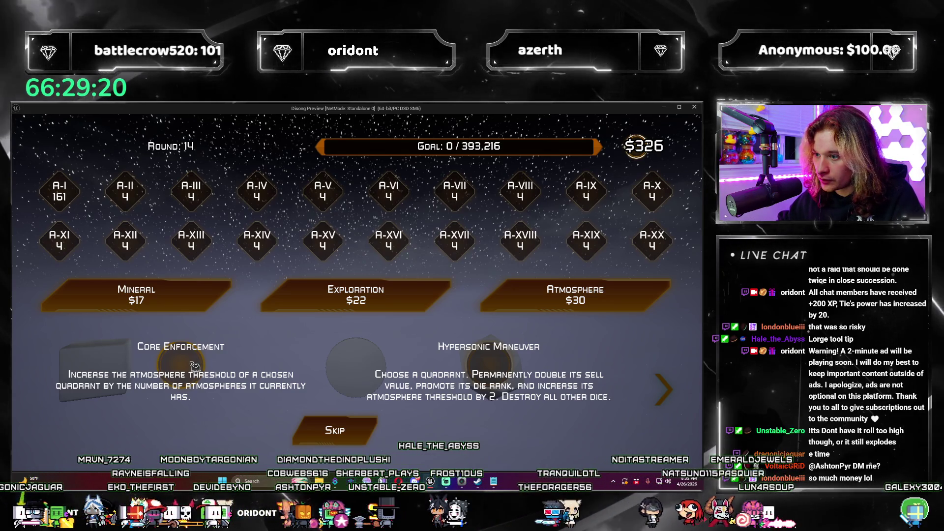
click(194, 366)
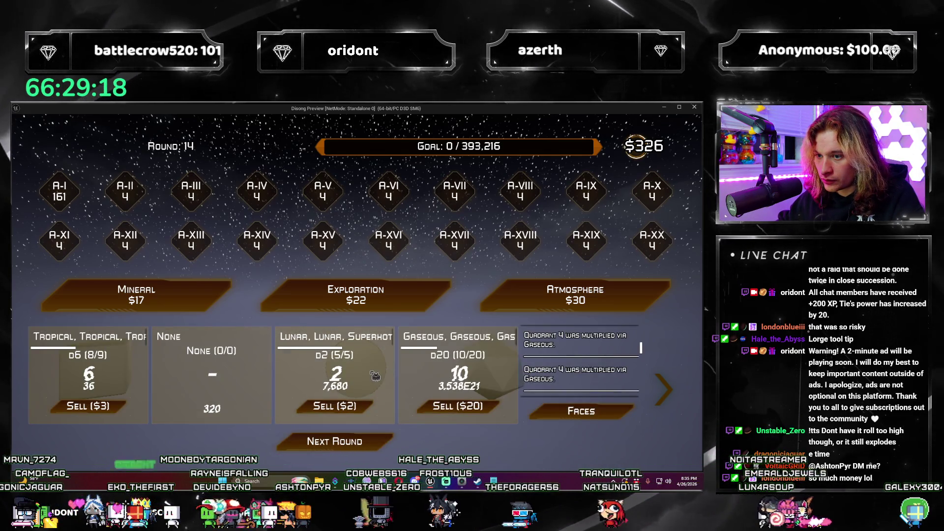
click(415, 297)
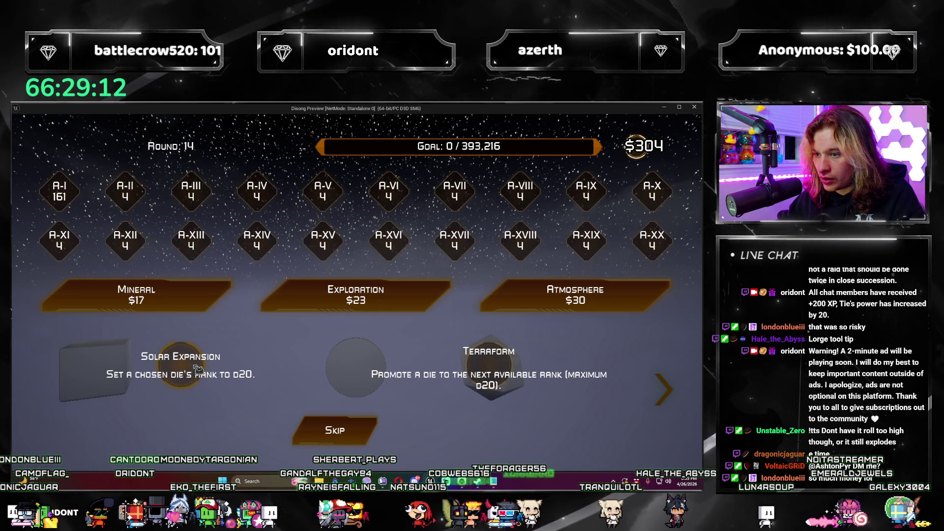
click(489, 369)
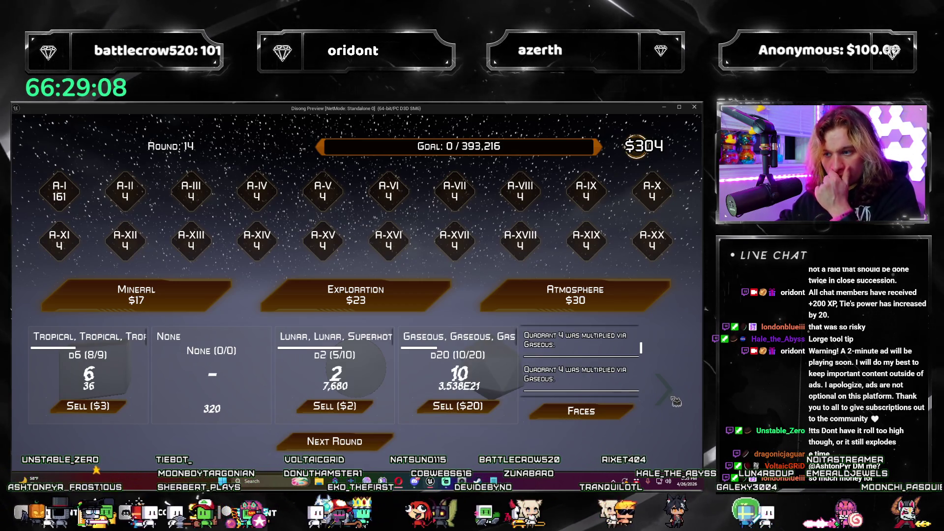
Step: Terraform the Tropical die to d8, double A-I to 322 with New Horizons, buy another Exploration
click(672, 393)
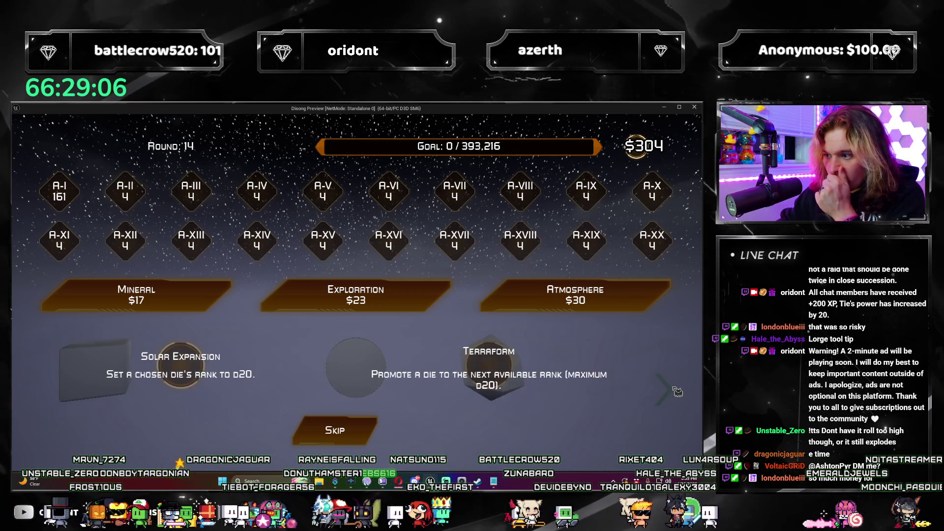
click(496, 364)
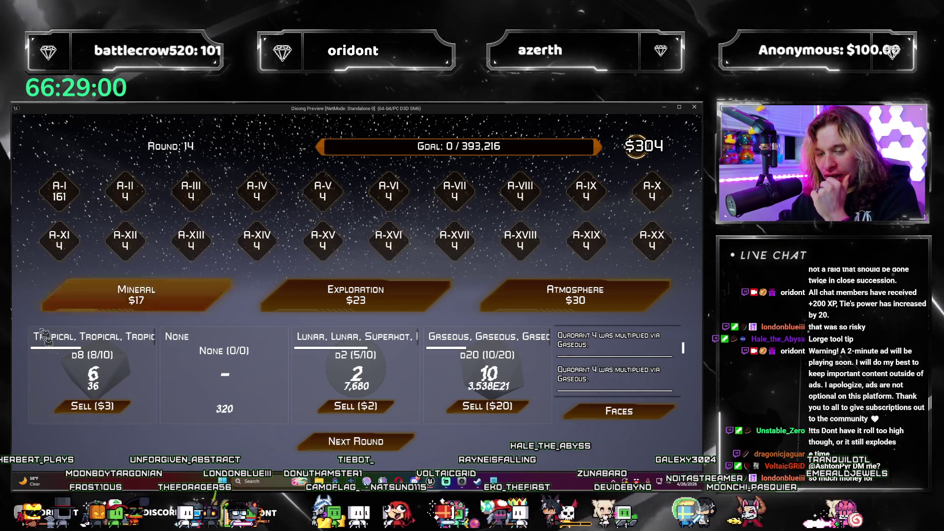
click(355, 295)
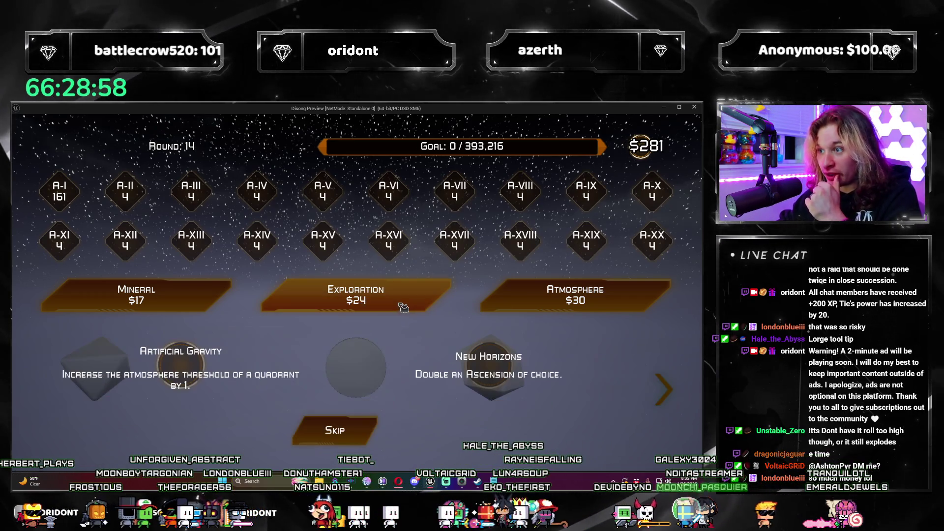
click(505, 373)
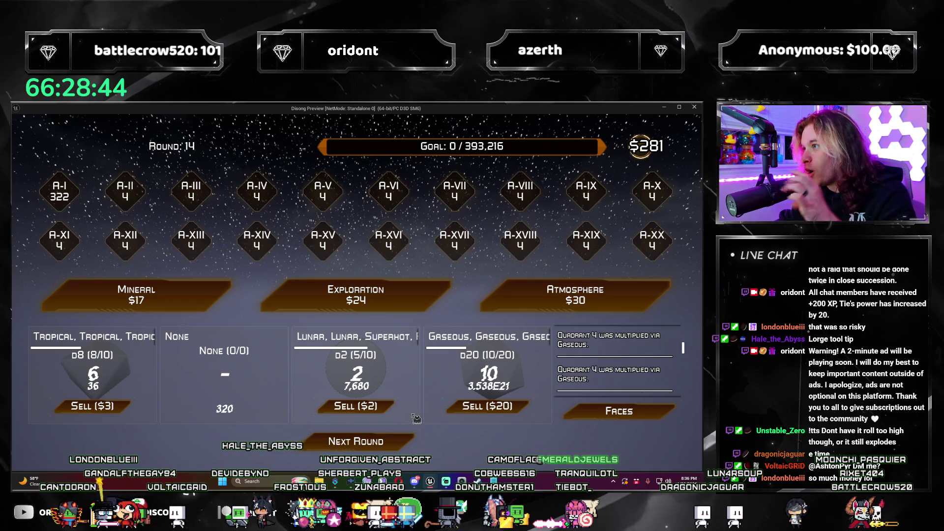
click(355, 295)
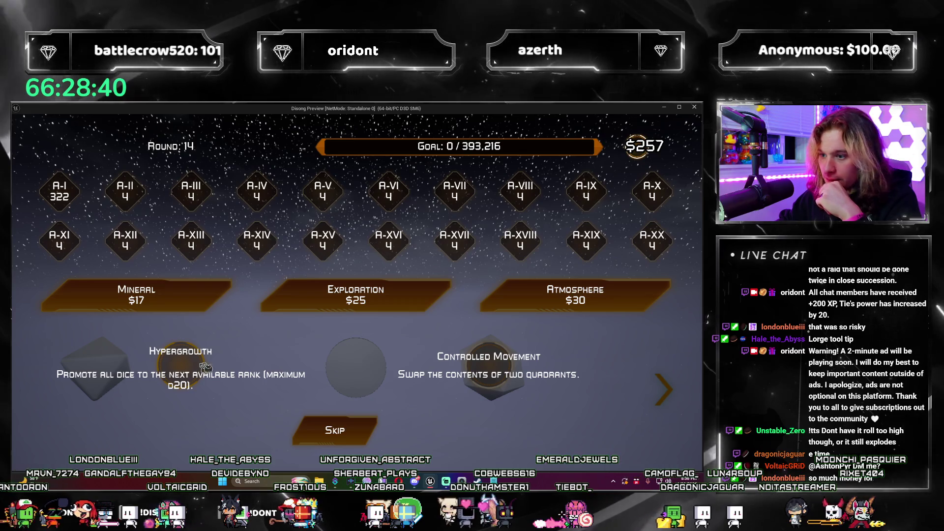
Step: Resolve the Hypergrowth/Controlled Movement offer, then buy a $30 Atmosphere pack leaving $227
click(498, 352)
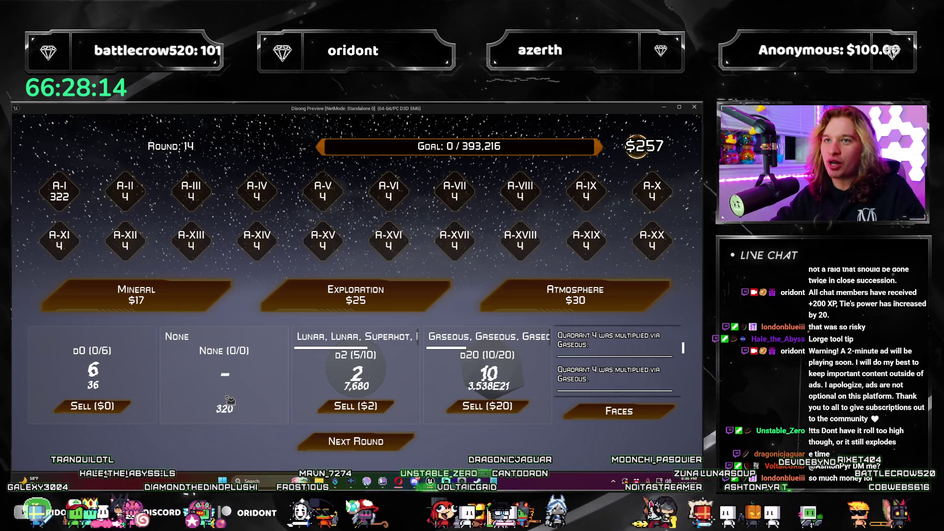
click(575, 295)
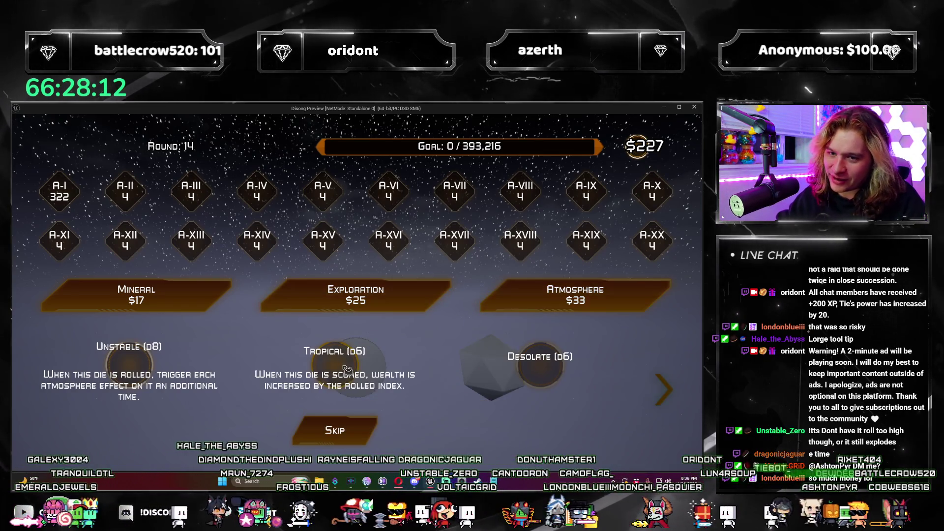
Step: Add the Unstable die to the empty quadrant and take Mining for 10 wealth
click(317, 365)
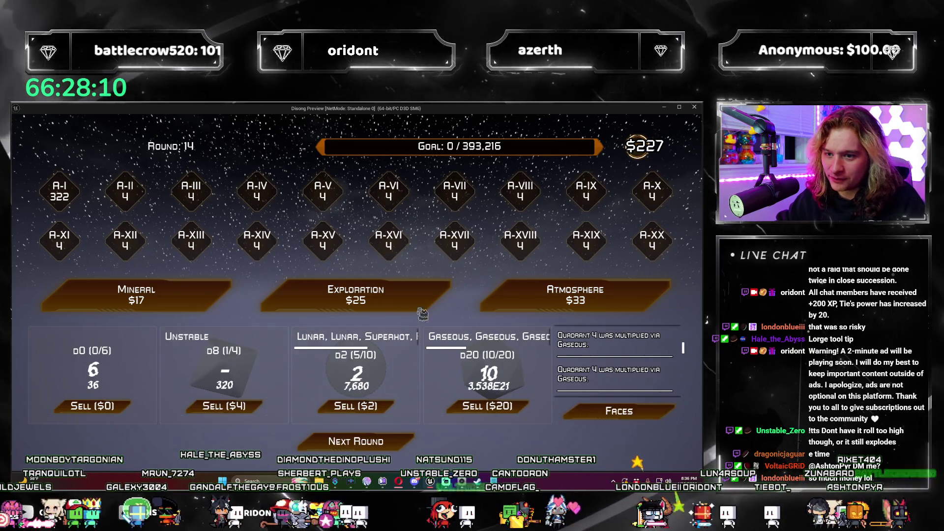
click(355, 295)
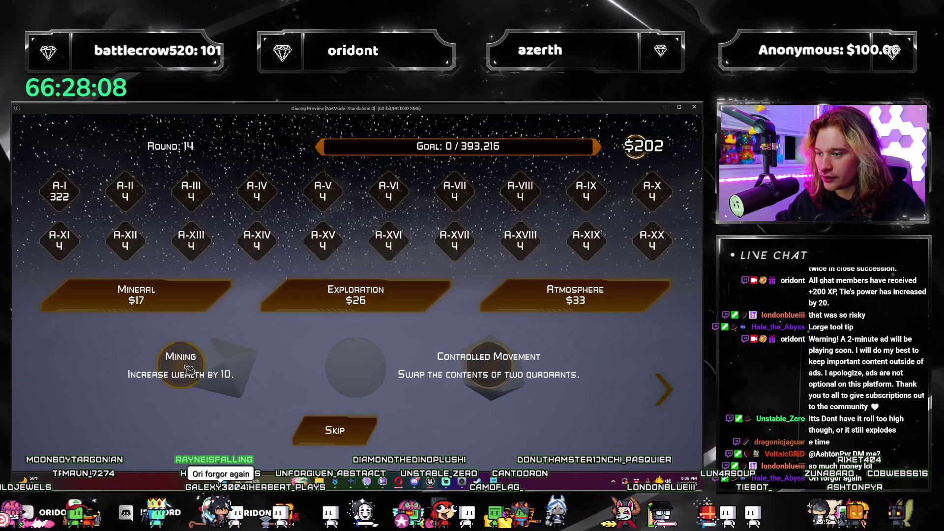
click(189, 370)
Step: Skip Extreme Tremors and Seismic Activity, then take Harvesting Fleet to raise every ascension by 1
click(400, 287)
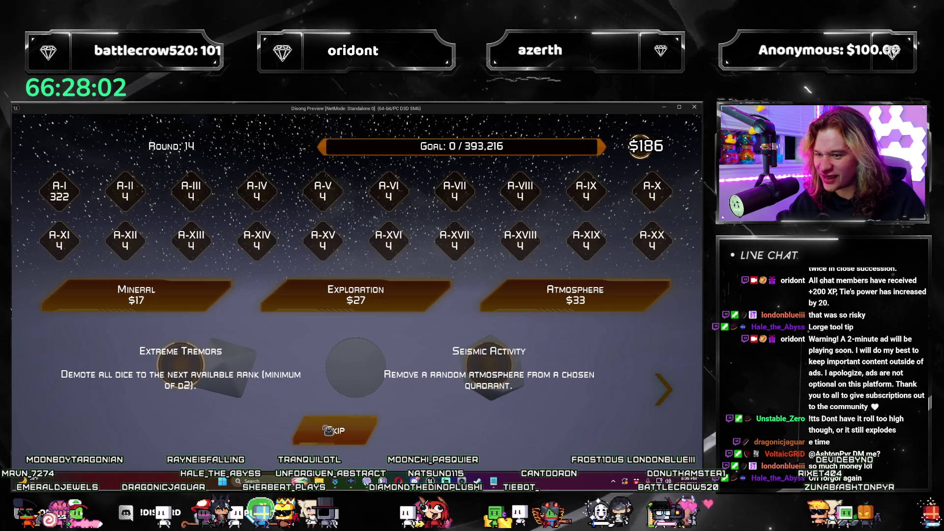
click(328, 431)
click(355, 295)
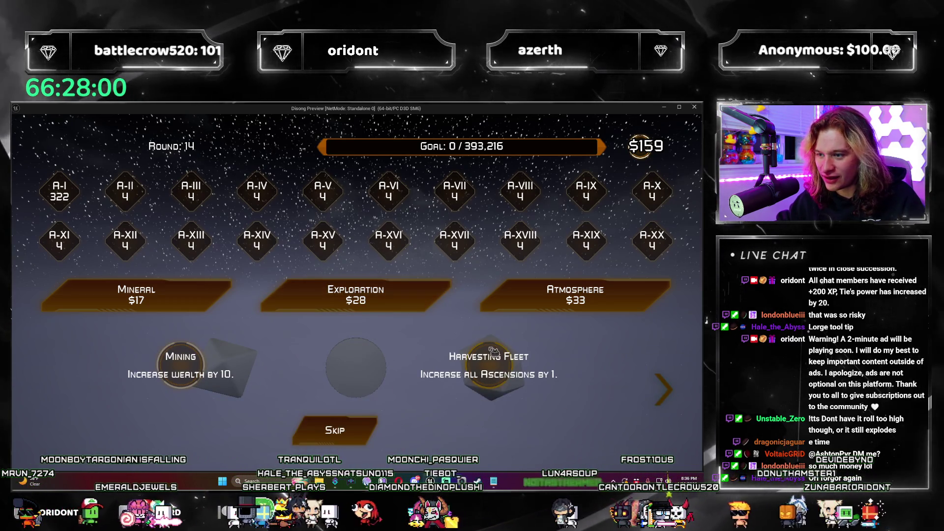
click(493, 354)
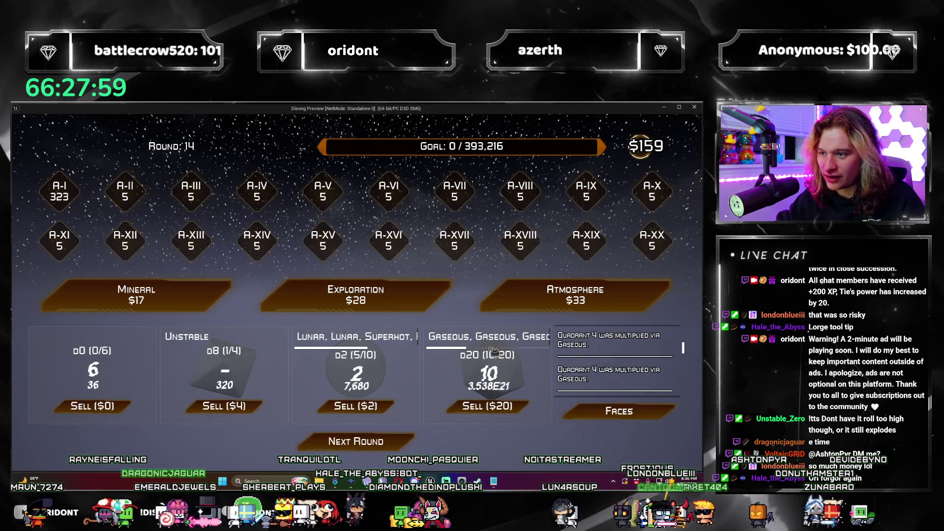
click(425, 303)
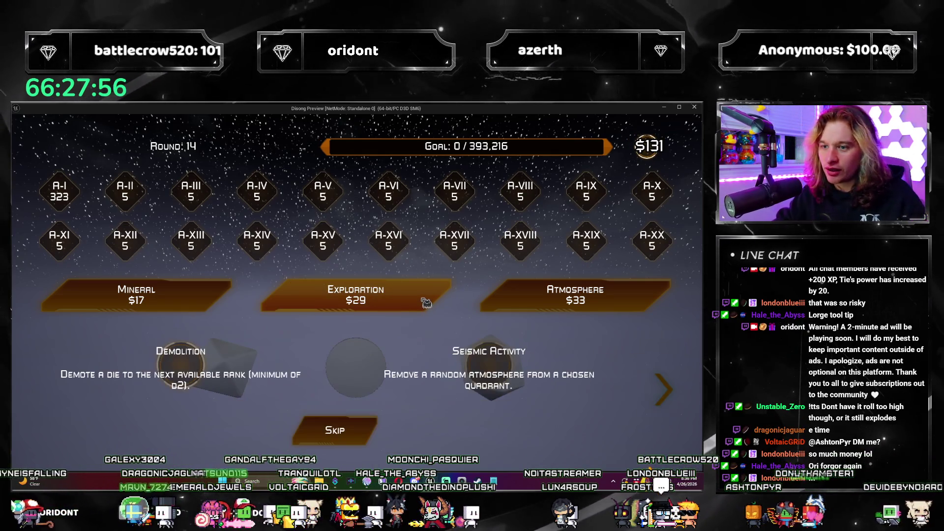
Step: Skip Demolition and Seismic Activity, then add Superhot to the d2 die from an Atmosphere pack
click(195, 366)
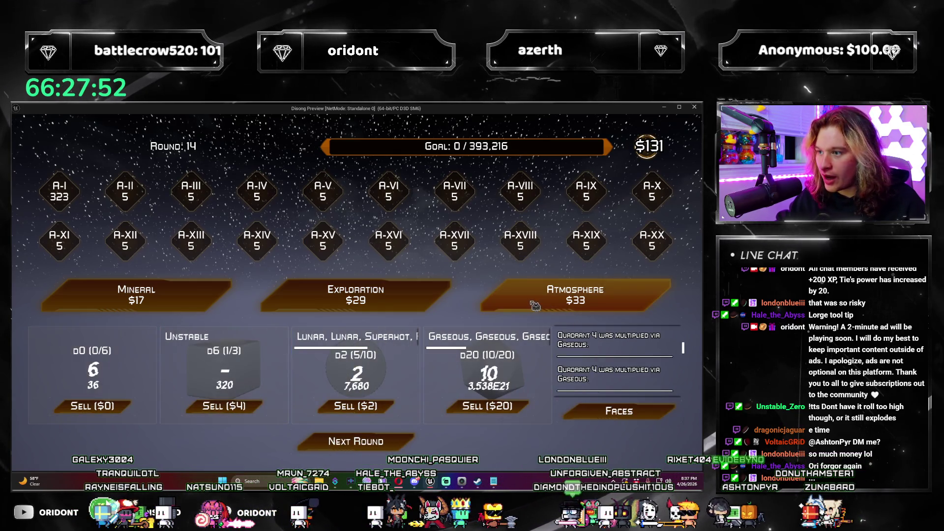
click(533, 308)
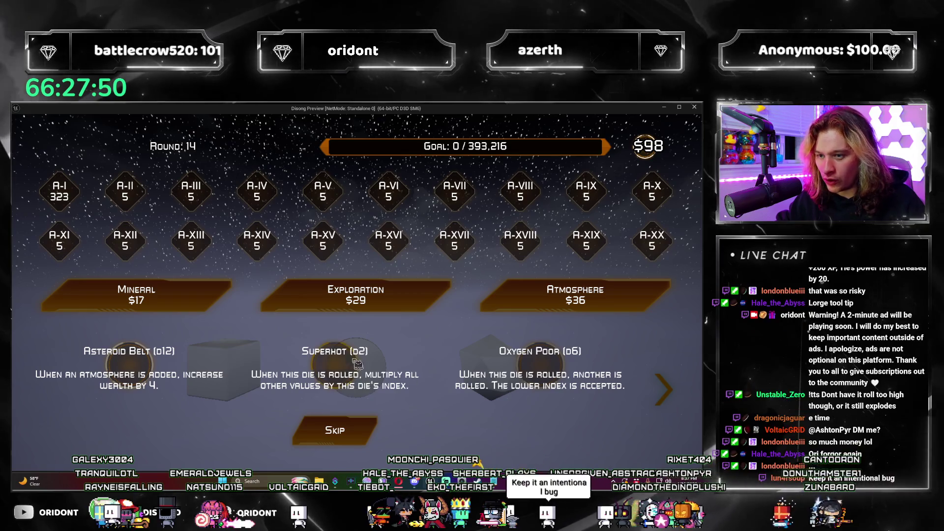
click(350, 371)
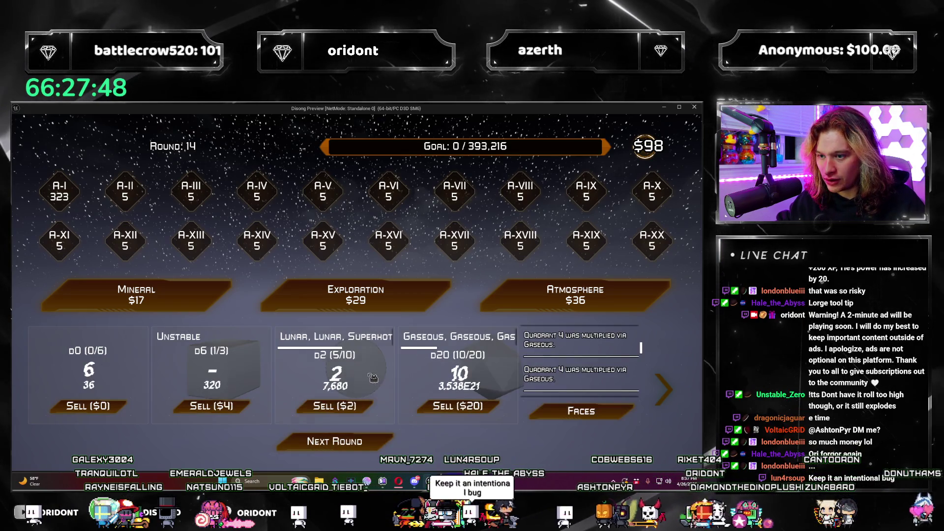
Step: Add Tropical to the Unstable die, decline the Lunar/Frozen/Unstable die offer, and roll
click(534, 299)
click(535, 365)
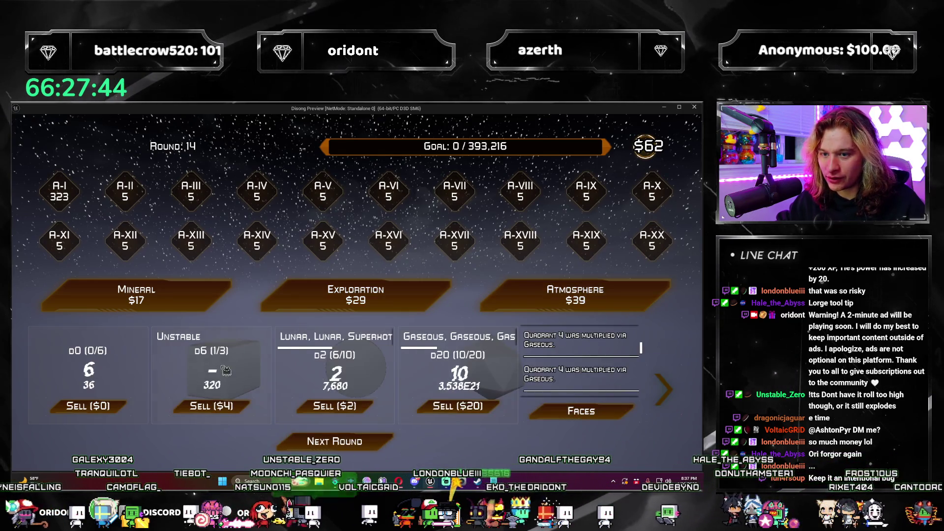
click(512, 308)
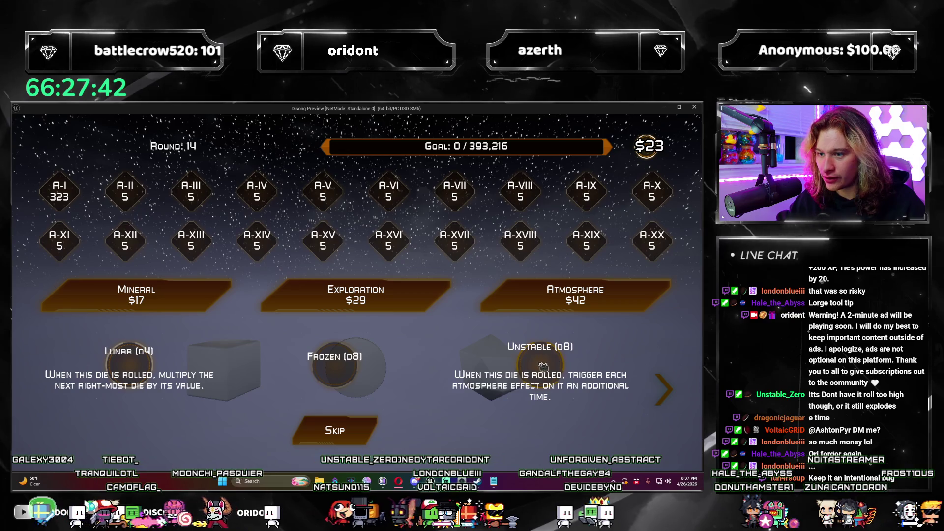
click(109, 374)
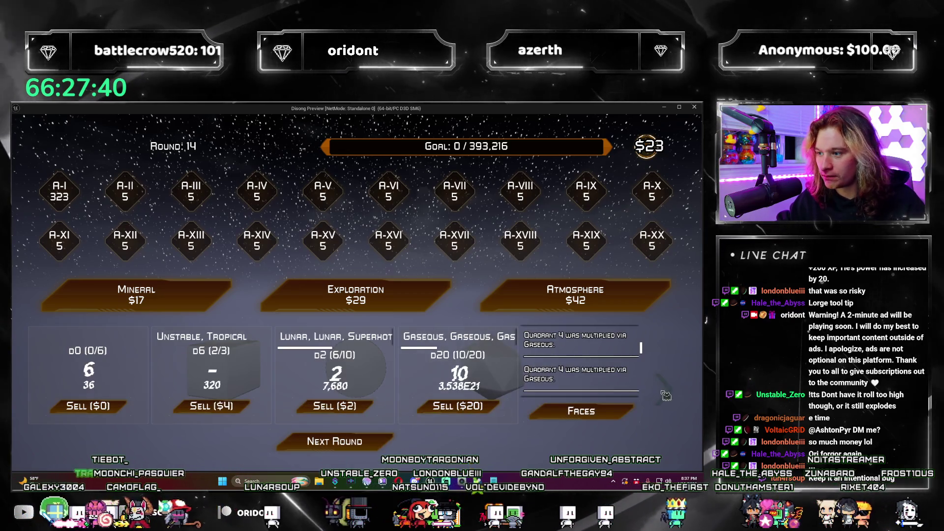
click(142, 374)
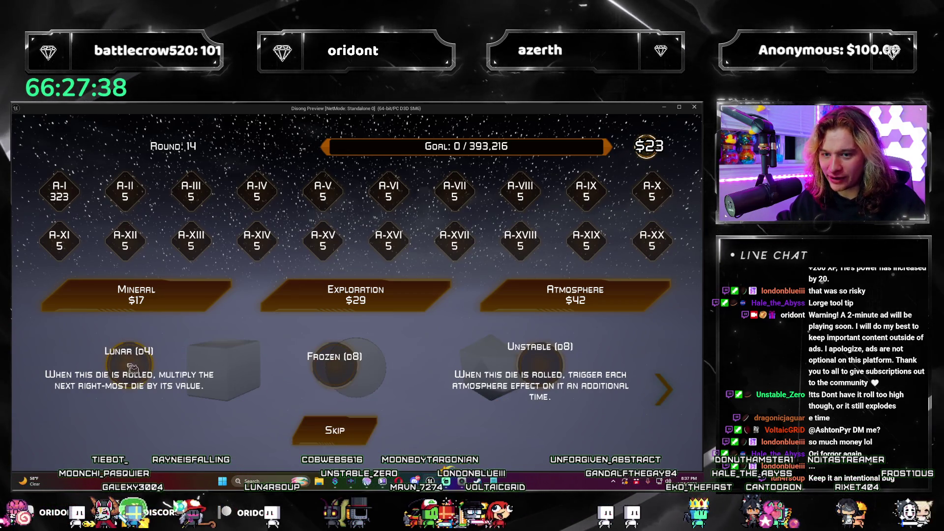
click(486, 340)
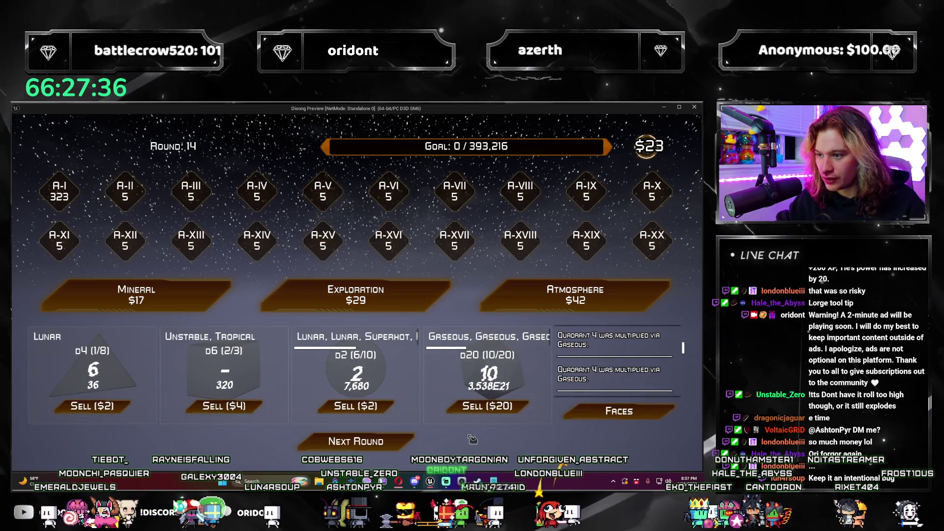
click(393, 444)
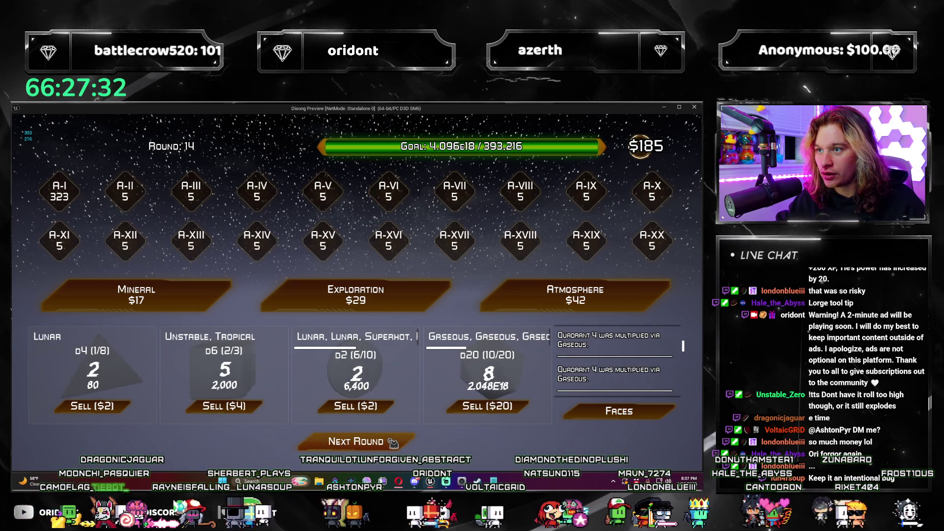
Step: Roll again to reach 2.877E21, advance to Round 15, and buy an Exploration pack
click(394, 444)
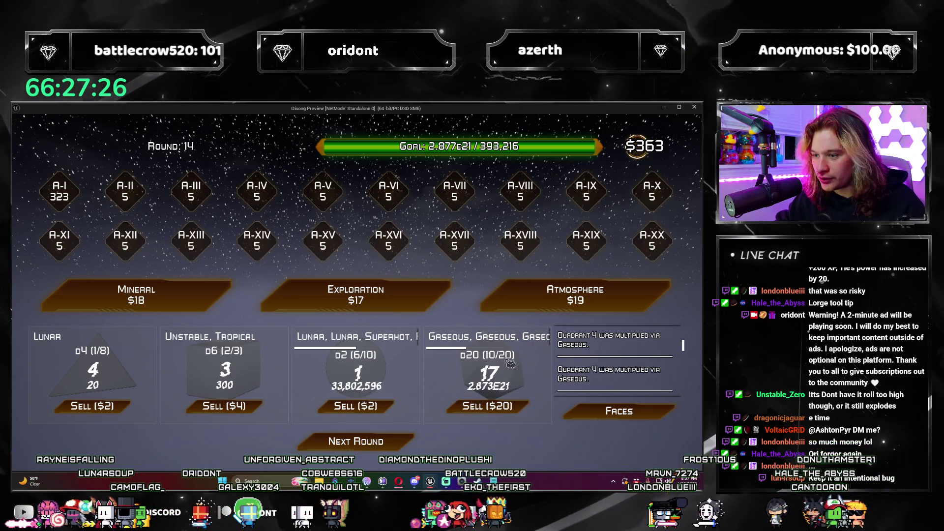
click(392, 445)
click(344, 301)
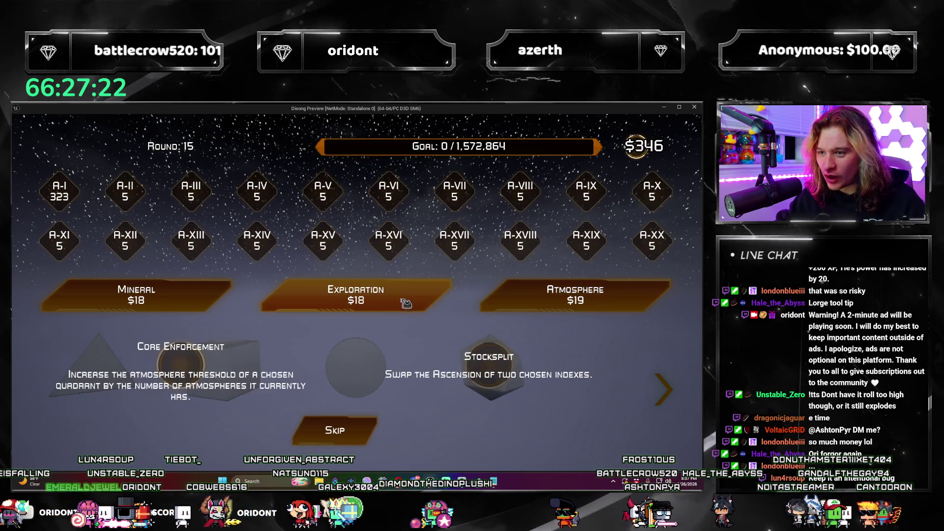
Step: Skip the Core Enforcement, Stocksplit, Seismic Activity, Extreme Tremors and Controlled Cataclysm card offers
click(171, 364)
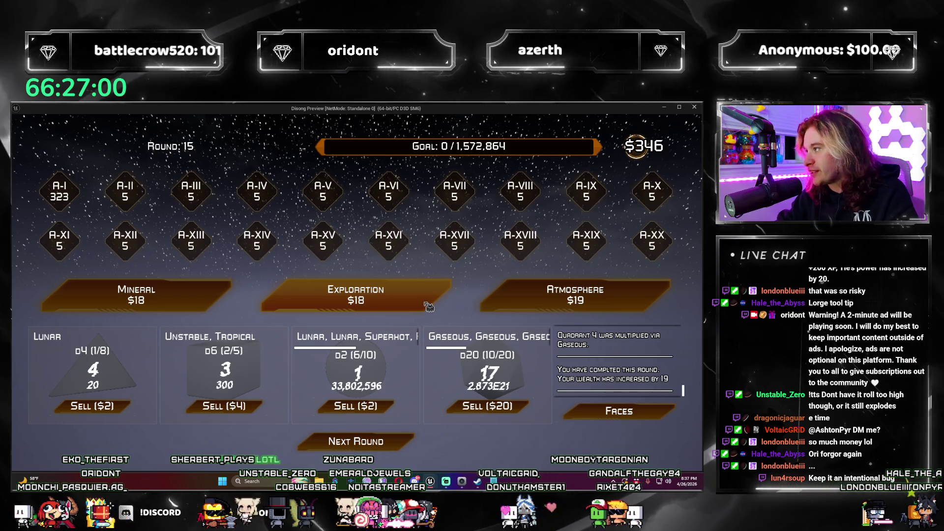
click(433, 303)
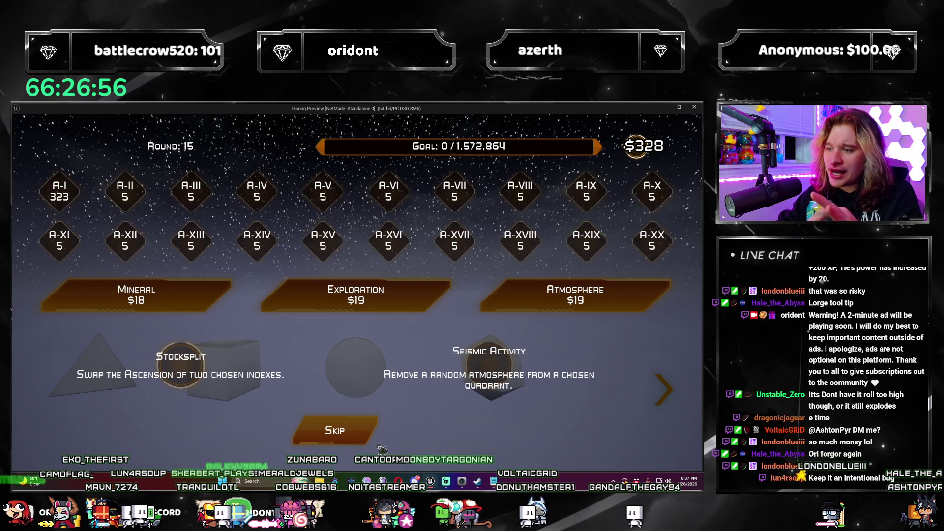
click(347, 441)
click(354, 297)
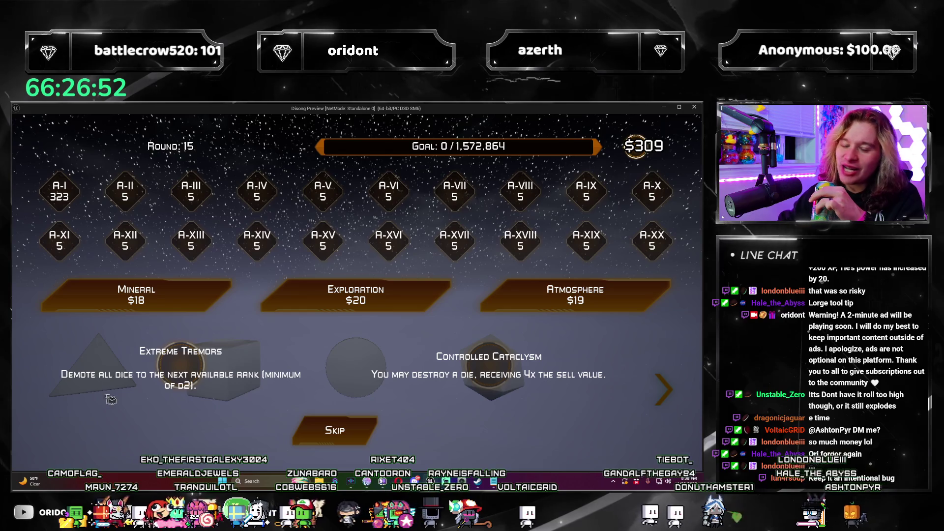
click(362, 445)
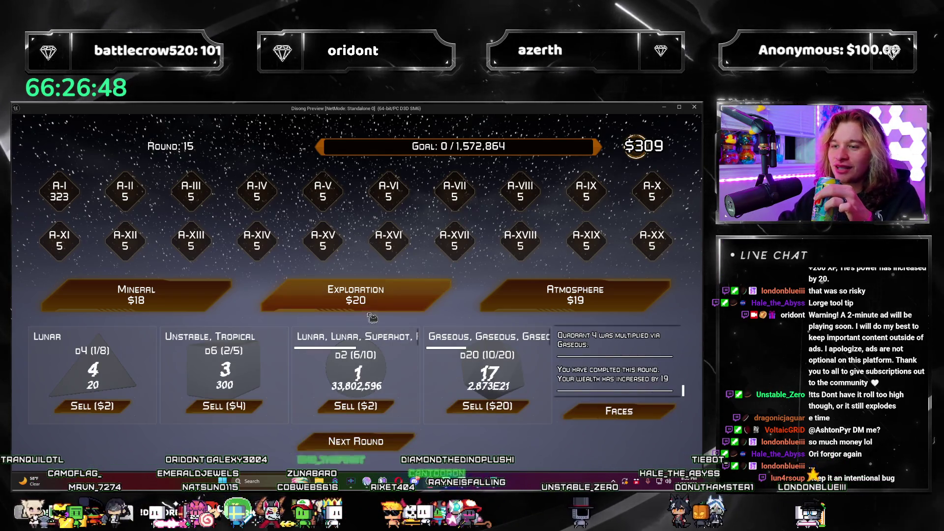
click(394, 300)
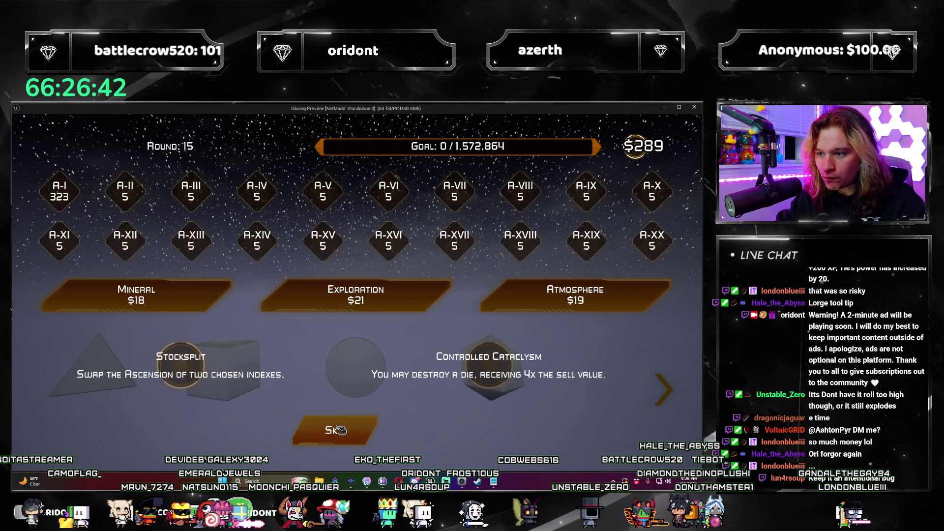
click(345, 436)
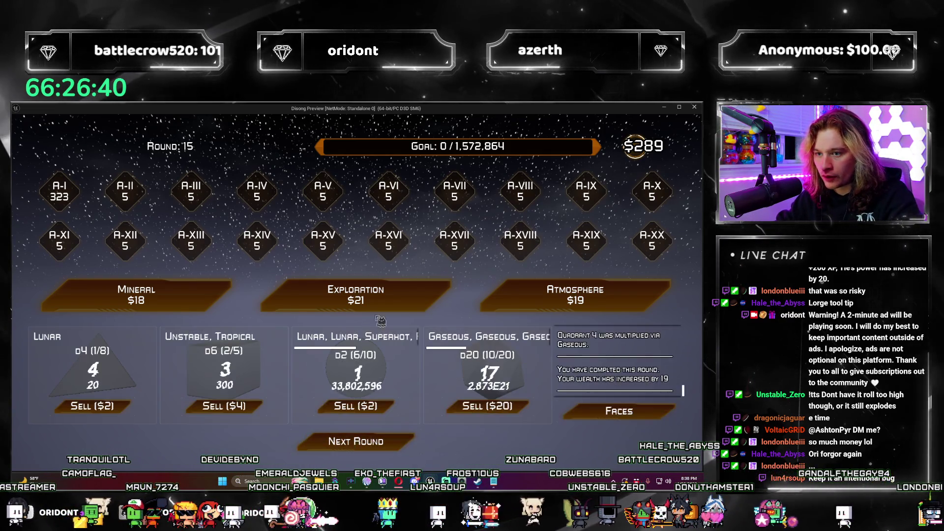
Step: Check the dice board, pass on Terraform and Orbital Collision, and buy another Exploration pack
click(376, 301)
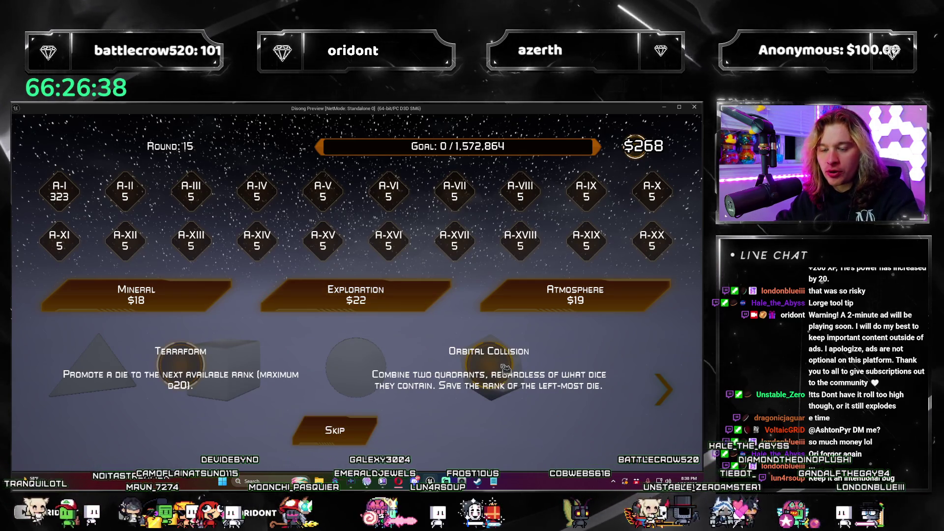
click(665, 397)
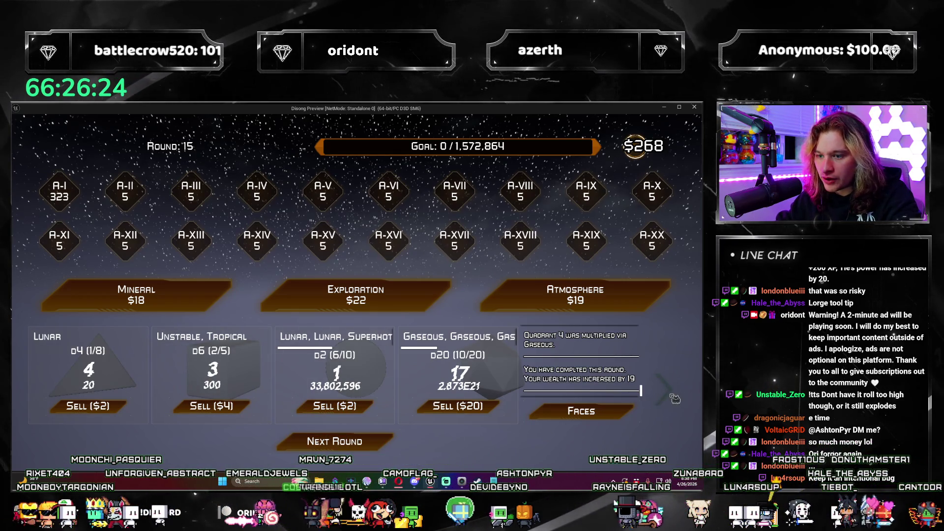
click(361, 445)
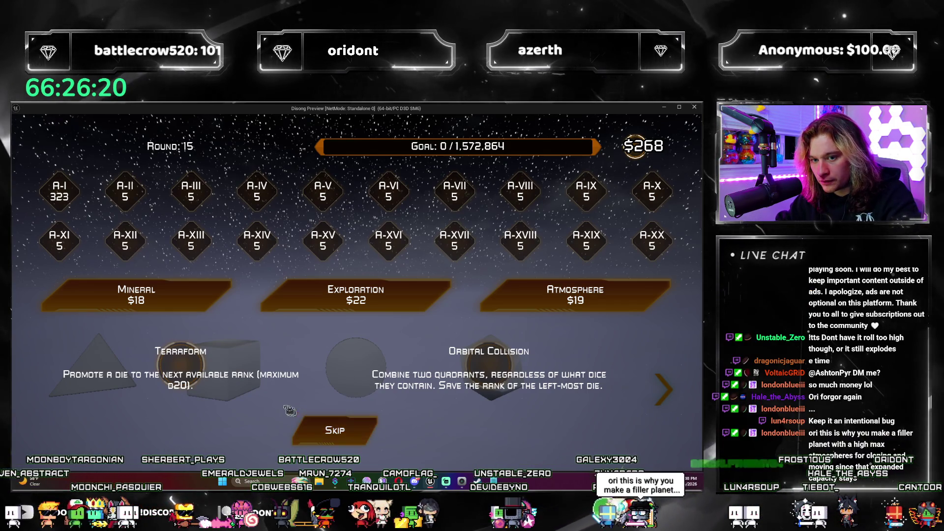
click(663, 389)
click(664, 388)
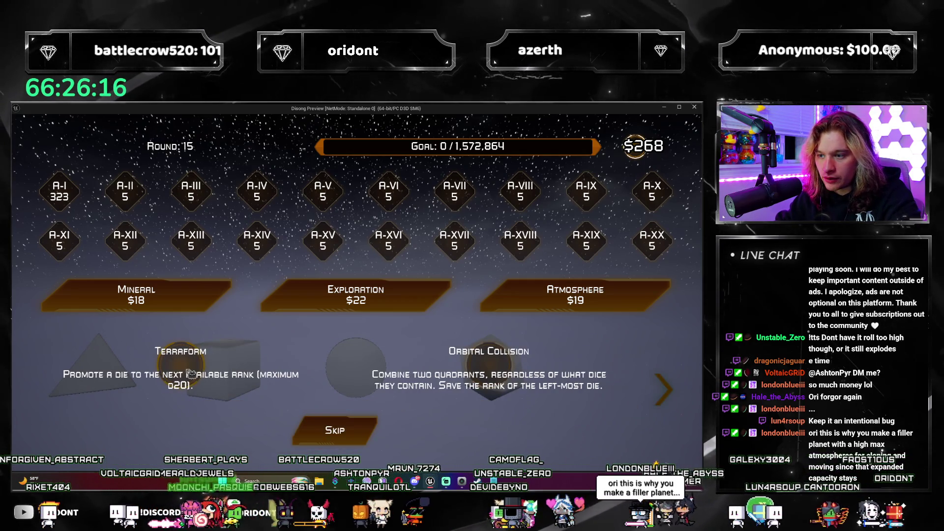
click(368, 436)
click(355, 295)
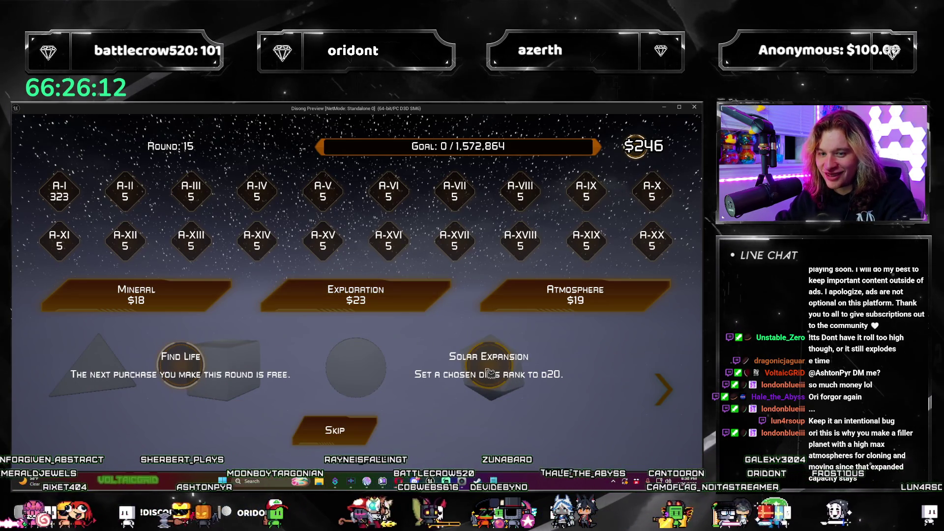
Step: Take Find Life over Solar Expansion so the next purchase is free
click(685, 401)
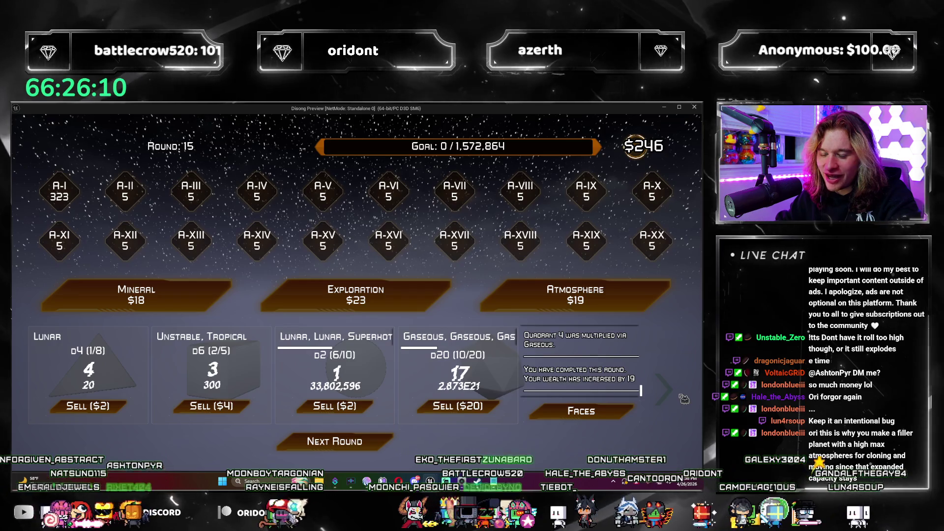
click(683, 398)
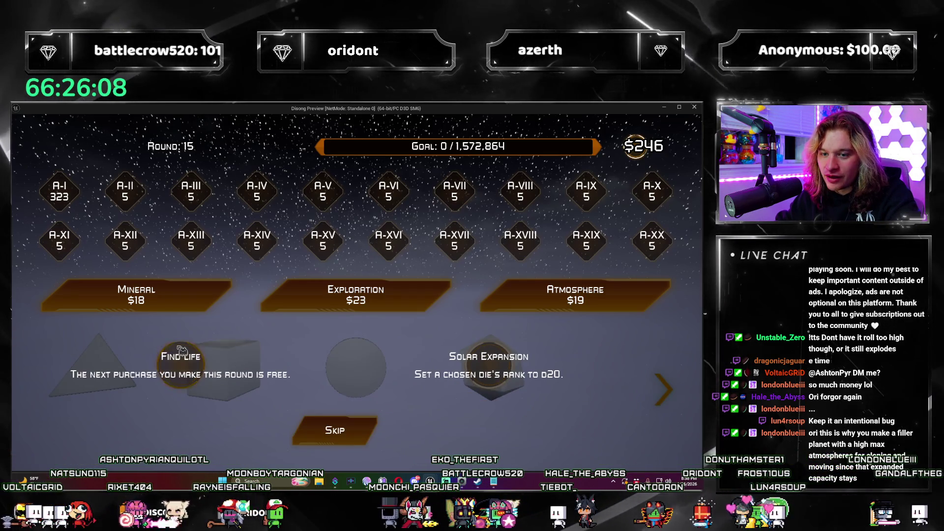
click(180, 364)
Step: Use the free pack's Fissure to copy the Unstable, Tropical quadrant over the Lunar one
click(414, 314)
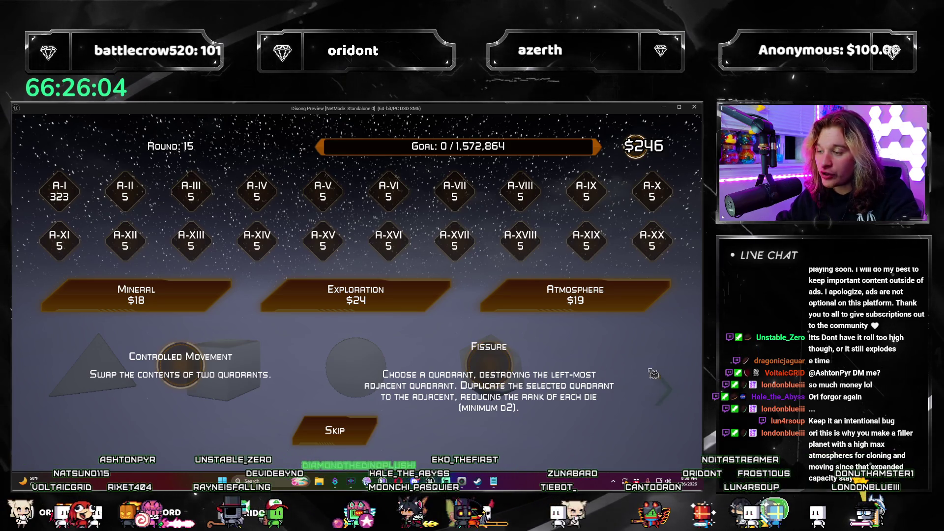
click(668, 393)
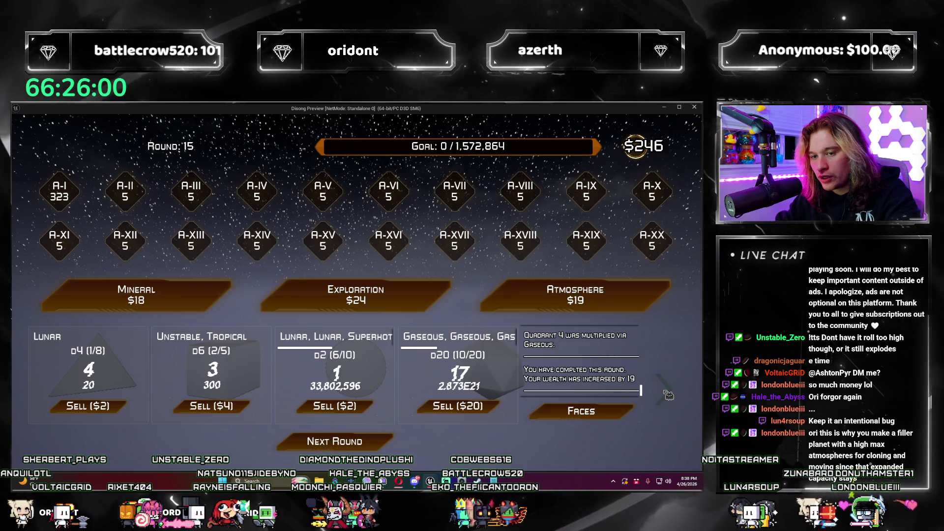
click(668, 393)
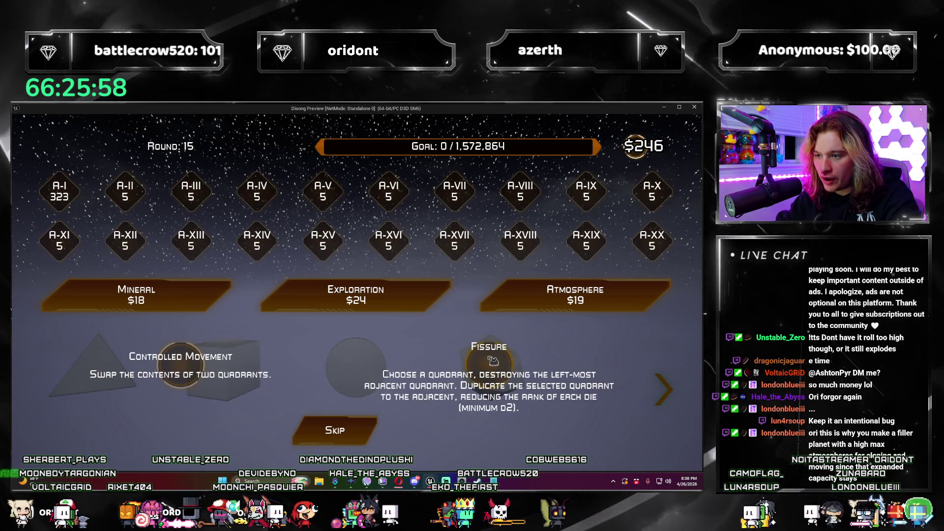
click(416, 368)
click(277, 350)
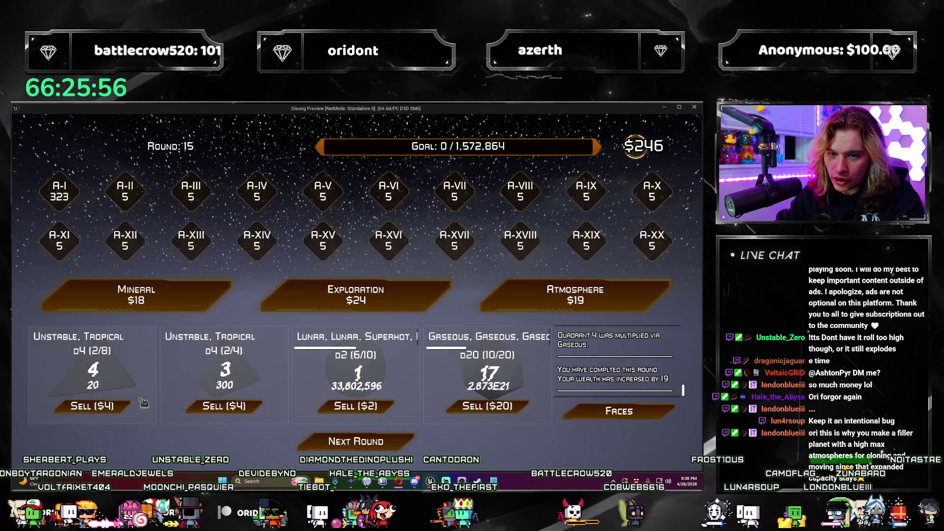
Step: Take New Horizons from an Exploration pack to double the A-I ascension to 646
click(415, 310)
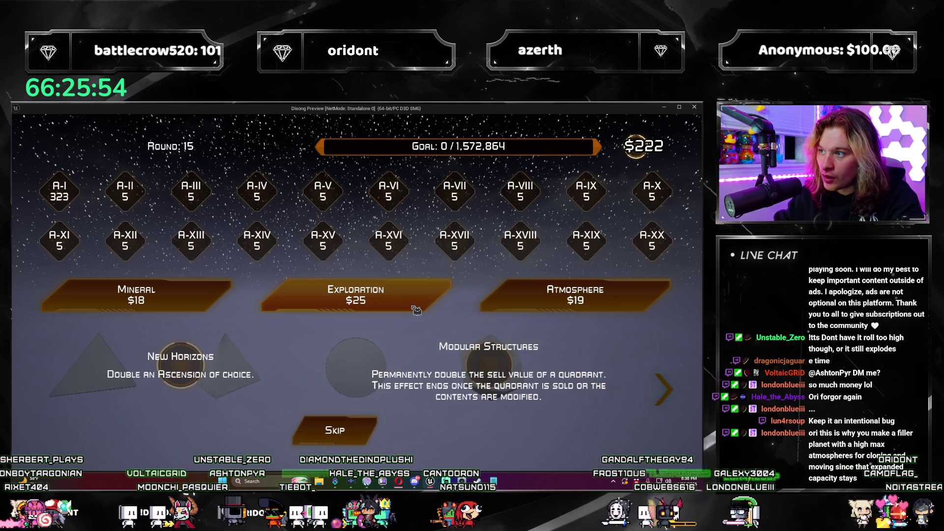
click(193, 372)
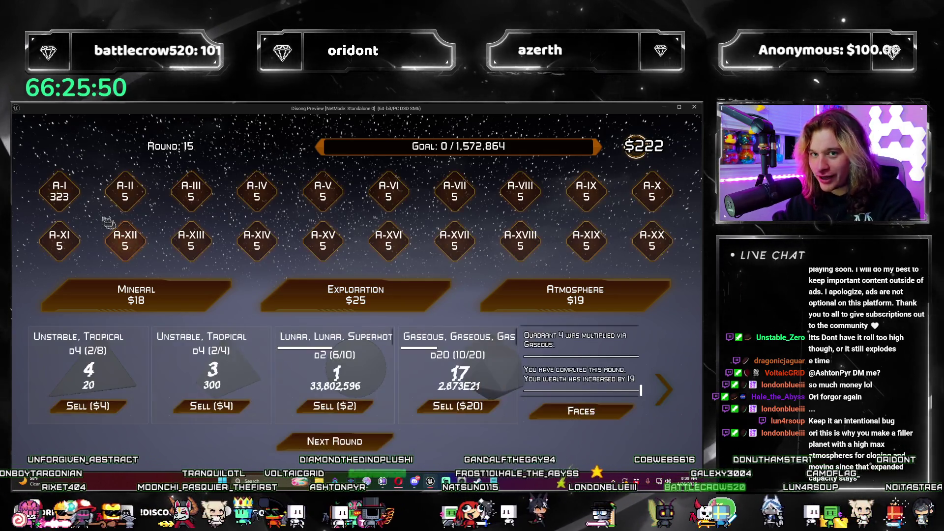
click(356, 295)
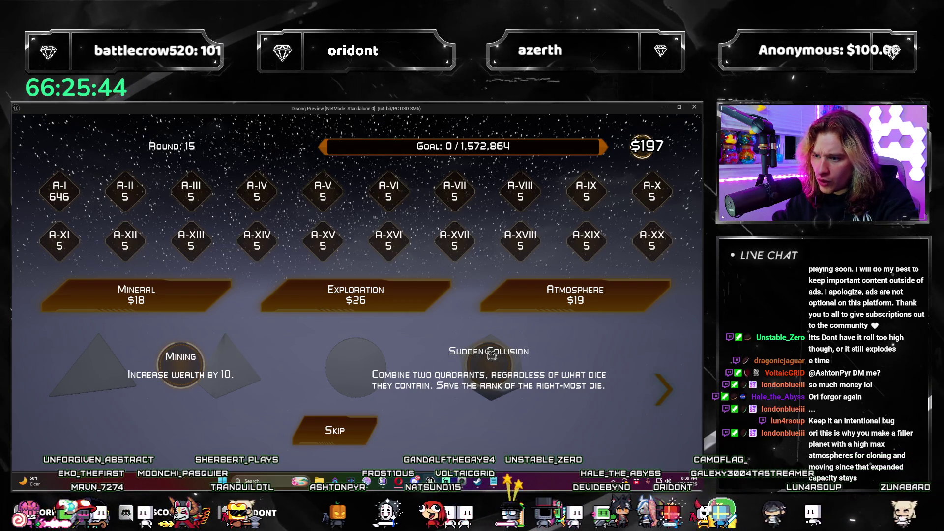
Step: Use Sudden Collision to merge the first Unstable, Tropical die into the second quadrant
click(664, 396)
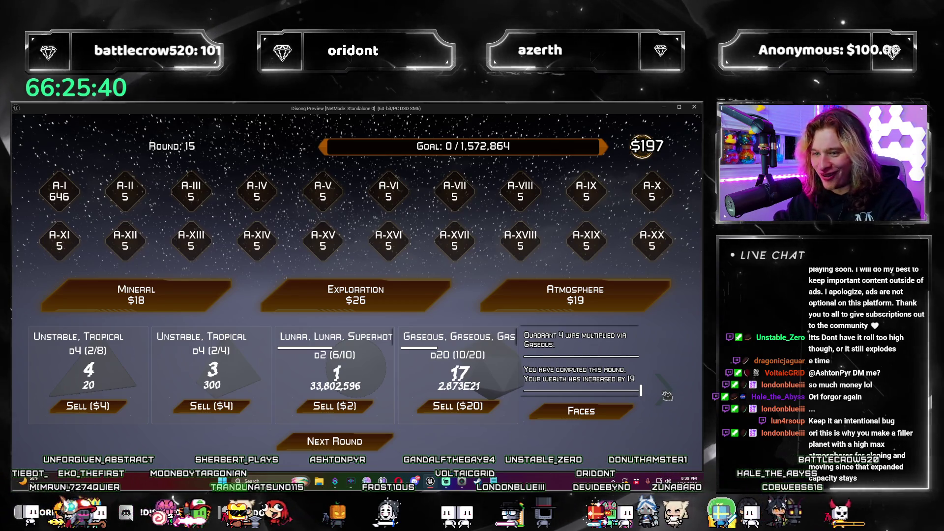
click(664, 393)
click(664, 394)
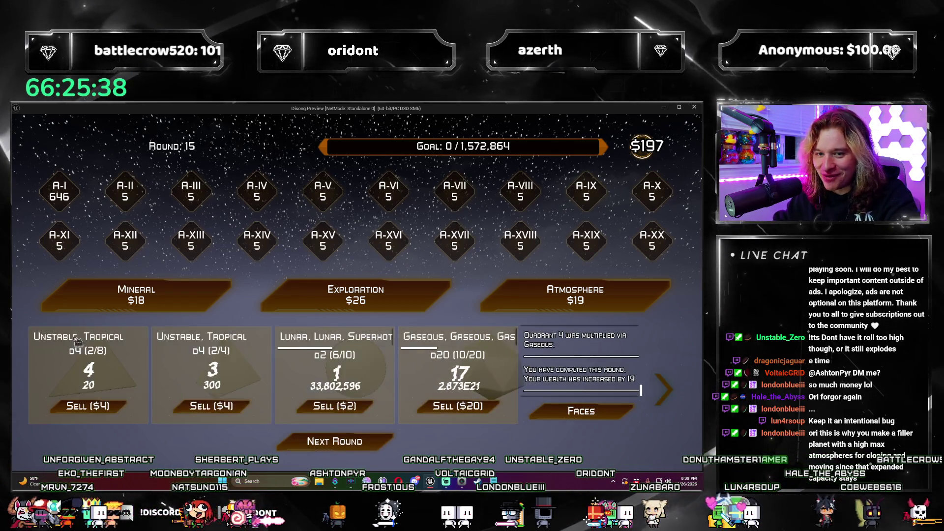
drag(123, 373, 261, 389)
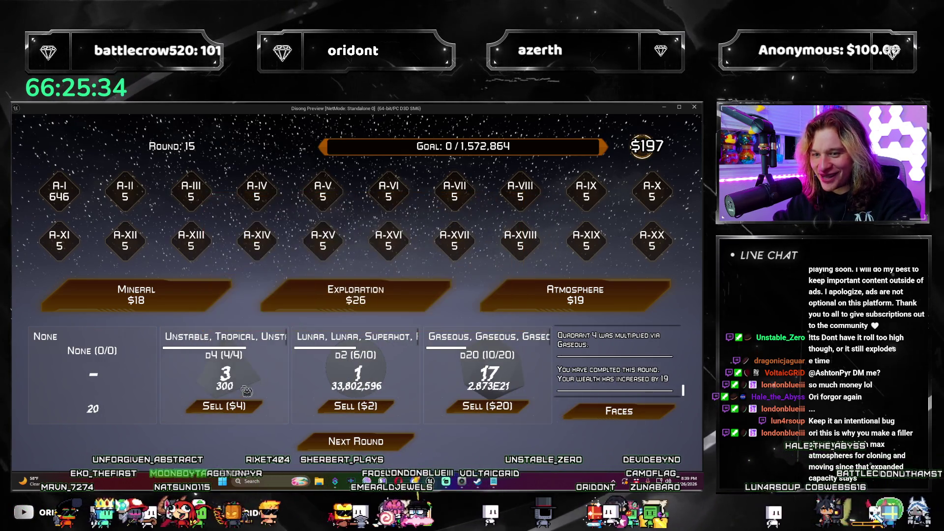
Step: Place an Unstable d8 in the empty first quadrant, then buy another Atmosphere and Exploration pack
click(517, 298)
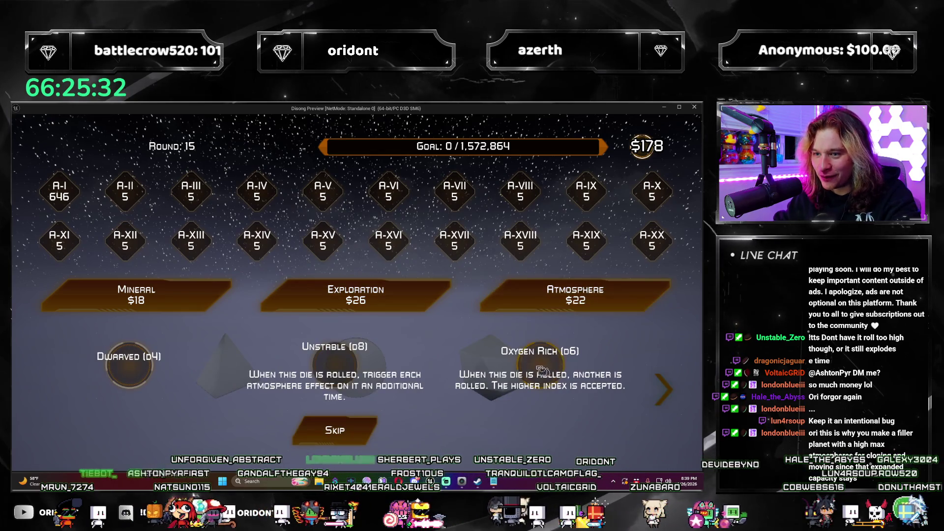
click(329, 368)
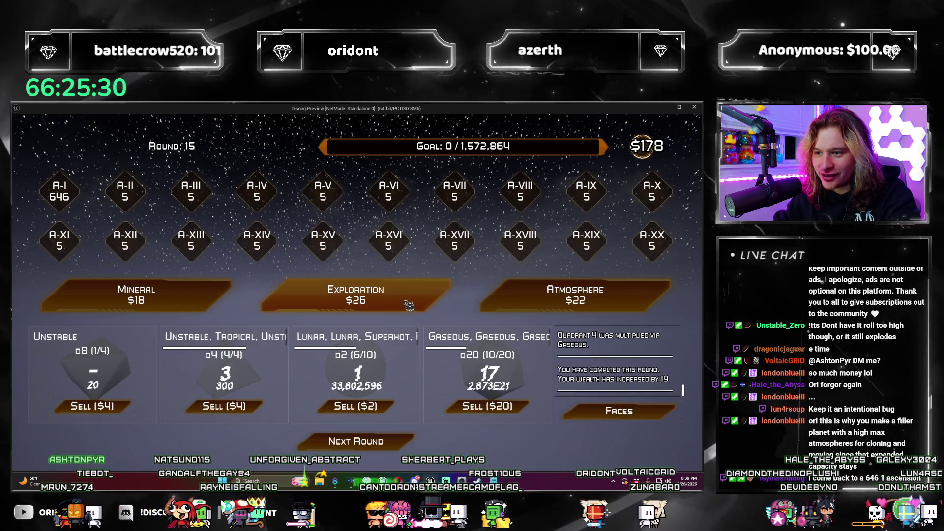
click(531, 306)
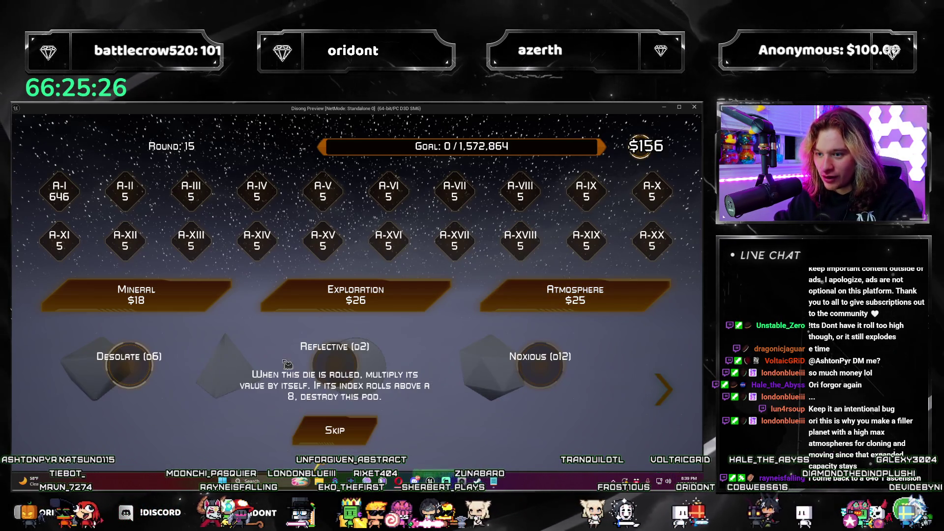
click(369, 300)
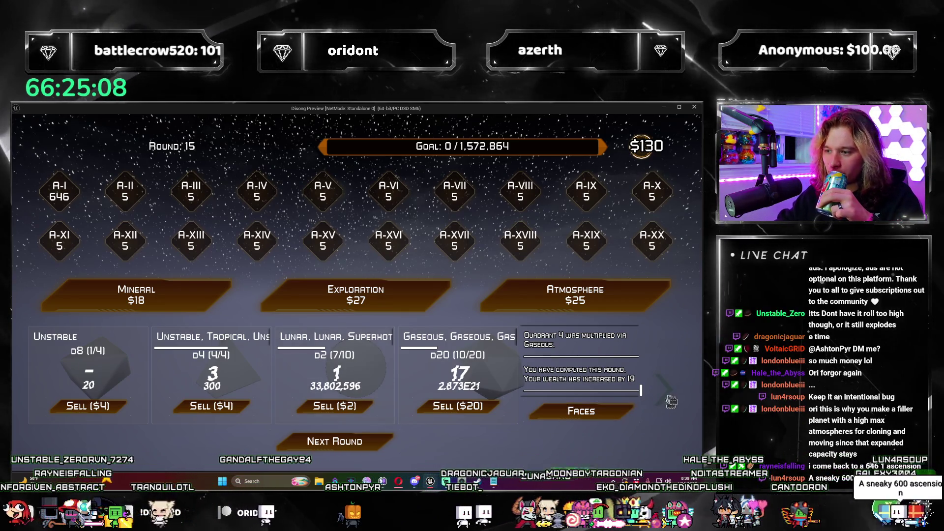
Step: Take Find Life, then Artificial Gravity from the free pack to raise an atmosphere threshold
click(328, 433)
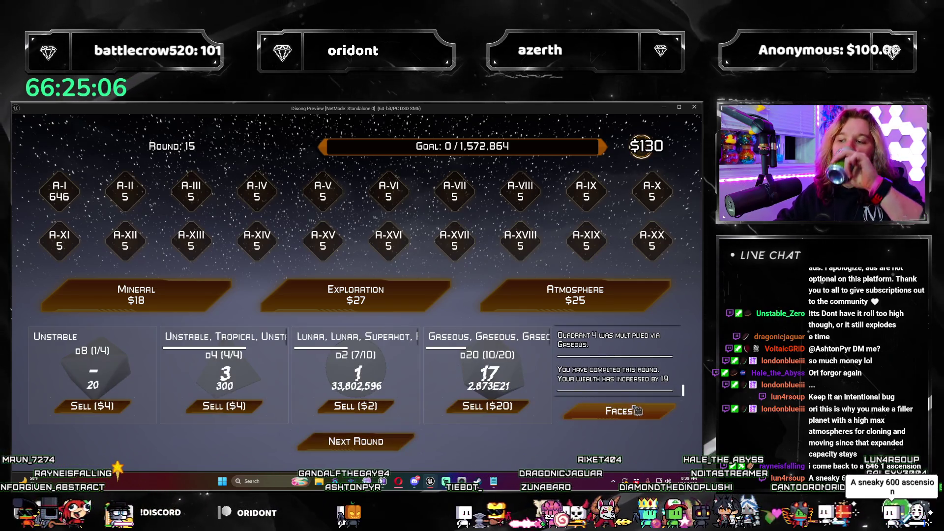
click(417, 293)
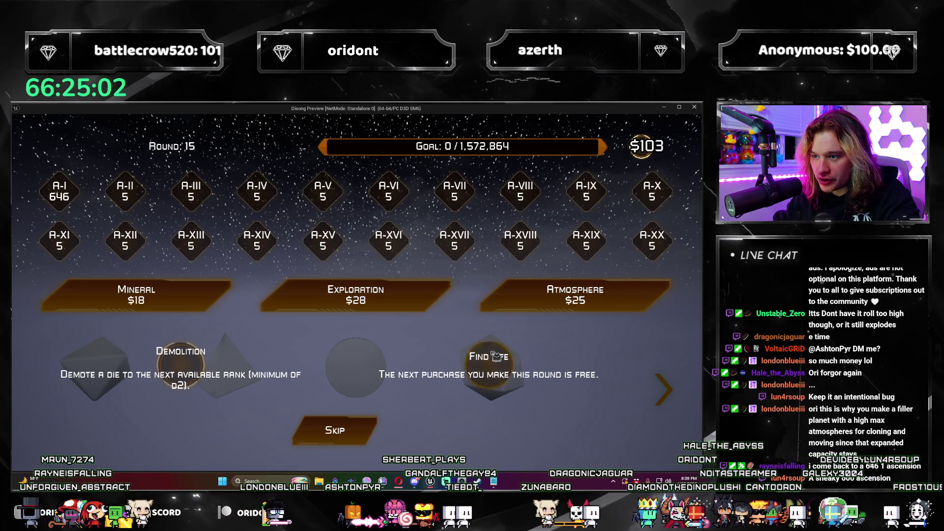
click(496, 356)
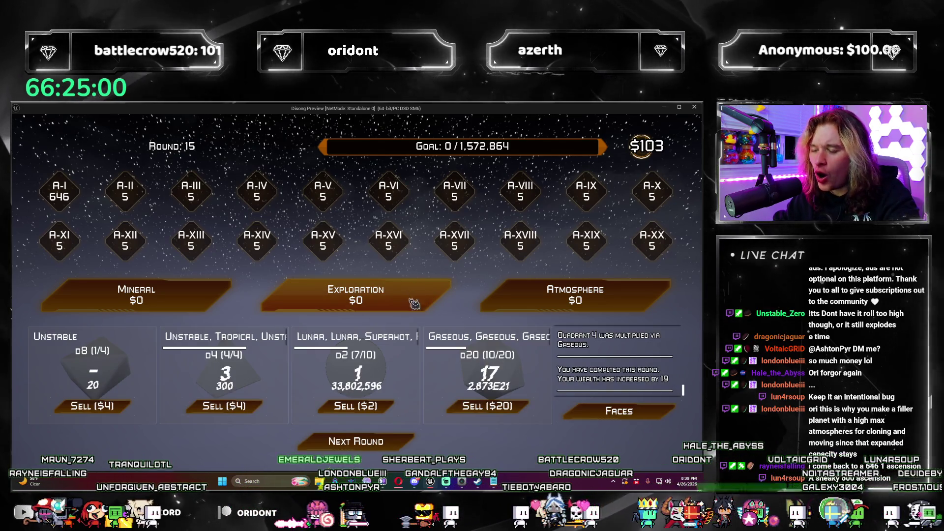
click(414, 303)
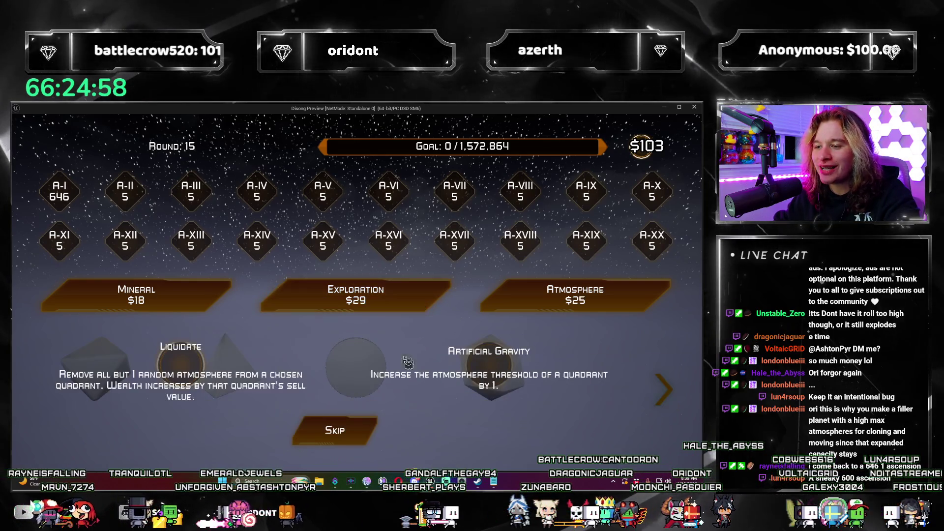
click(501, 370)
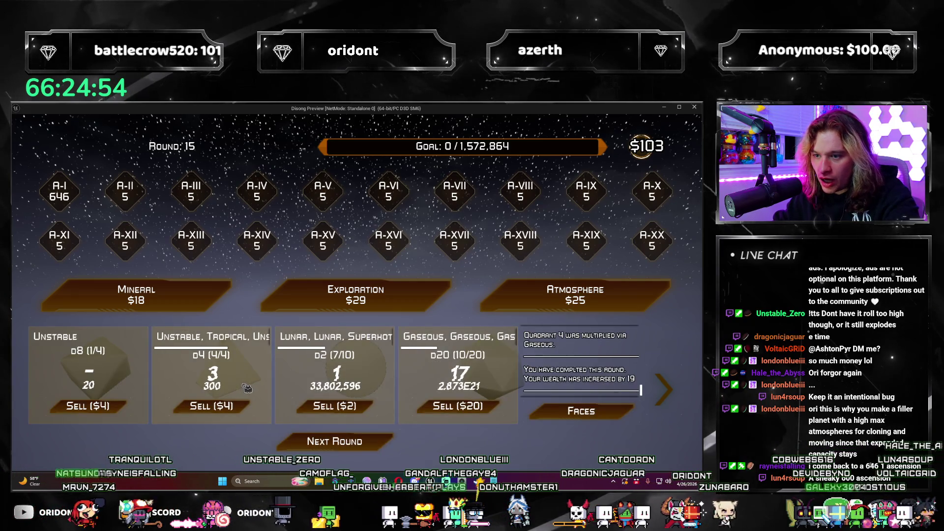
Step: Choose Sudden Collision over Hypergrowth to merge the first quadrant away
click(414, 295)
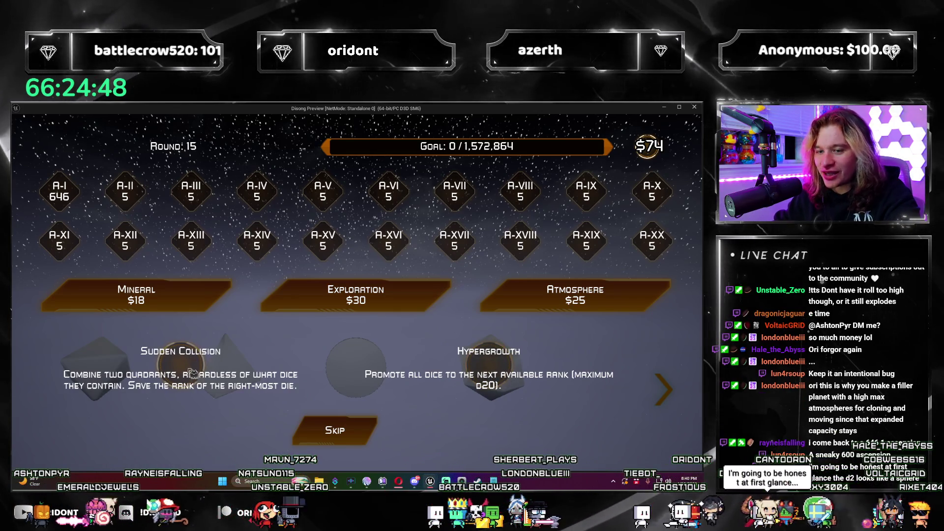
click(671, 391)
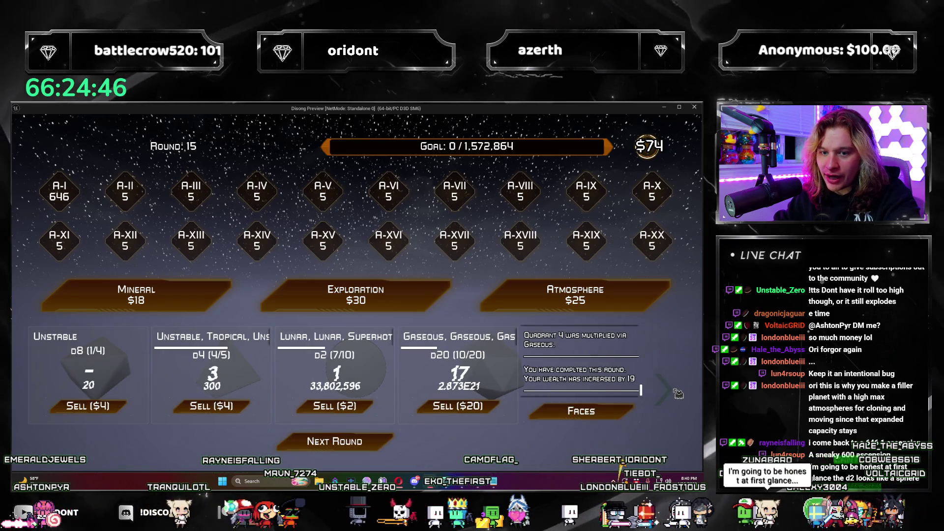
click(676, 392)
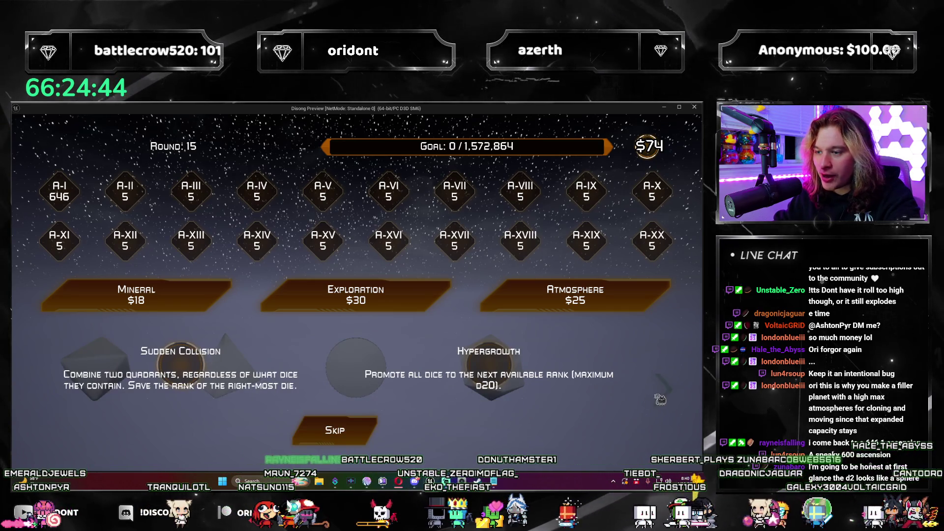
click(660, 396)
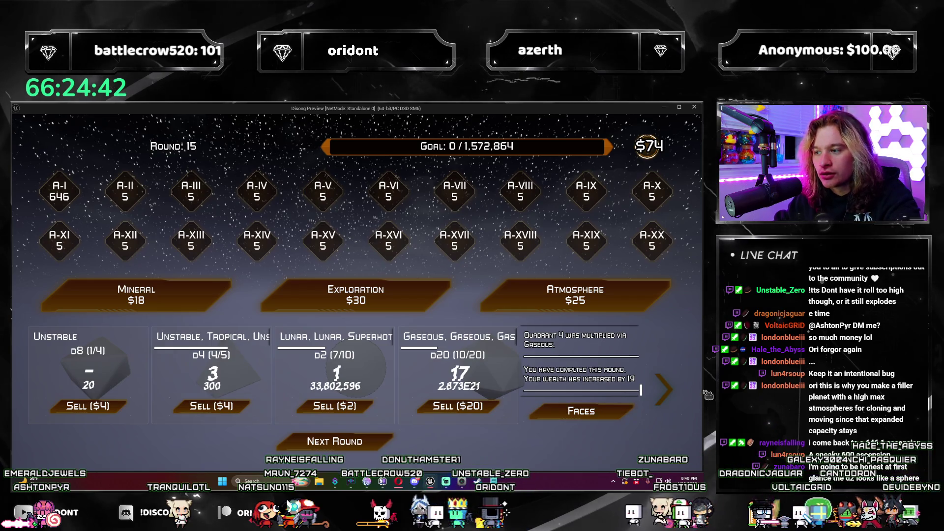
click(663, 390)
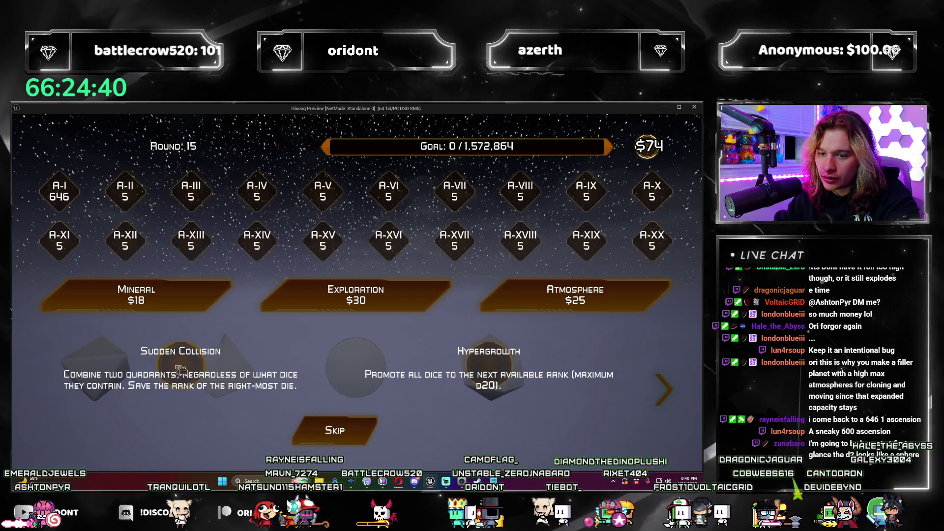
click(180, 369)
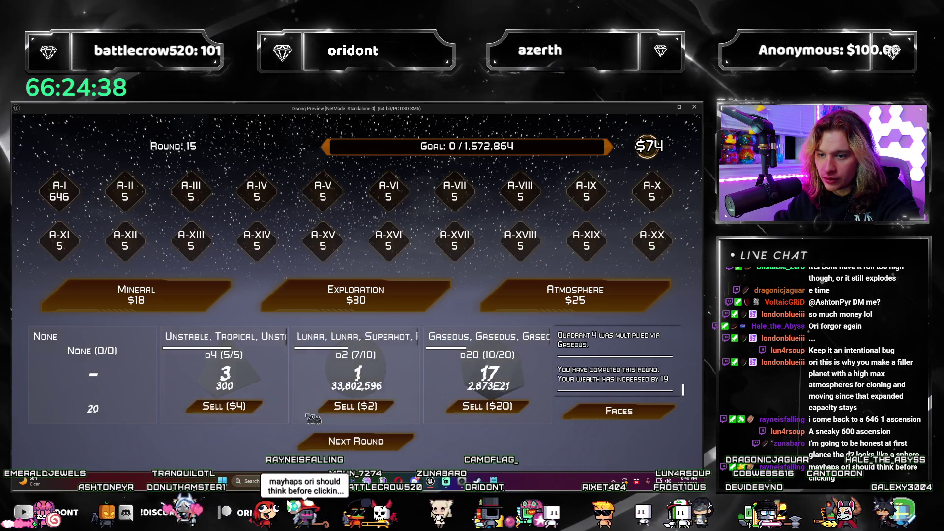
Step: Take Find Life again and use the free pack's Terraform to promote the d4 to a d6
click(427, 296)
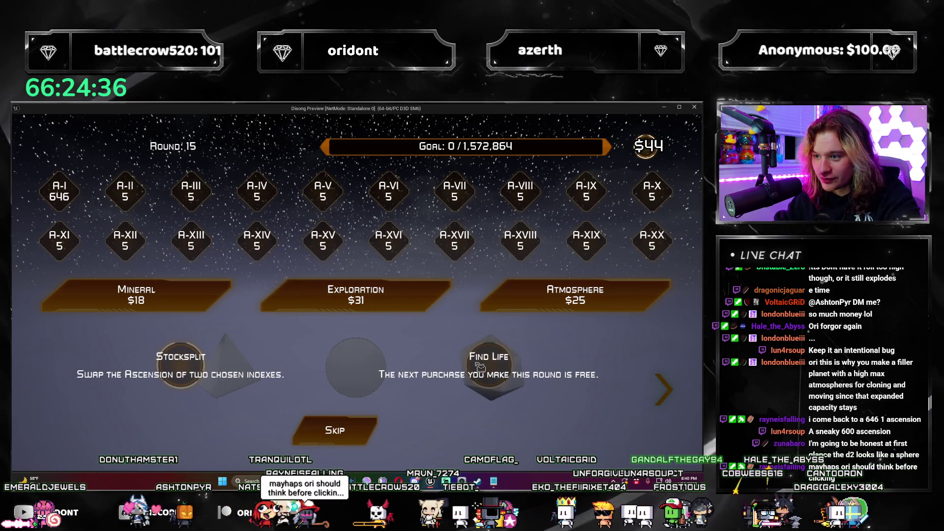
click(492, 372)
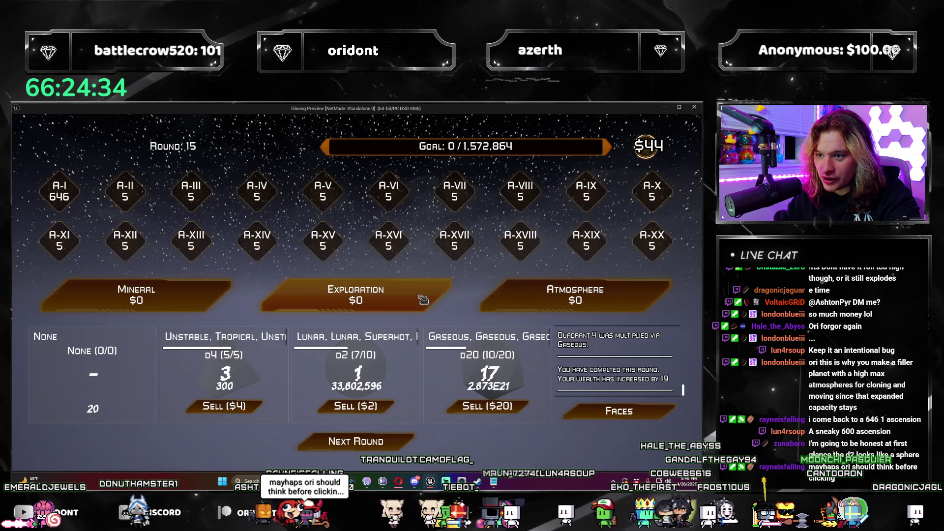
click(427, 296)
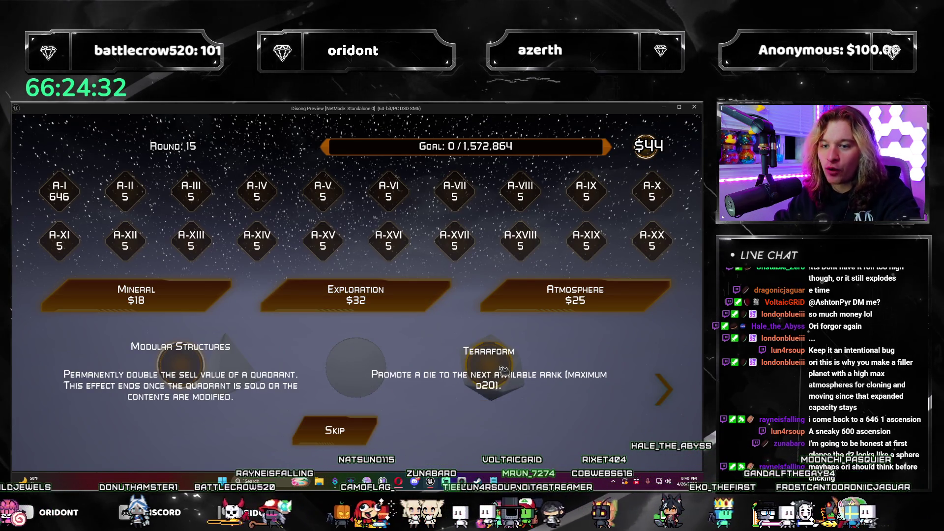
click(504, 369)
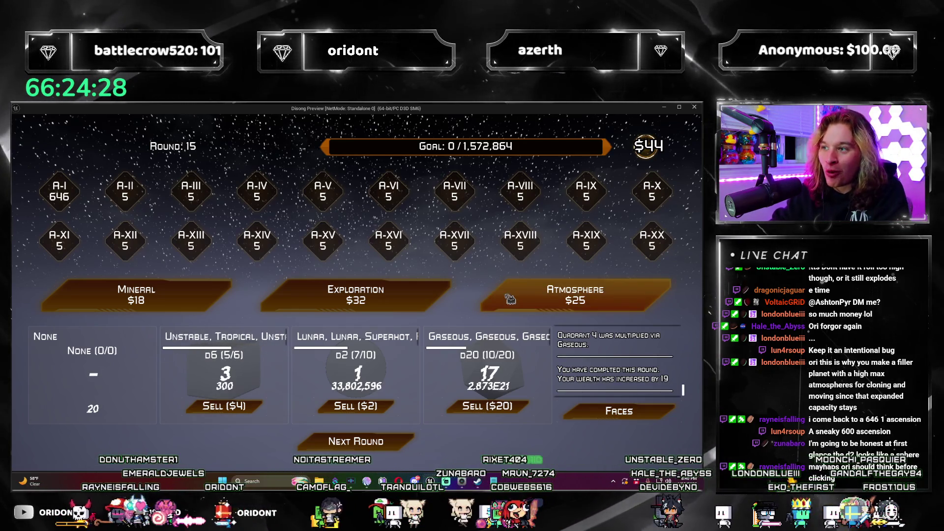
Step: Skip the High Carbon and Noxious dice from an Atmosphere pack, then buy a Mineral pack
click(511, 299)
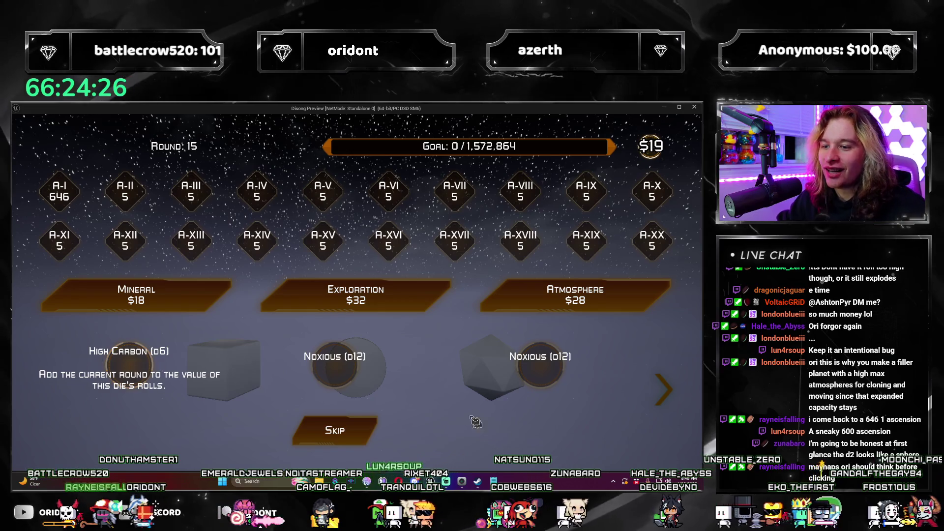
click(352, 431)
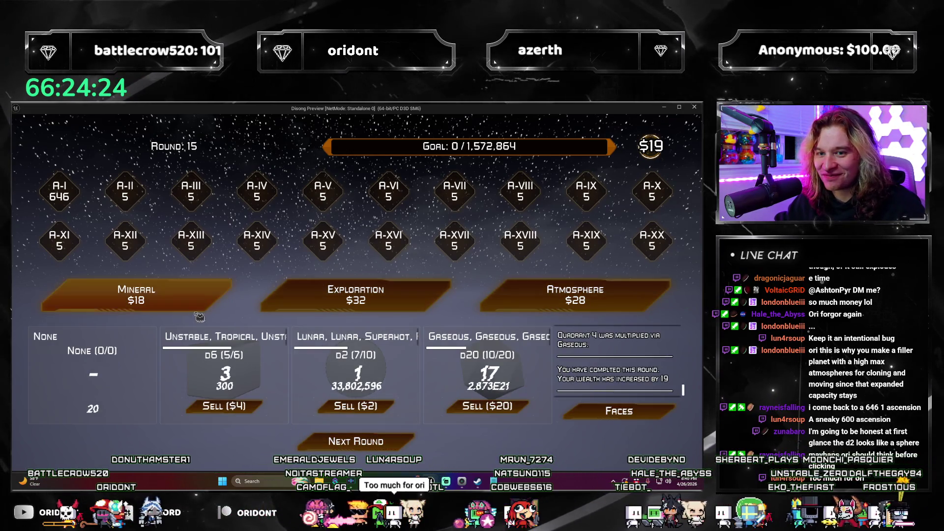
click(136, 295)
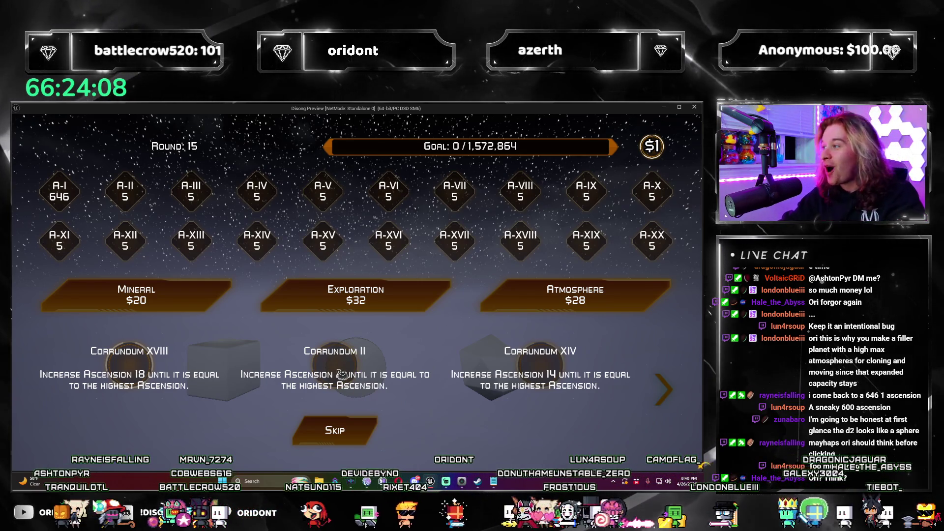
Step: Choose Corrundum II over Corundum XVIII and XIV, lifting Ascension II to 646
click(664, 393)
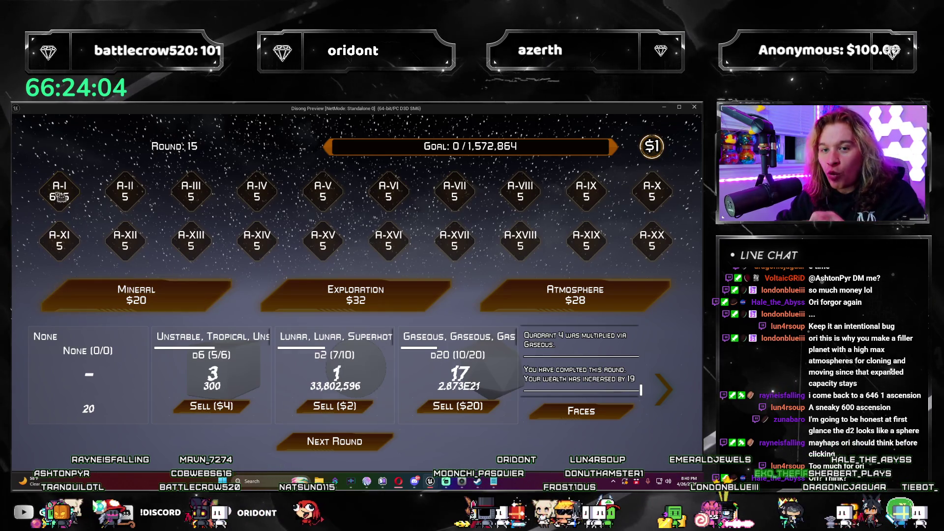
click(664, 389)
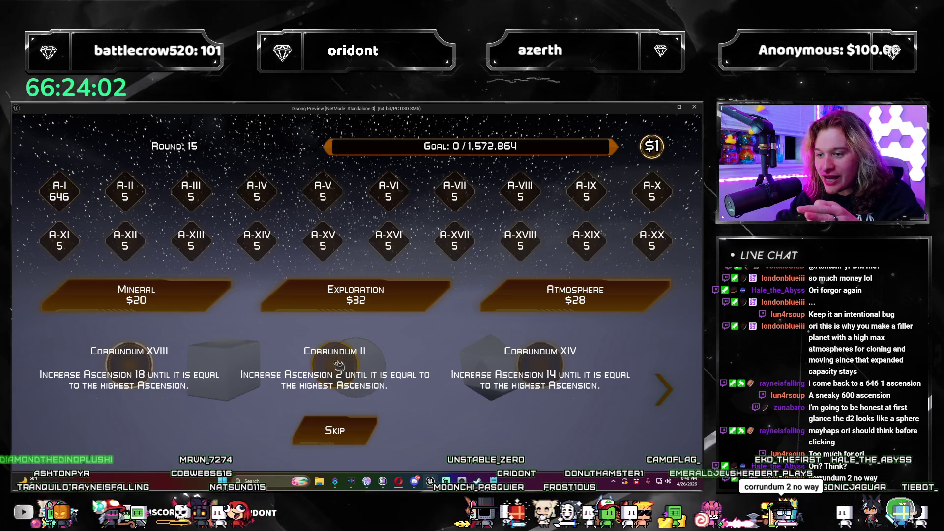
click(320, 340)
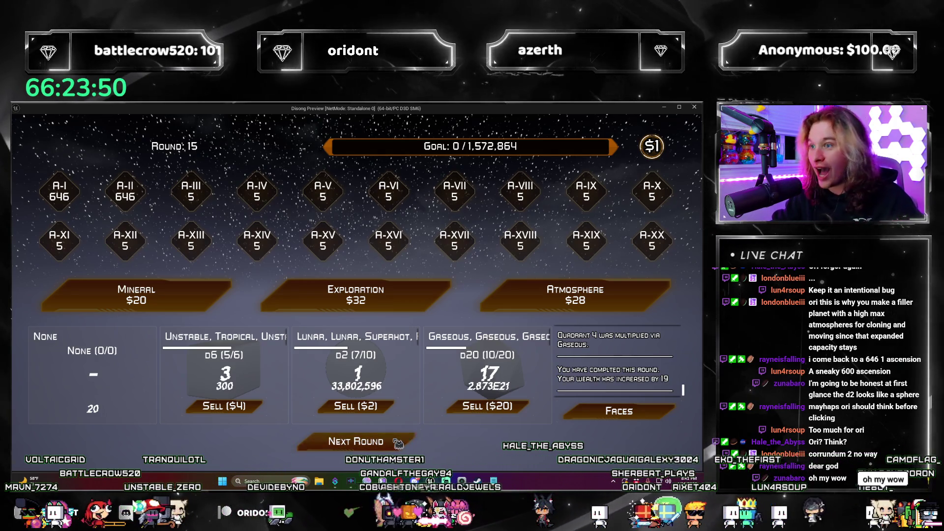
Step: Roll Round 15 three times, change a Quadrant 3 face from 4 to 14, and reach Round 16
click(399, 439)
click(399, 440)
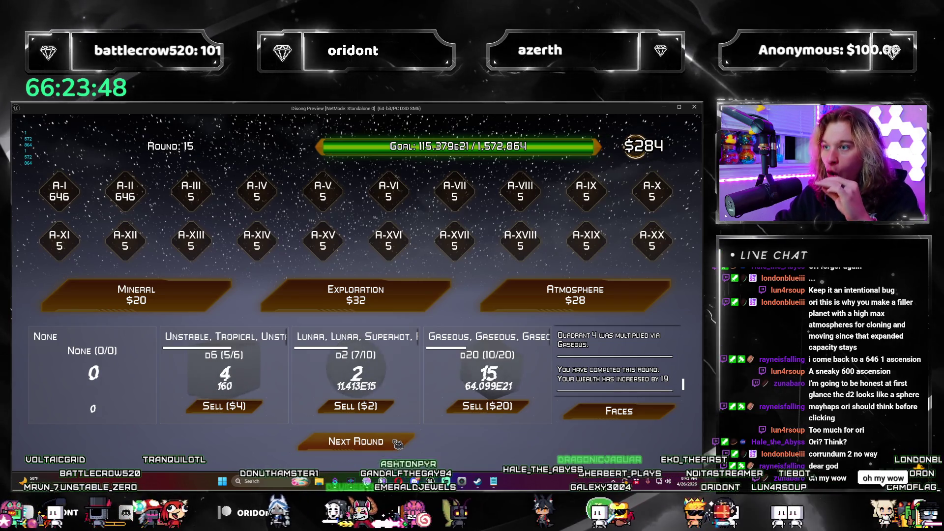
click(397, 442)
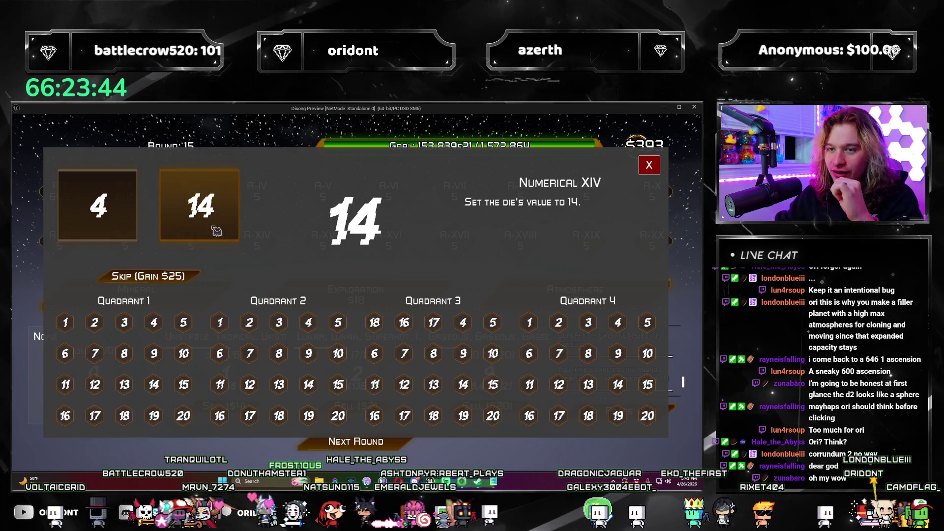
click(470, 325)
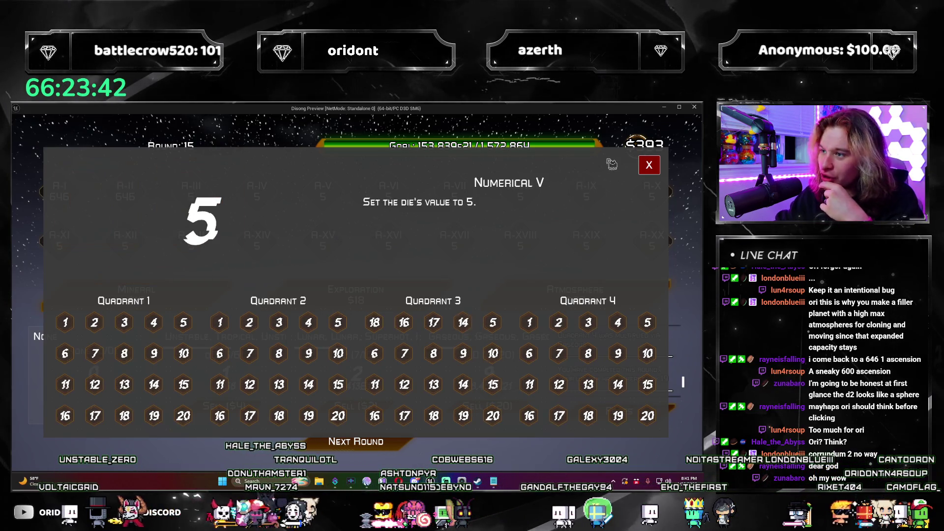
click(649, 167)
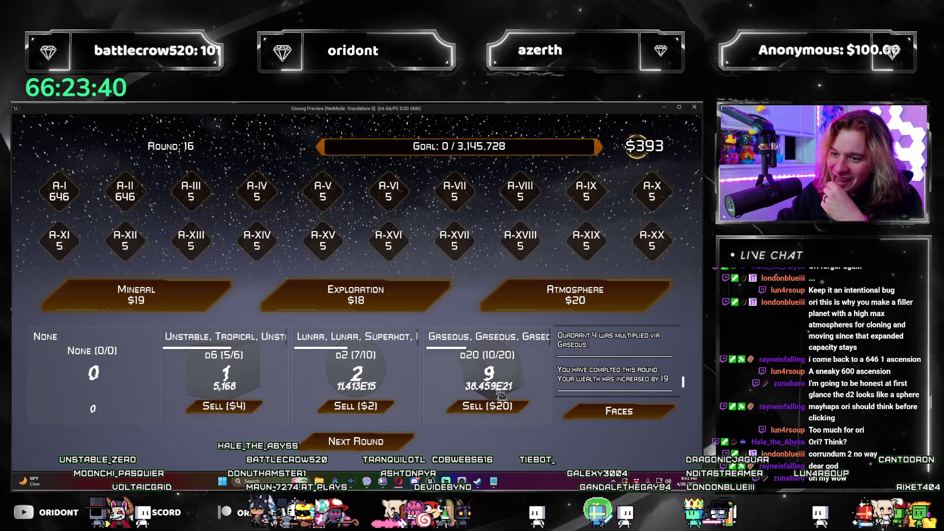
Step: Buy two Atmosphere packs, comparing the offer with the dice board, and take the Tropical d6
click(527, 310)
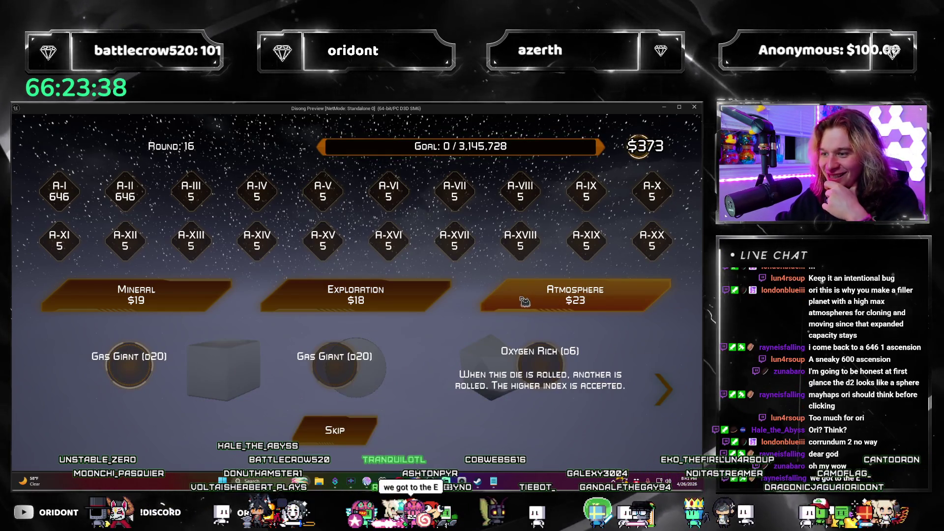
click(665, 386)
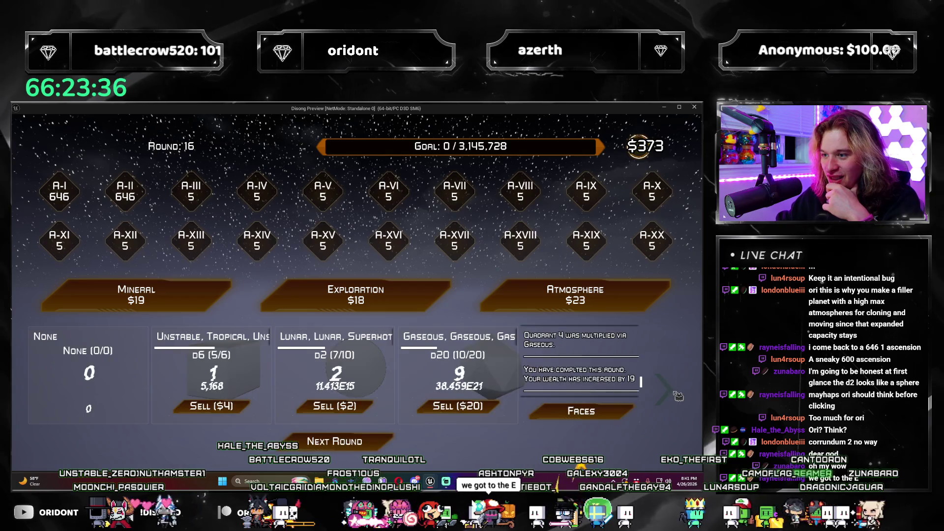
click(676, 395)
click(665, 388)
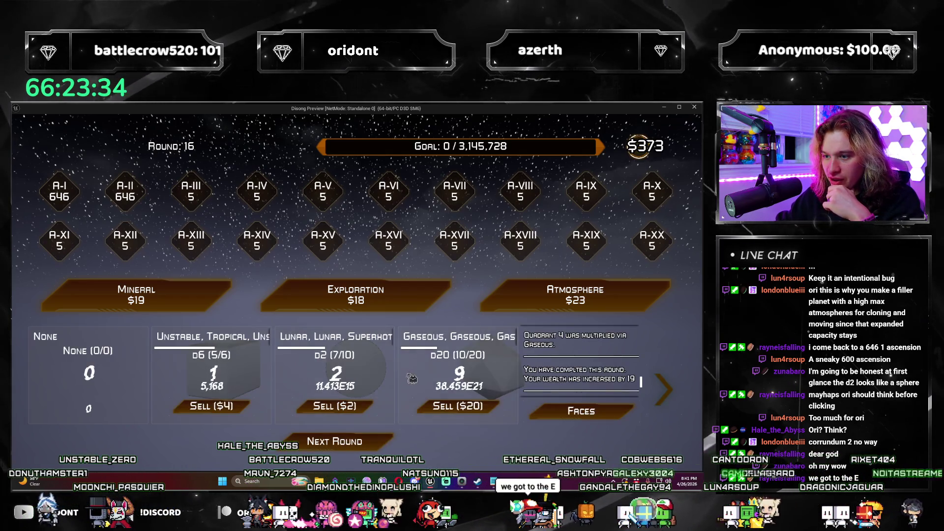
click(572, 294)
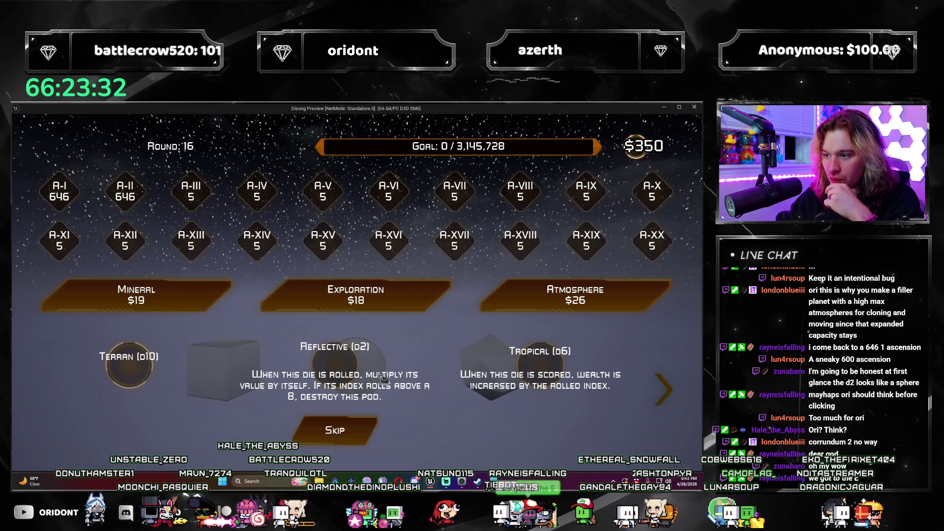
click(560, 362)
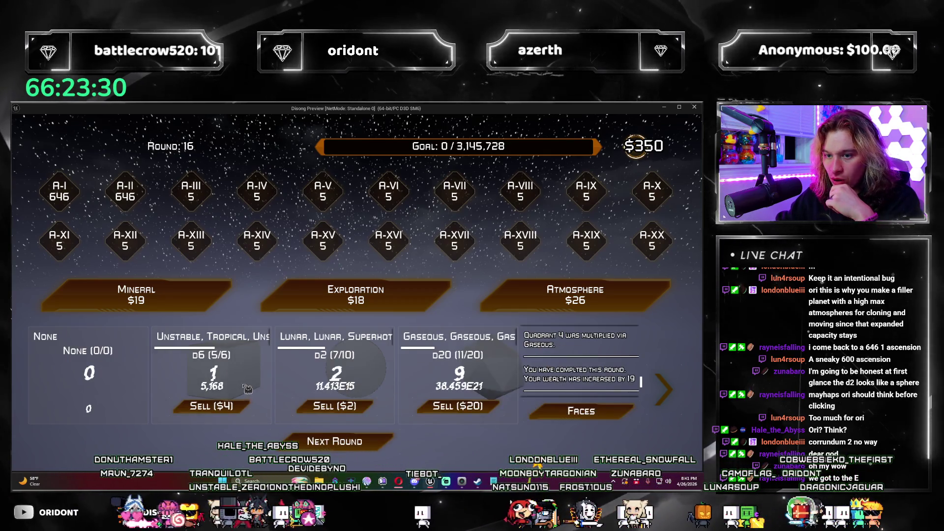
Step: Buy two Exploration packs, take Harvesting Fleet, and skip Modular Structures/Hypersonic Maneuver
click(356, 294)
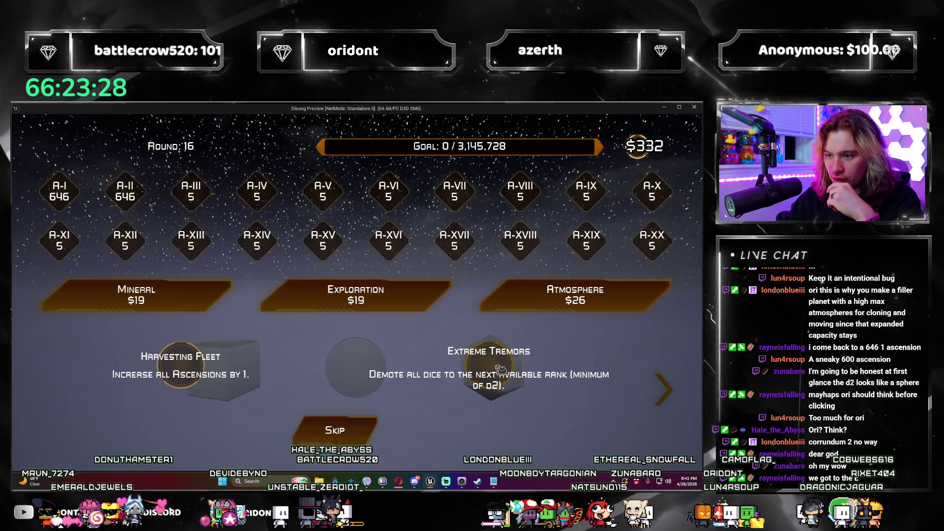
click(170, 372)
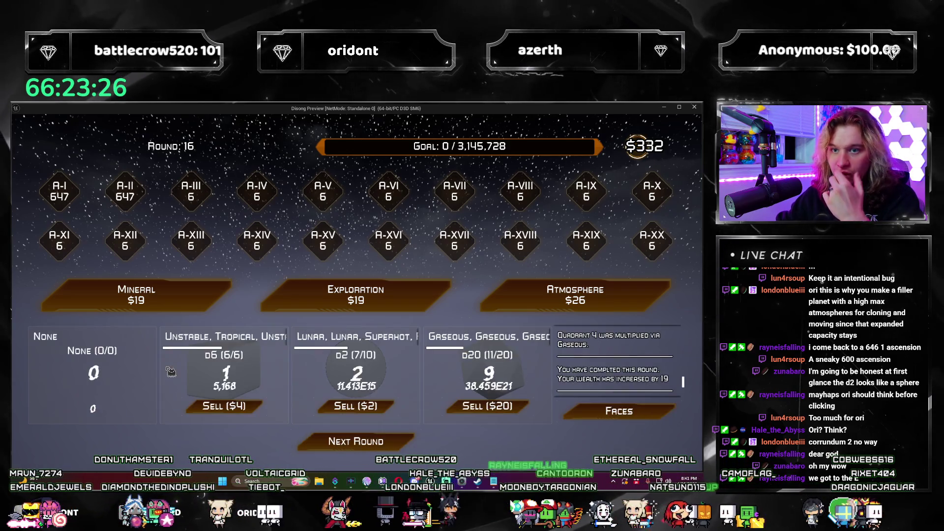
click(344, 294)
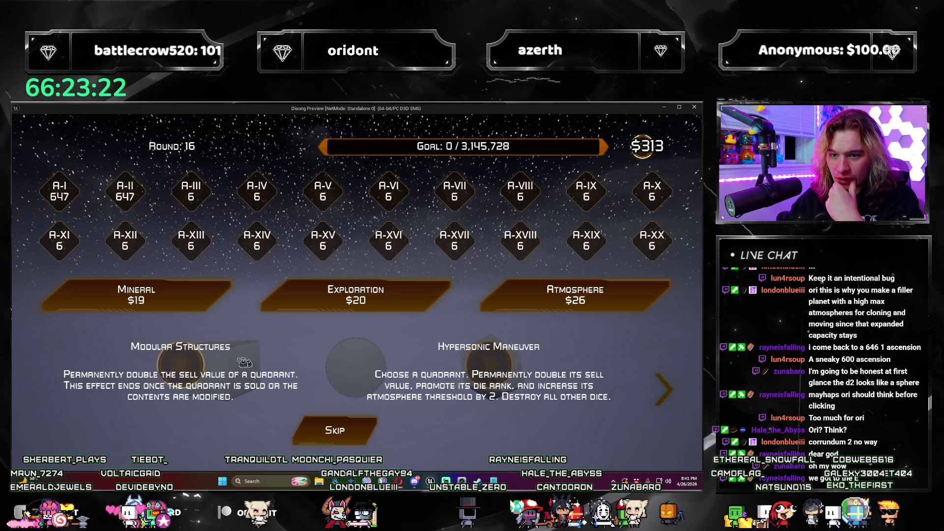
click(206, 361)
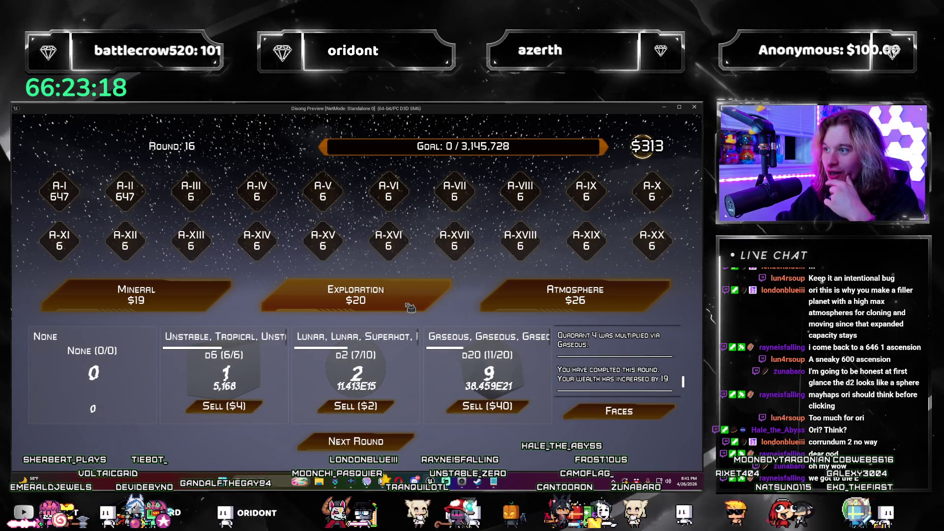
Step: Take Resource Pool from an Exploration pack, then skip two Atmosphere dice offers
click(344, 295)
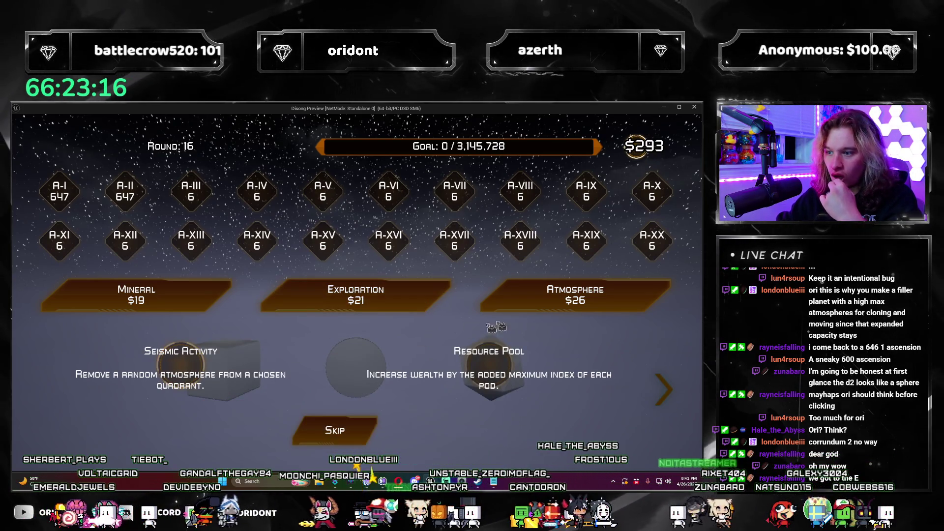
click(498, 372)
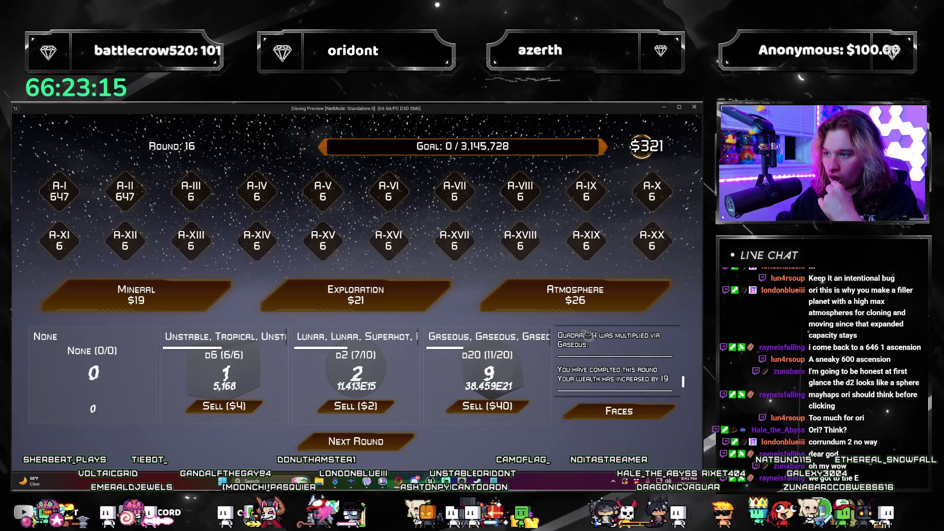
click(521, 303)
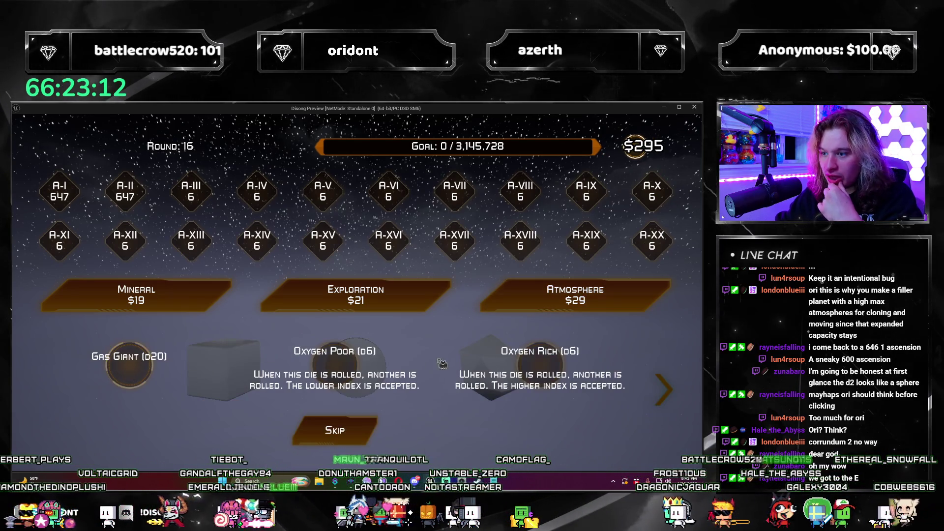
click(334, 430)
click(575, 295)
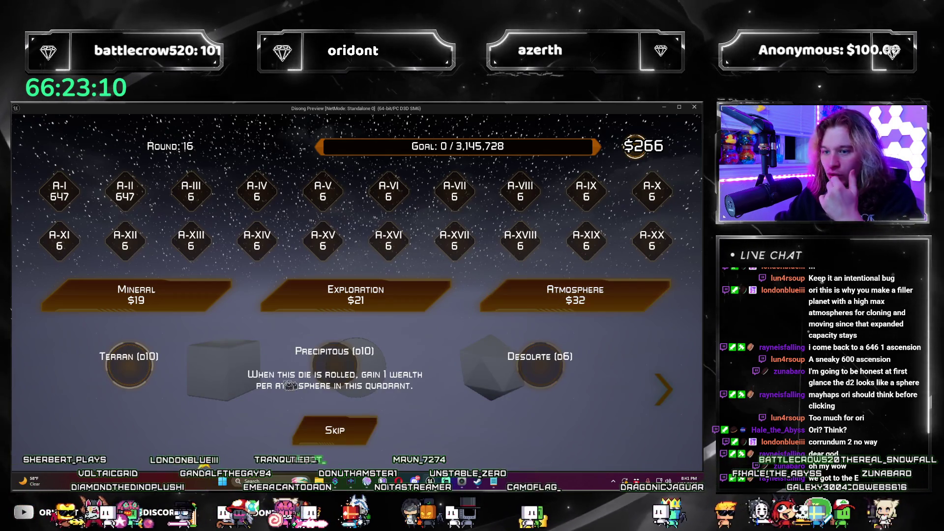
click(334, 430)
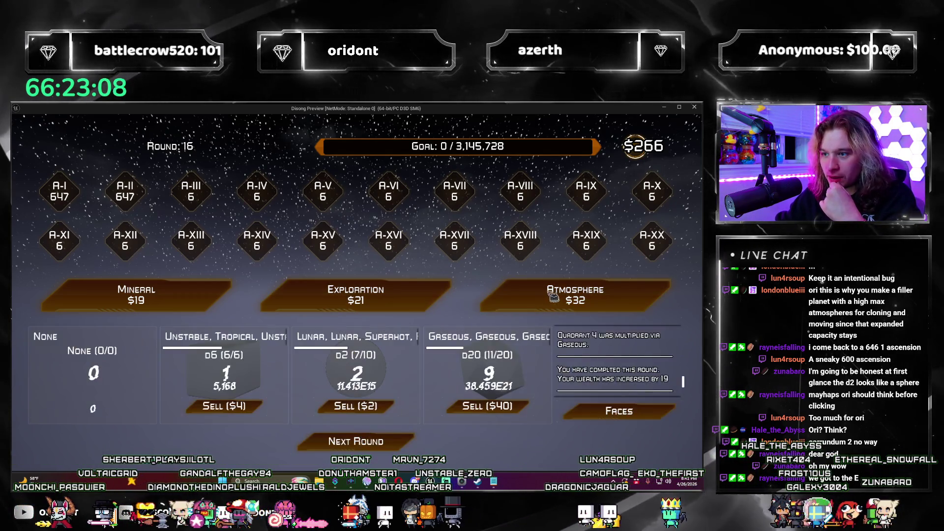
Step: Buy another Atmosphere pack and add its Tropical d6 to the empty first quadrant
click(543, 303)
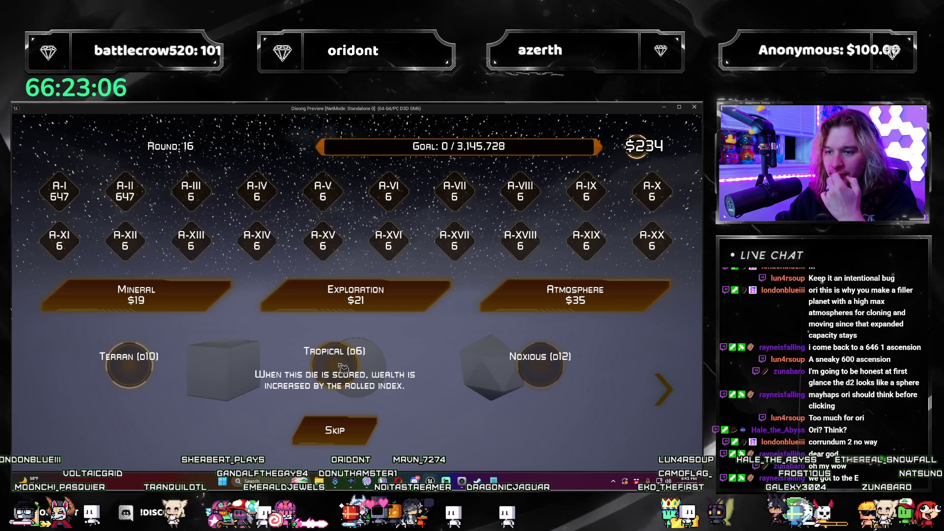
key(Escape)
click(667, 393)
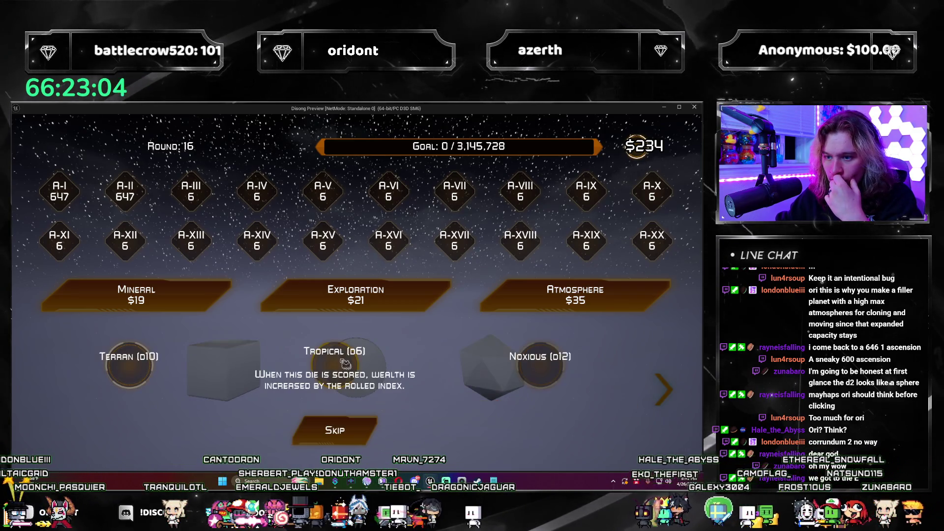
click(338, 370)
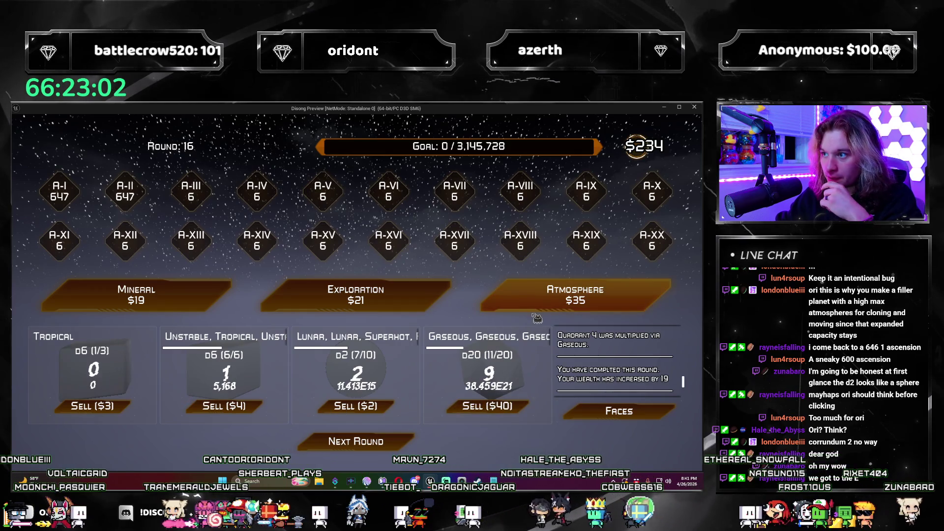
Step: Buy two more Atmosphere packs, skipping Dwarved/Lunar/Desolate and taking the Unstable d8
click(535, 309)
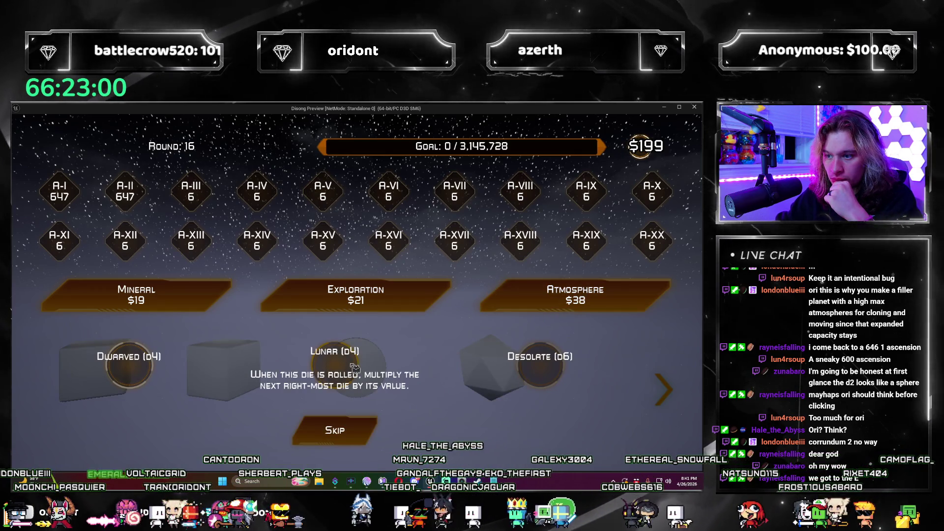
click(663, 388)
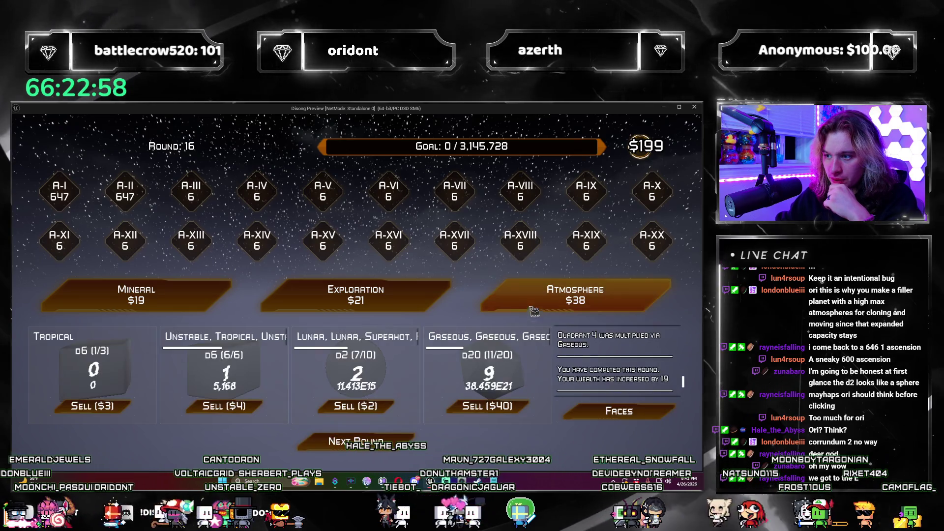
click(575, 295)
click(360, 377)
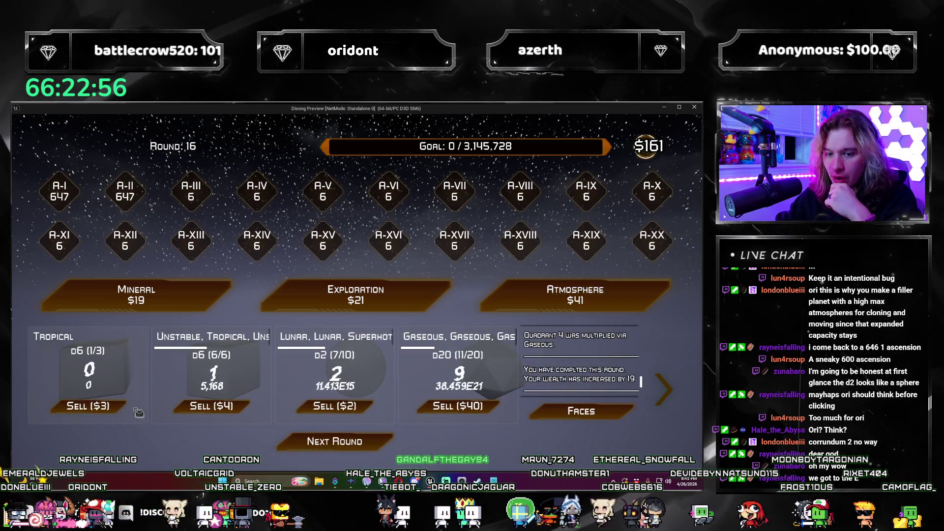
Step: Buy an Exploration pack, check the dice, and pass on Seismic Activity/Orbital Collision
click(424, 304)
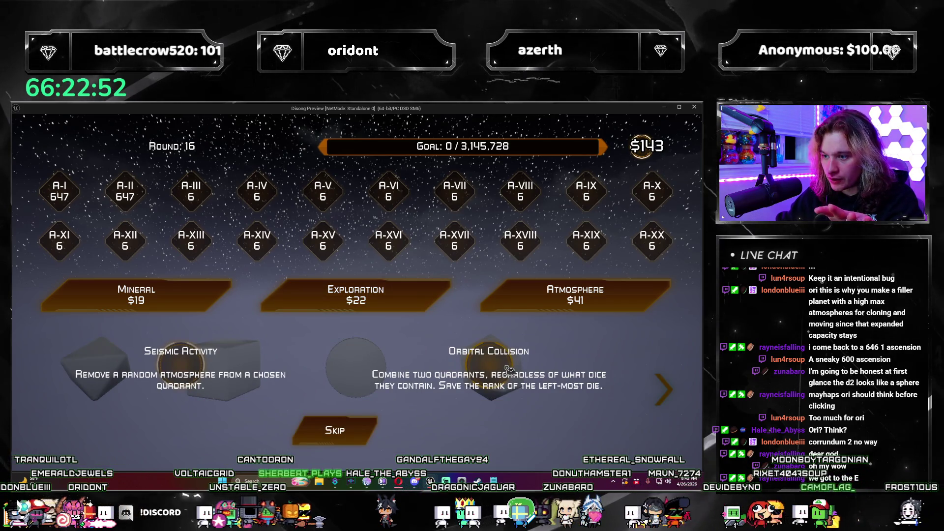
click(679, 391)
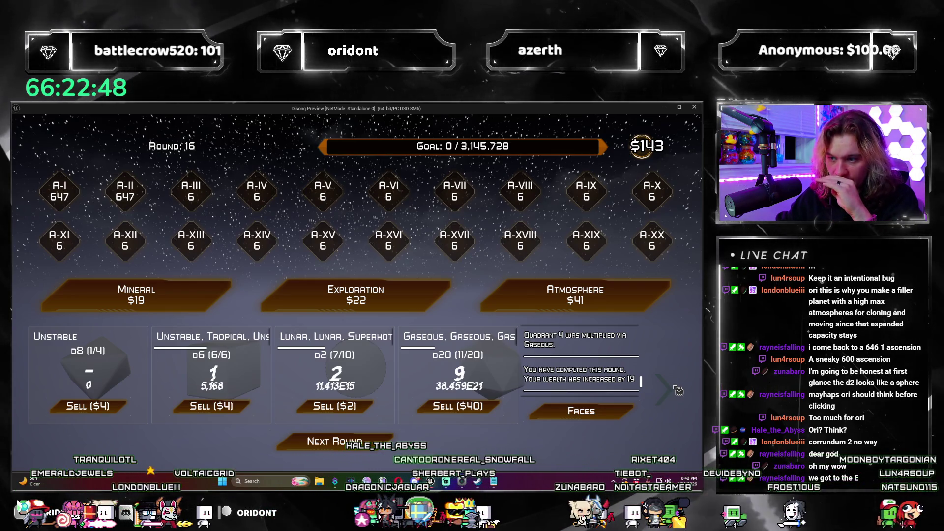
click(679, 391)
click(678, 391)
click(679, 391)
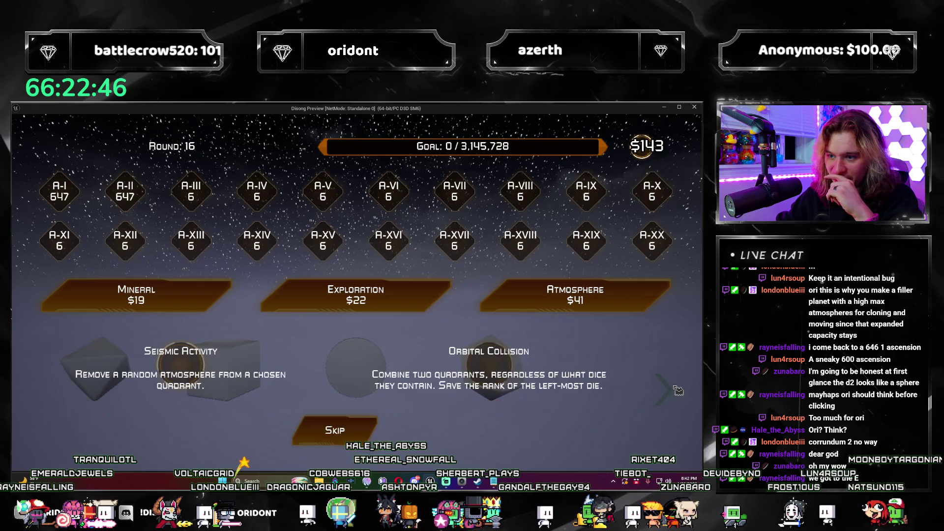
click(363, 432)
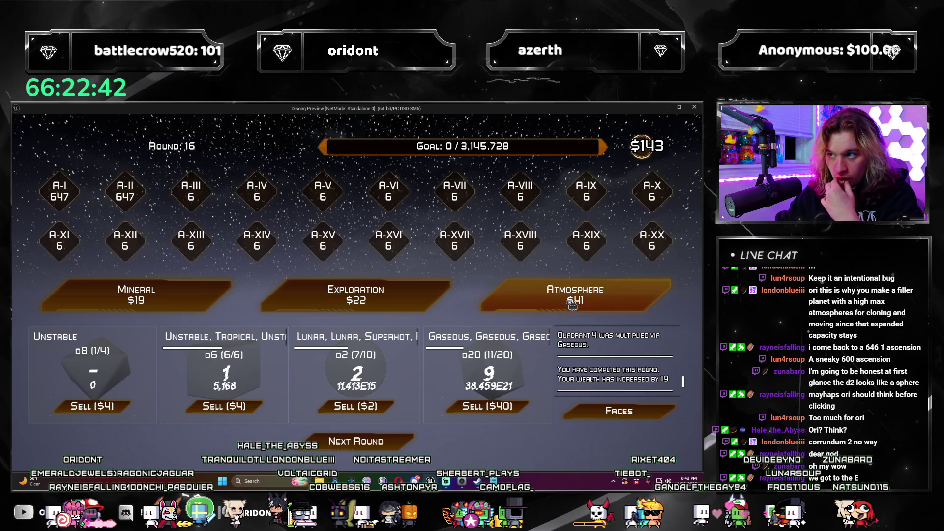
Step: Buy three Exploration packs, taking Resource Pool and Artificial Gravity twice
click(393, 301)
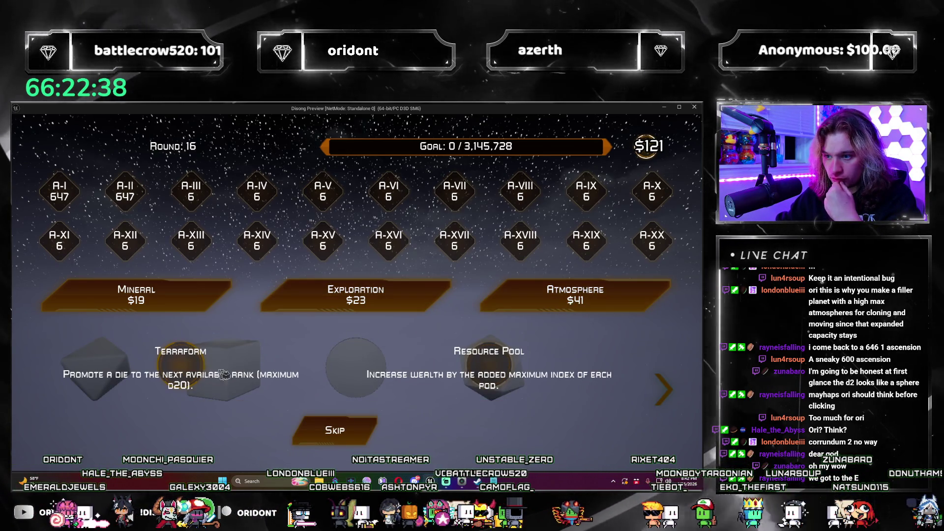
click(473, 398)
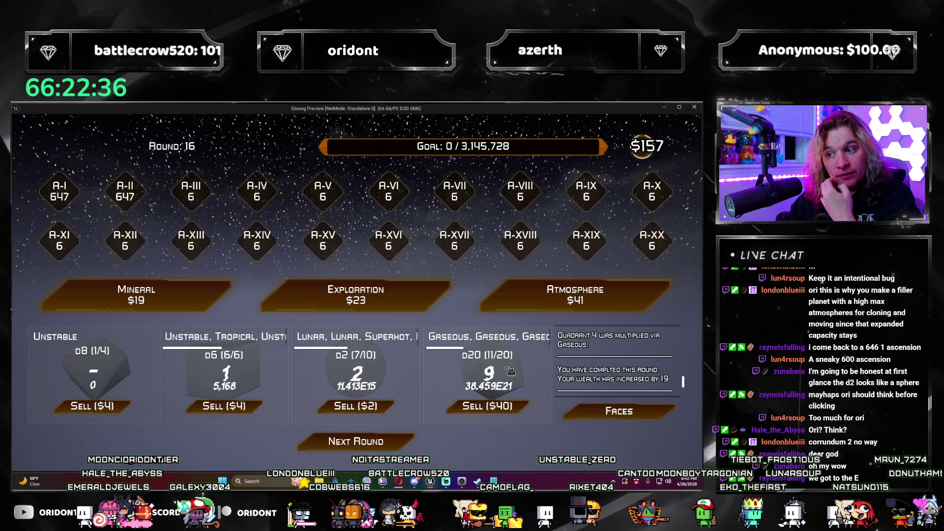
click(421, 306)
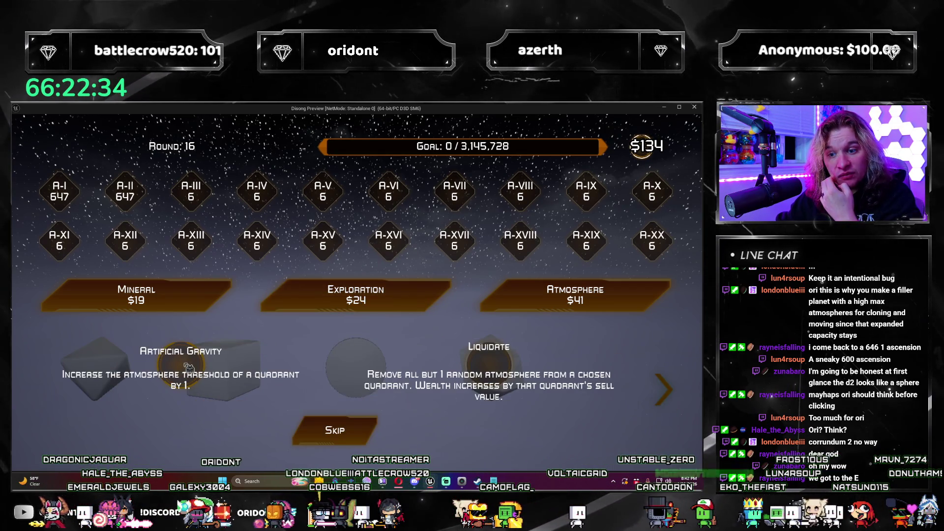
click(188, 366)
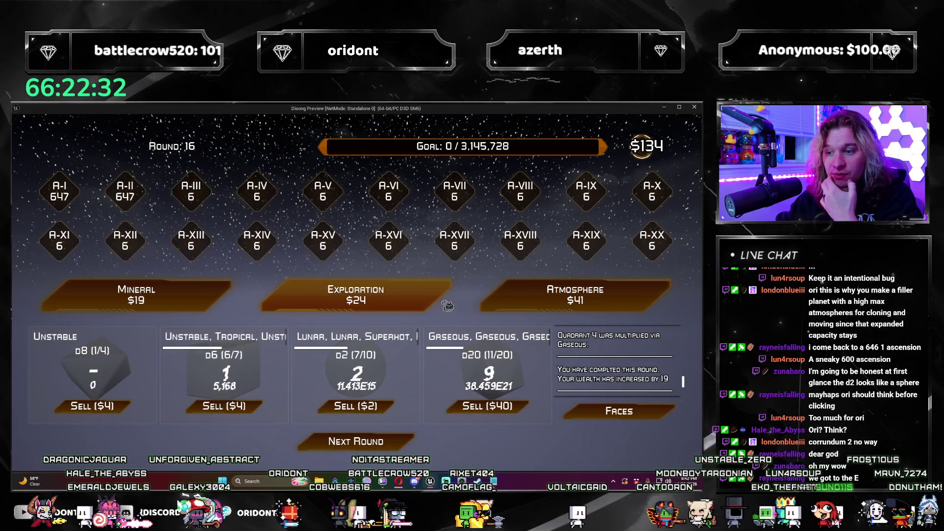
click(424, 310)
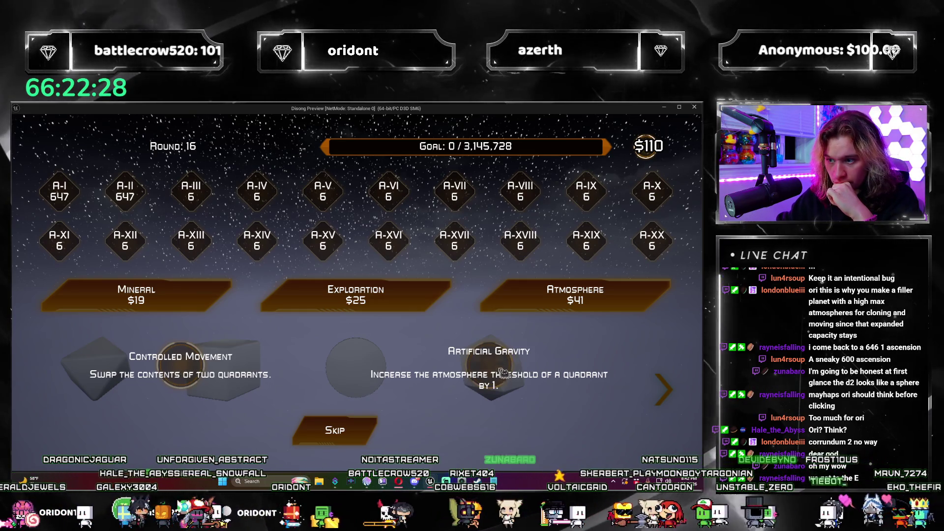
click(248, 376)
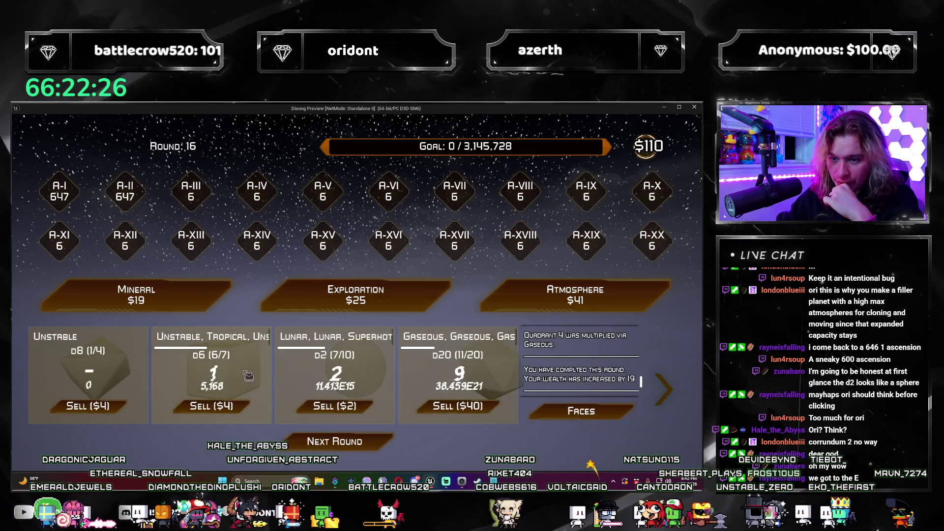
Step: Use New Horizons to double ascension A-I to 1294, then skip Terraform/Demolition
click(414, 305)
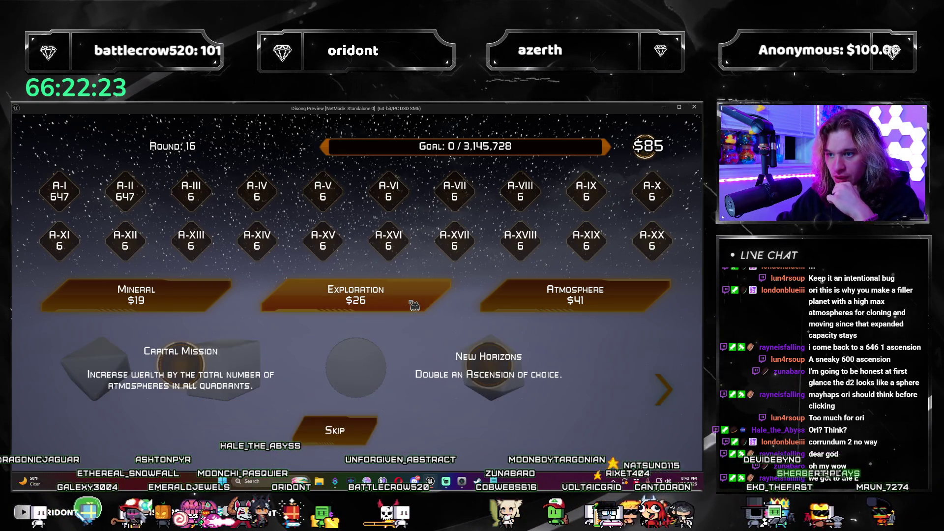
click(484, 372)
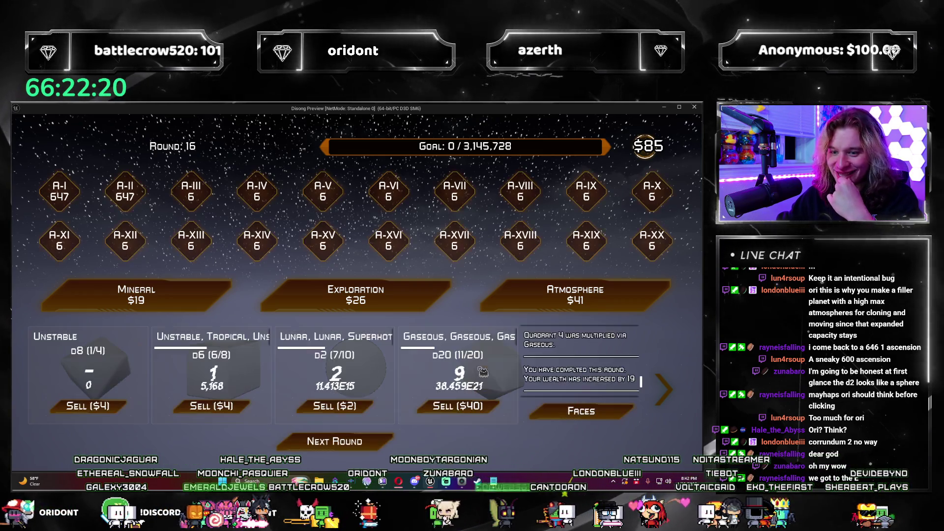
click(81, 195)
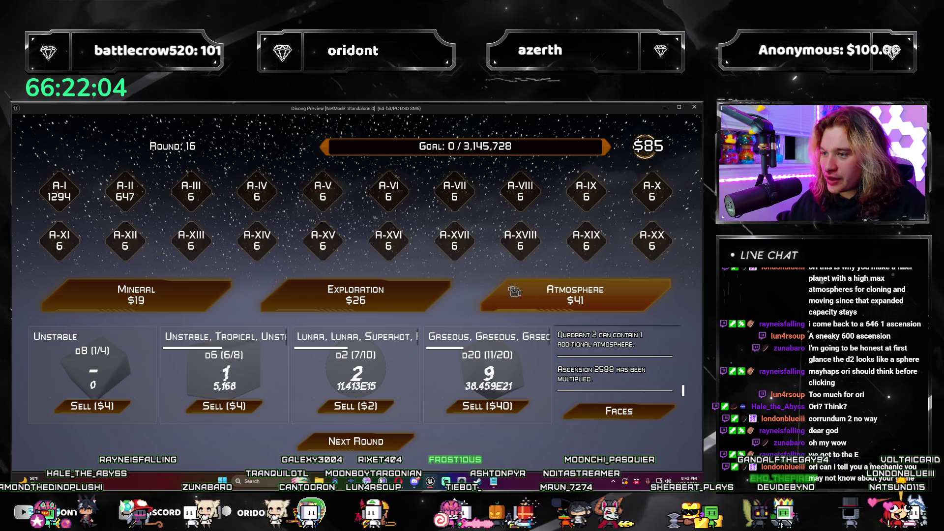
click(408, 305)
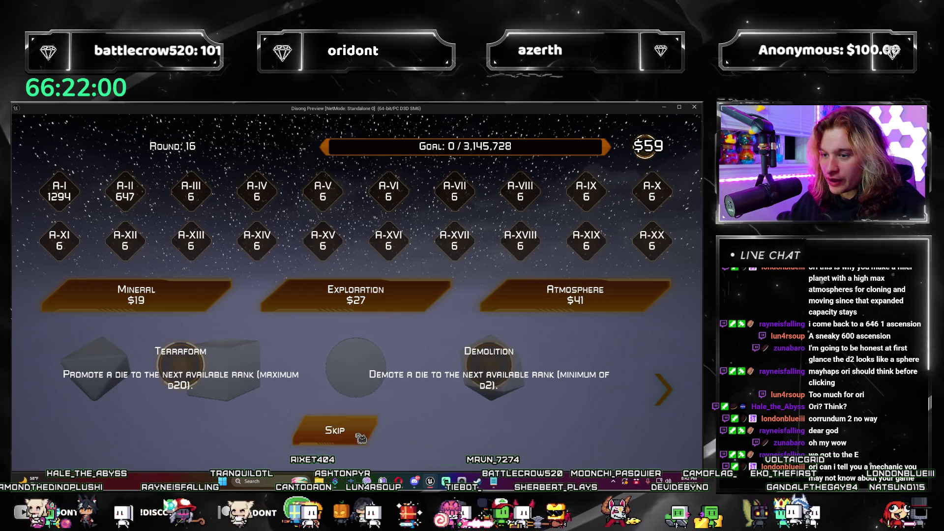
click(191, 370)
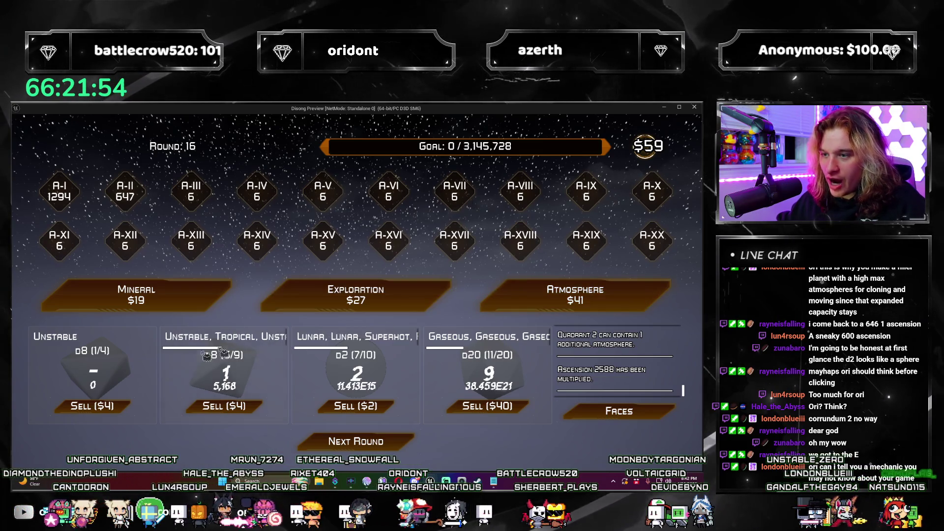
Step: Buy a $27 Exploration pack and pass on Orbital Collision and Auric Optimizations
click(356, 295)
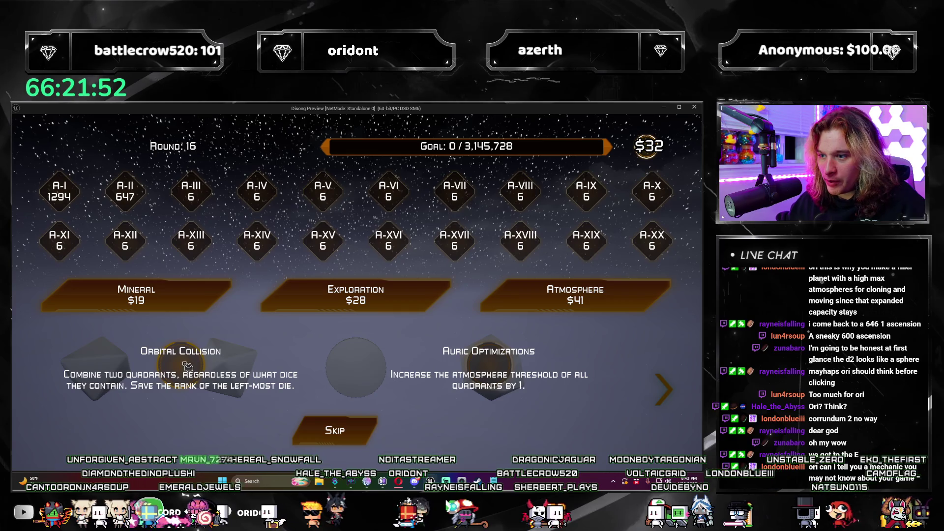
click(660, 396)
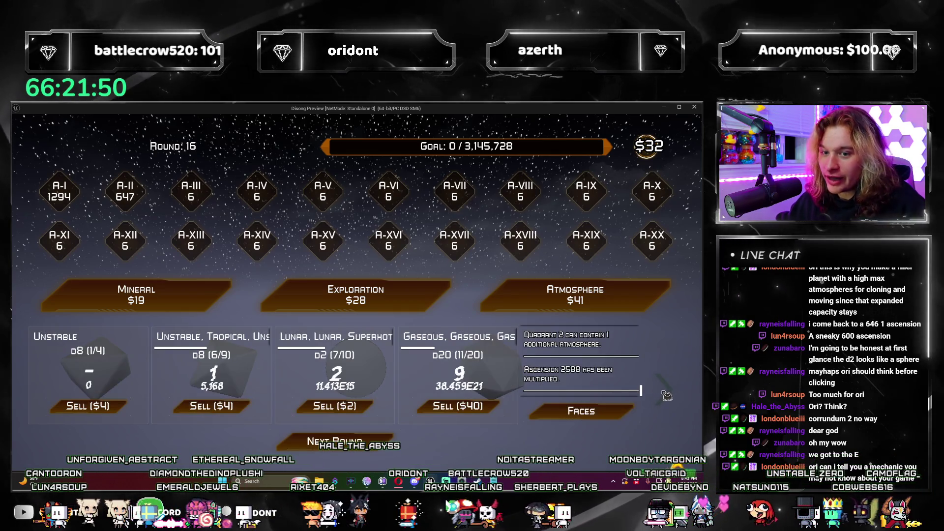
click(666, 396)
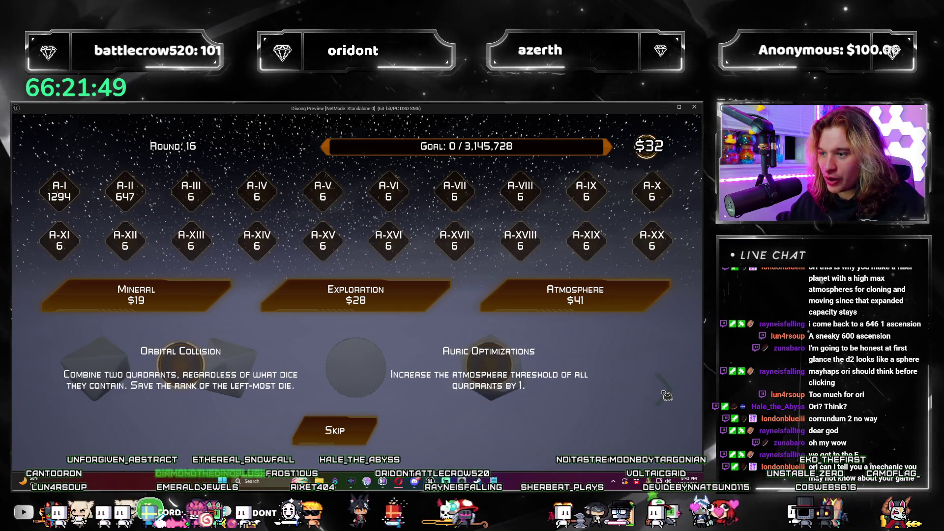
click(508, 369)
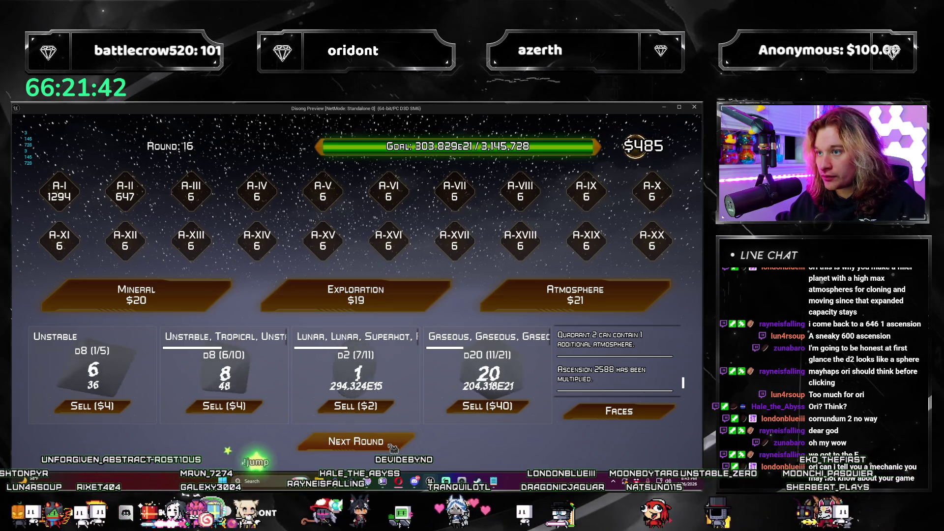
Step: Start Round 17 and buy an Atmosphere pack, passing on its dice
click(391, 446)
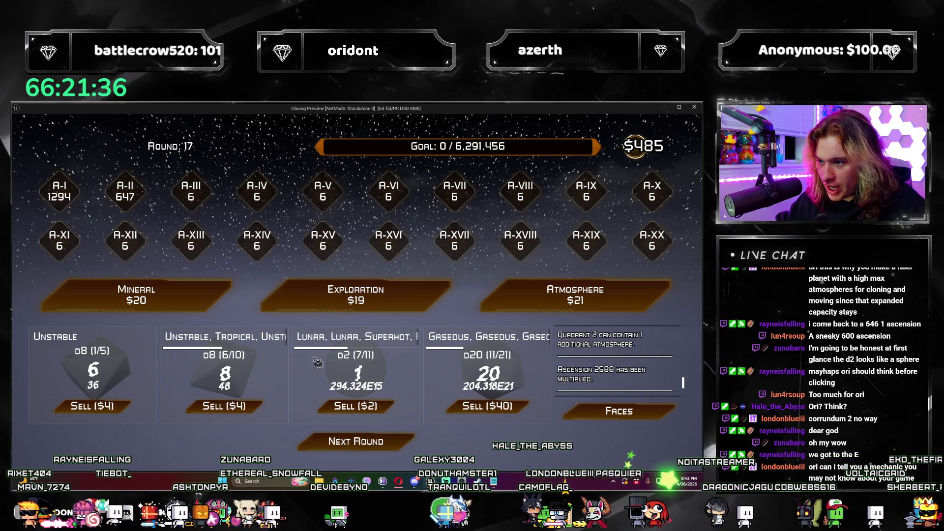
click(521, 305)
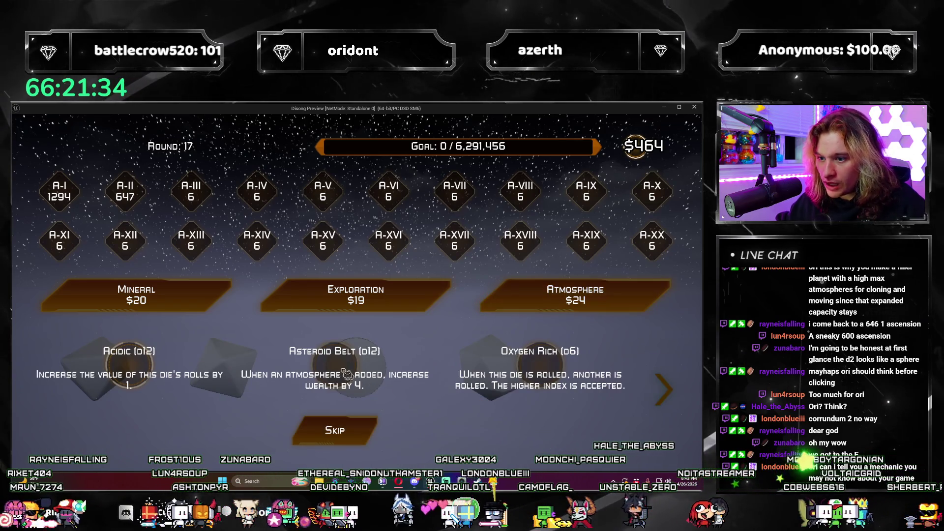
click(366, 429)
Step: Buy Exploration packs, taking New Horizons to double A-I from 1294 to 2588
click(356, 295)
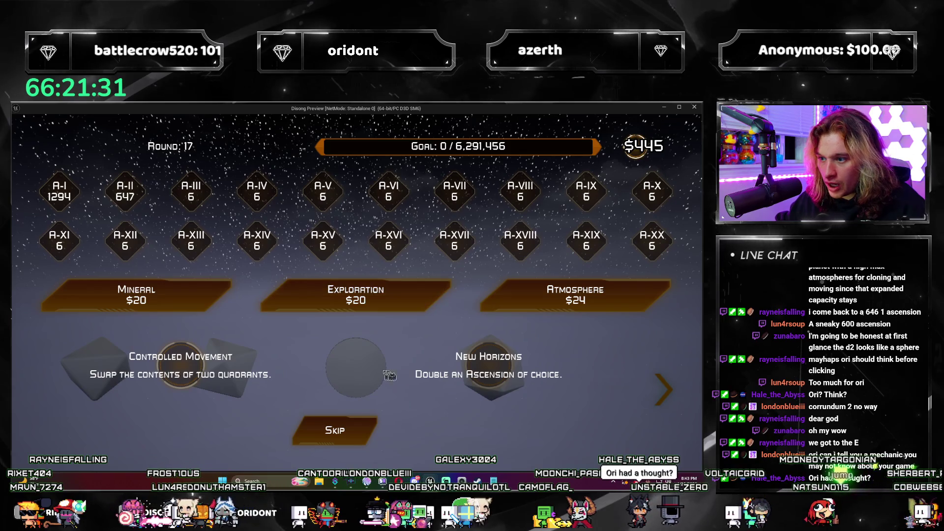
click(509, 368)
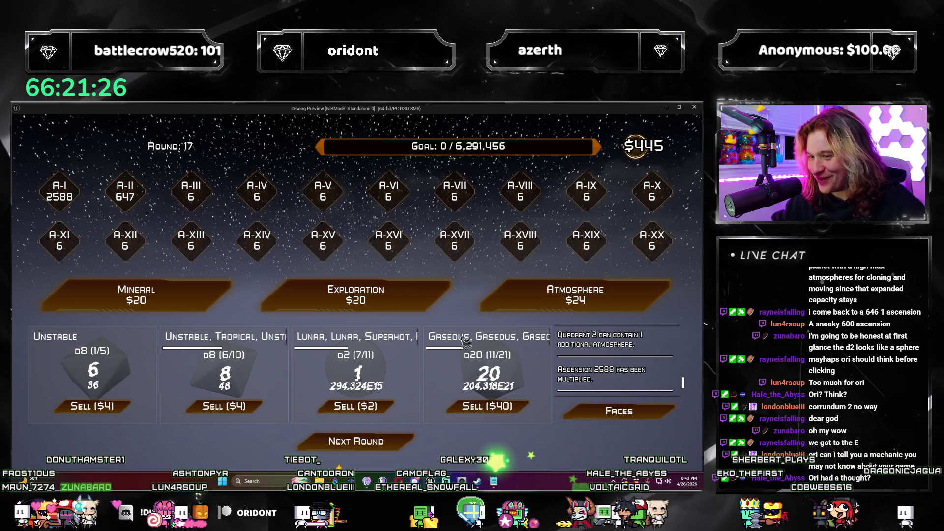
click(420, 300)
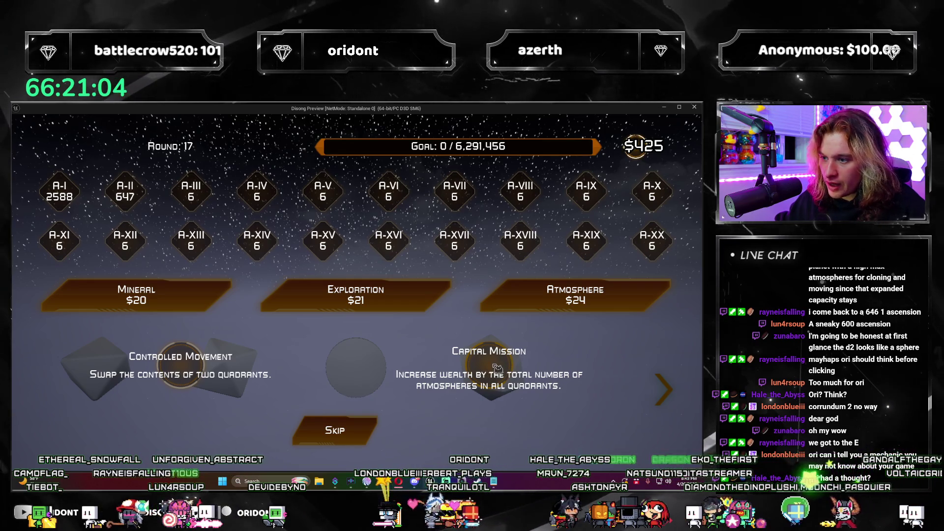
Step: Take Capital Mission, Resource Pool and Find Life, then skip Seismic Activity/Hypergrowth on the free pack
click(497, 368)
click(356, 295)
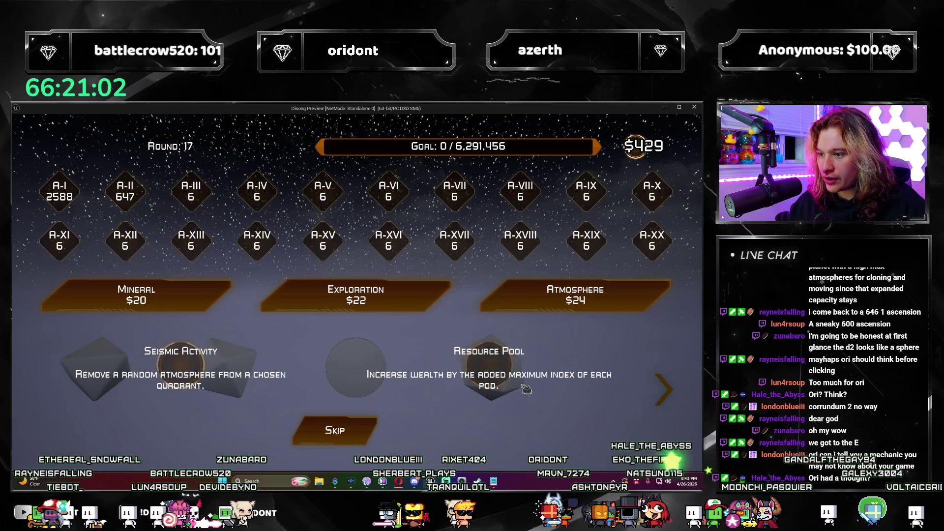
click(494, 368)
click(393, 294)
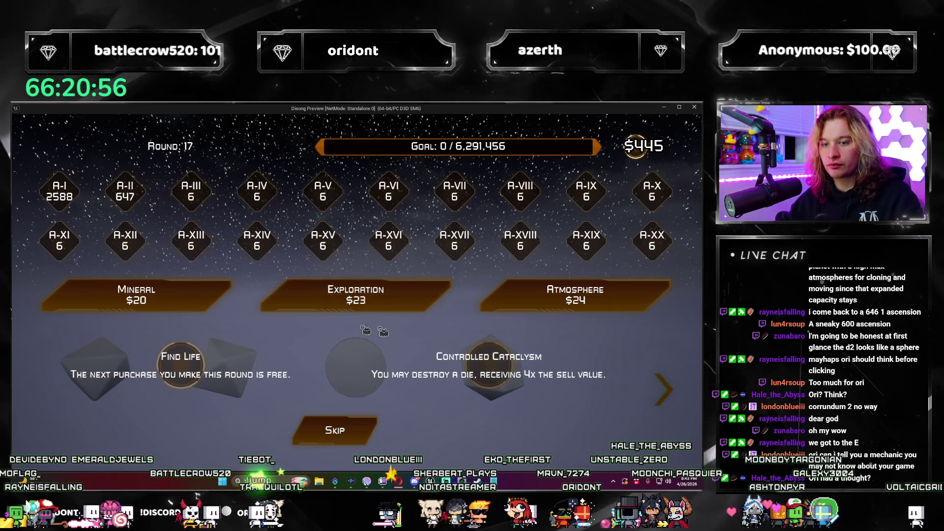
click(188, 357)
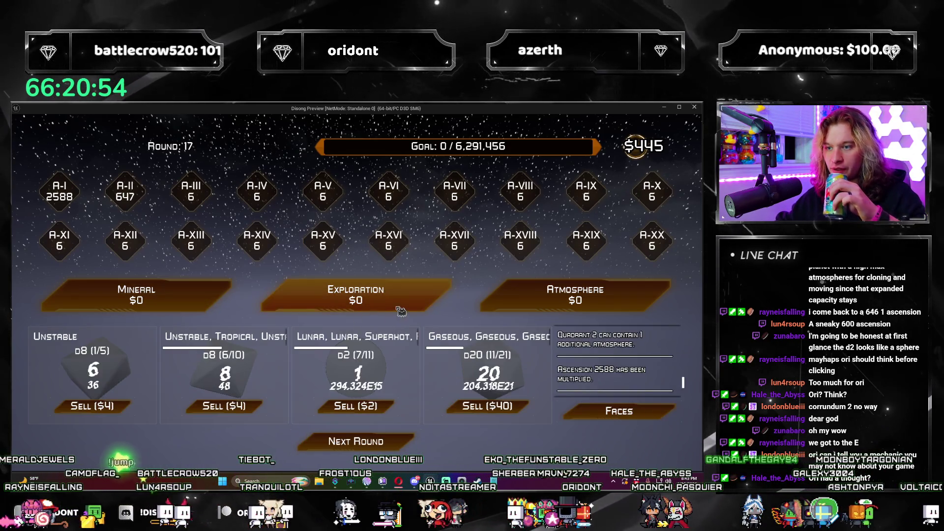
click(403, 295)
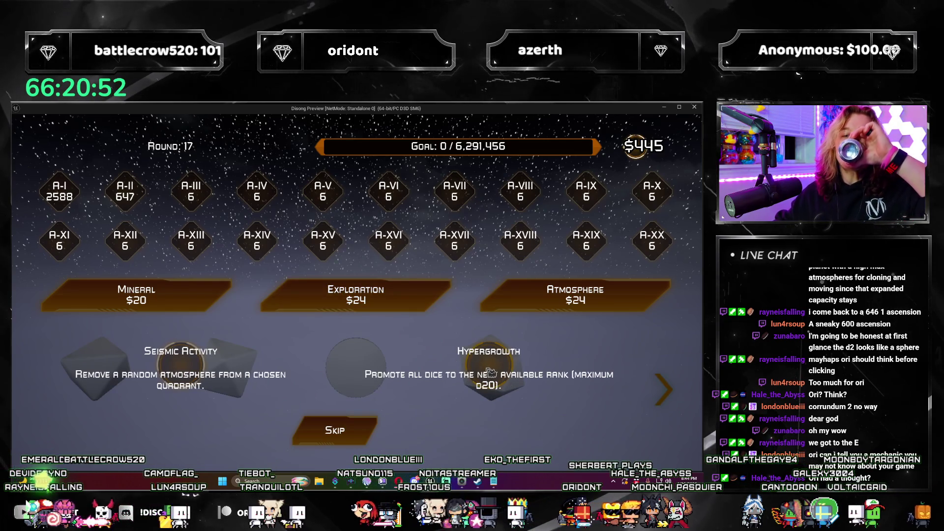
click(359, 421)
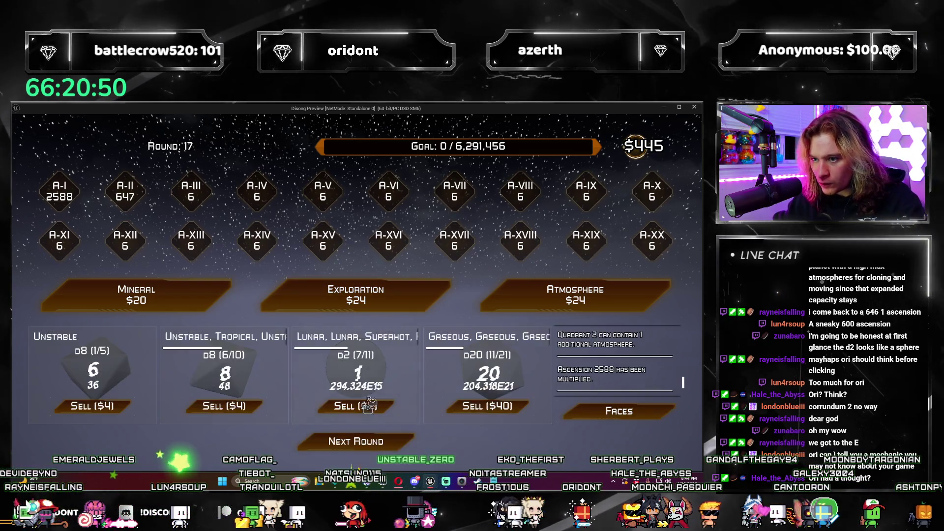
Step: Take Capital Mission and Find Life, then skip Fissure/Hypersonic Maneuver on the free pack
click(356, 295)
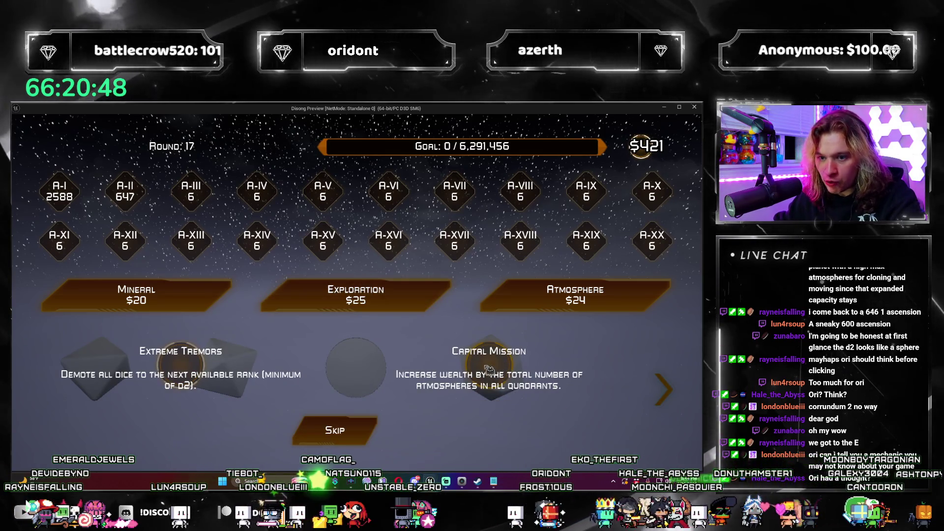
click(494, 366)
click(401, 302)
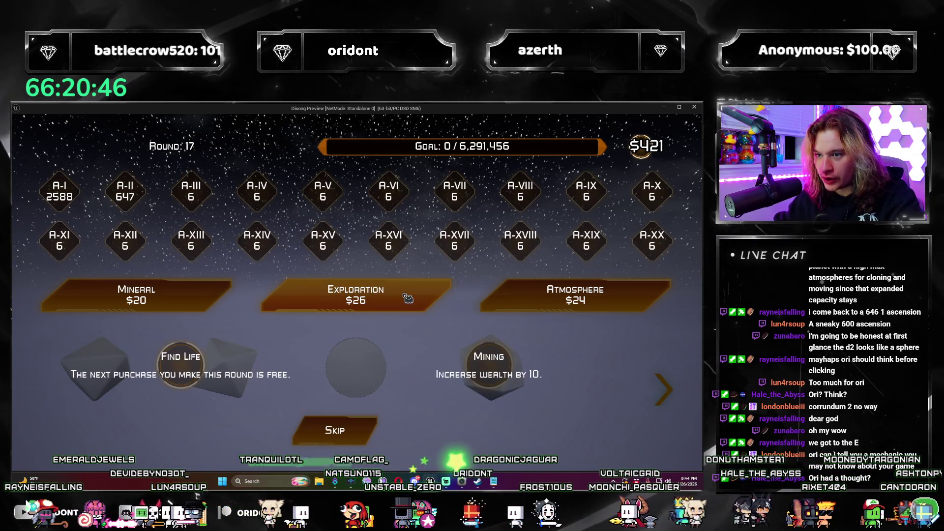
click(195, 372)
click(398, 301)
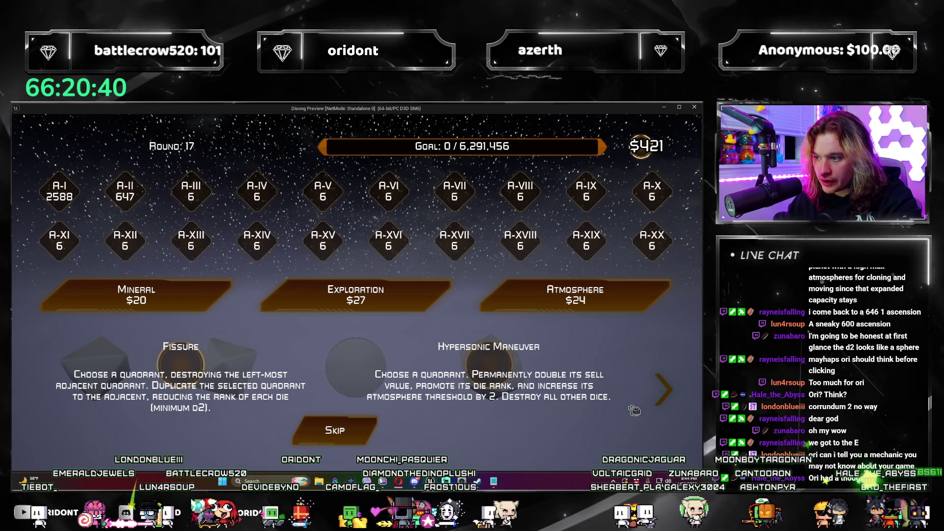
click(341, 442)
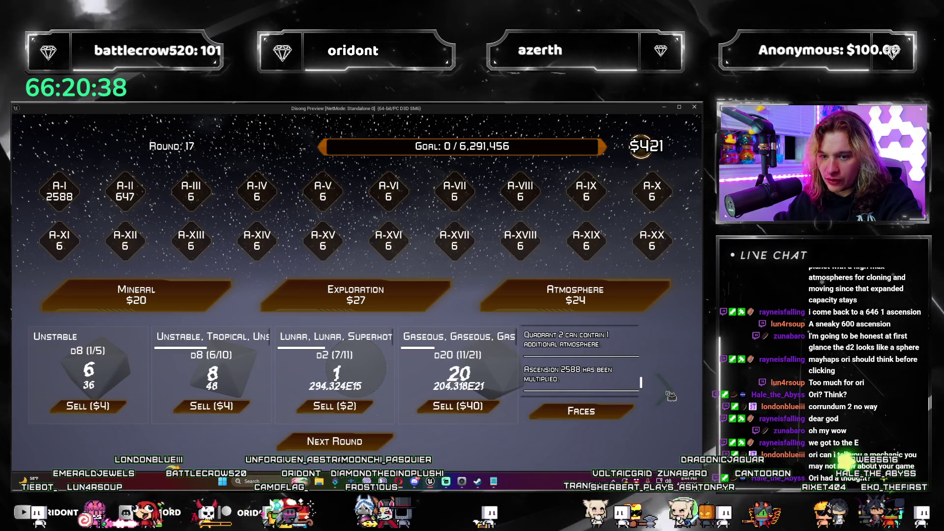
click(669, 394)
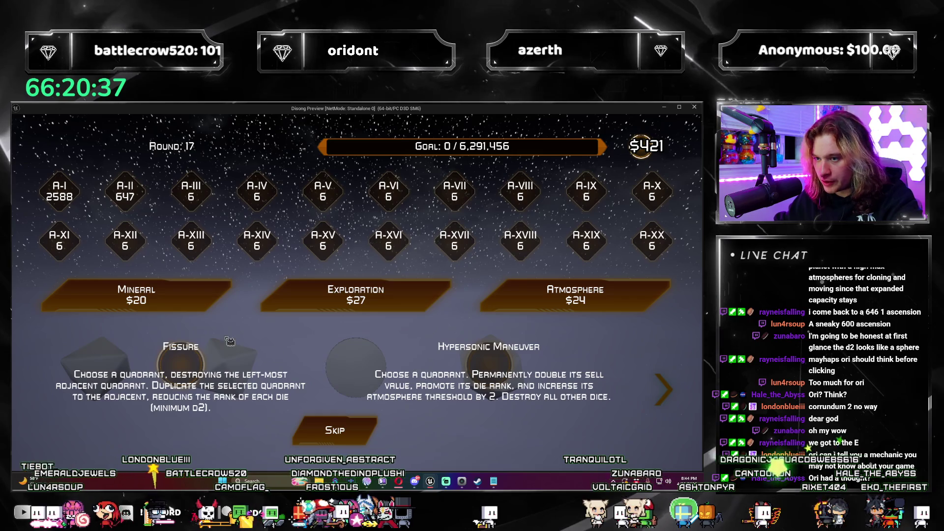
click(370, 427)
Step: Skip Seismic Activity/Stocksplit, then use Solar Expansion to raise the second quadrant's die to d20
click(432, 302)
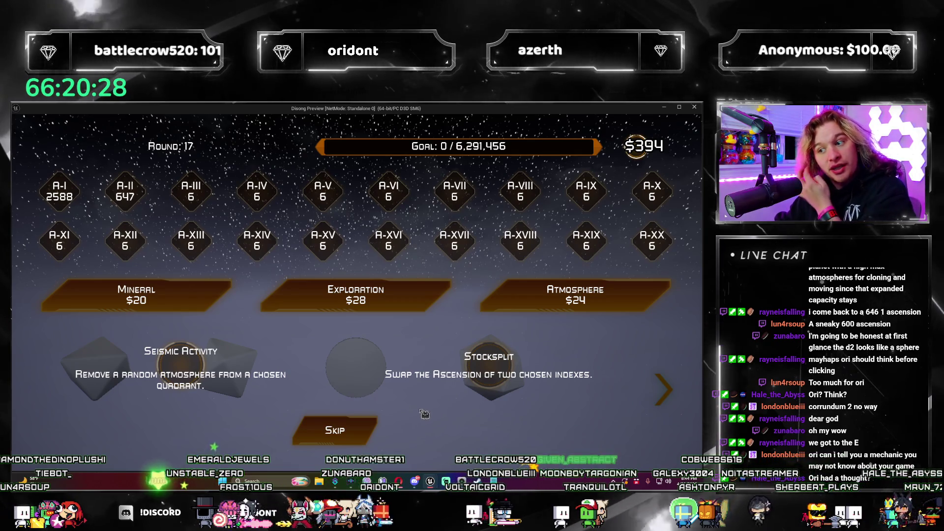
click(340, 430)
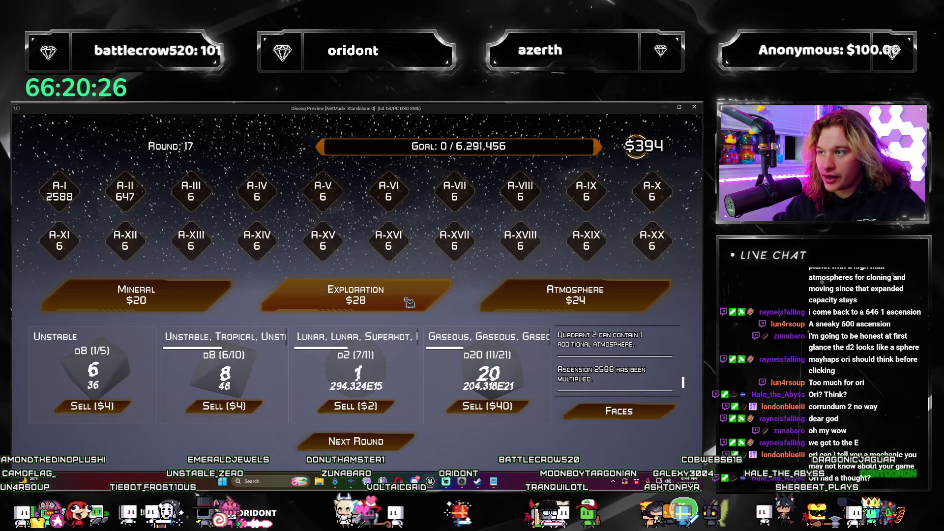
click(409, 301)
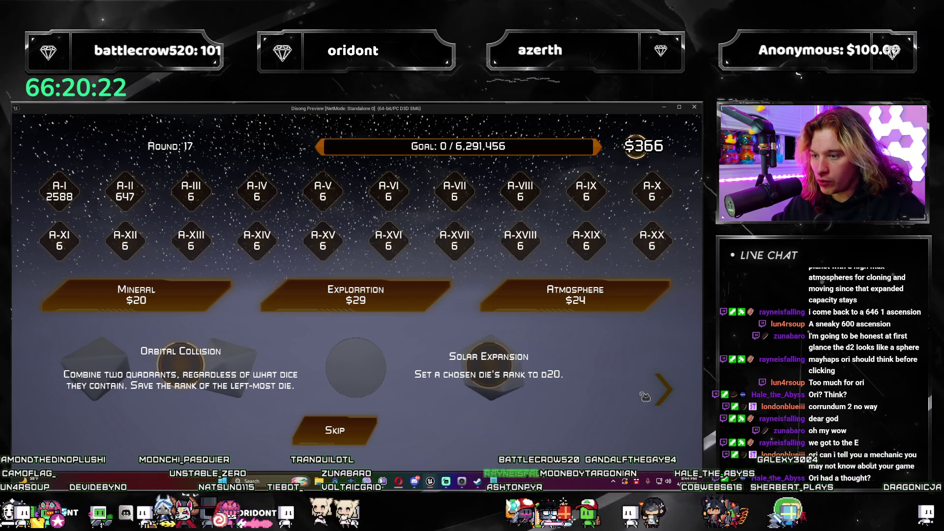
click(668, 399)
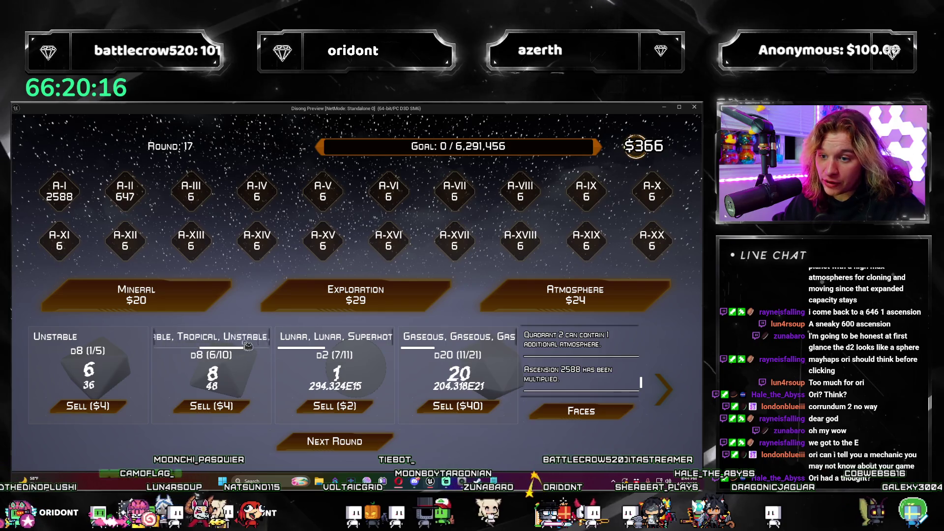
click(631, 405)
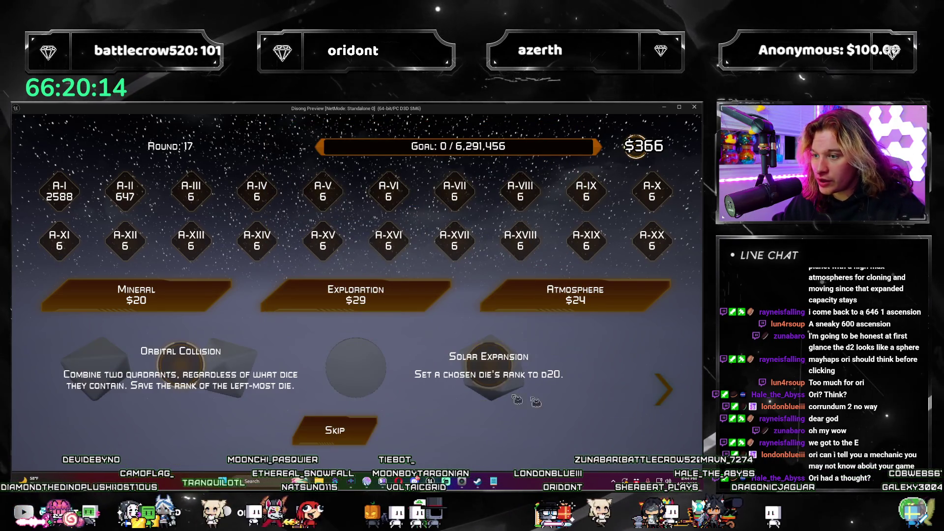
click(497, 371)
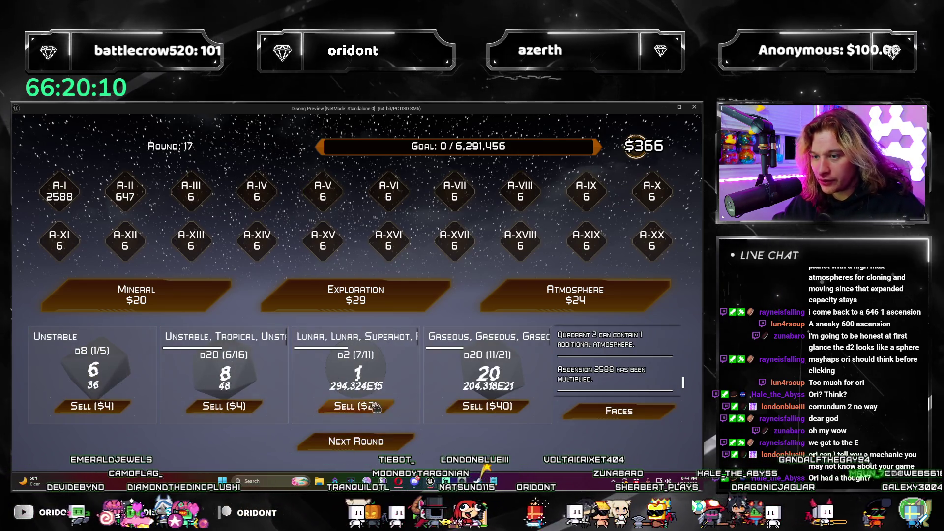
Step: Skip the Terran/Desolate/Asteroid Belt dice and the Terraform/Hypergrowth Exploration offer
click(522, 304)
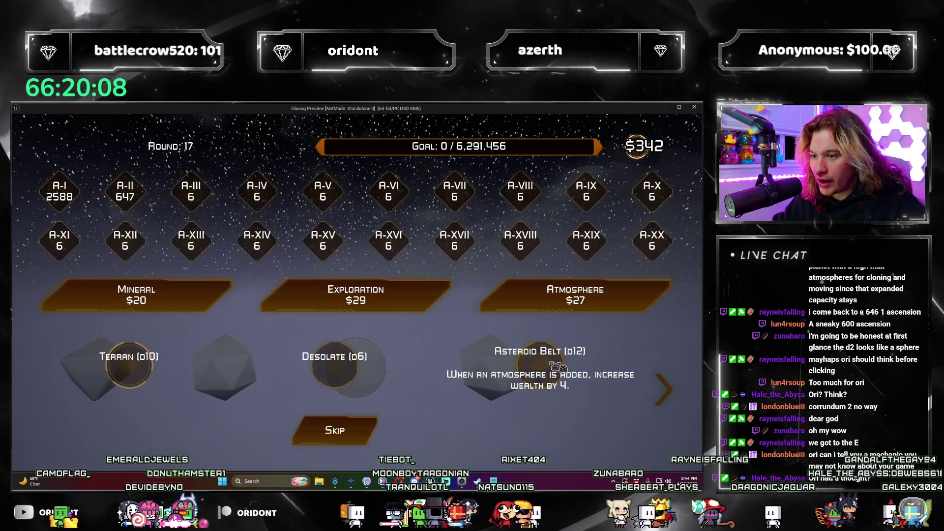
click(364, 437)
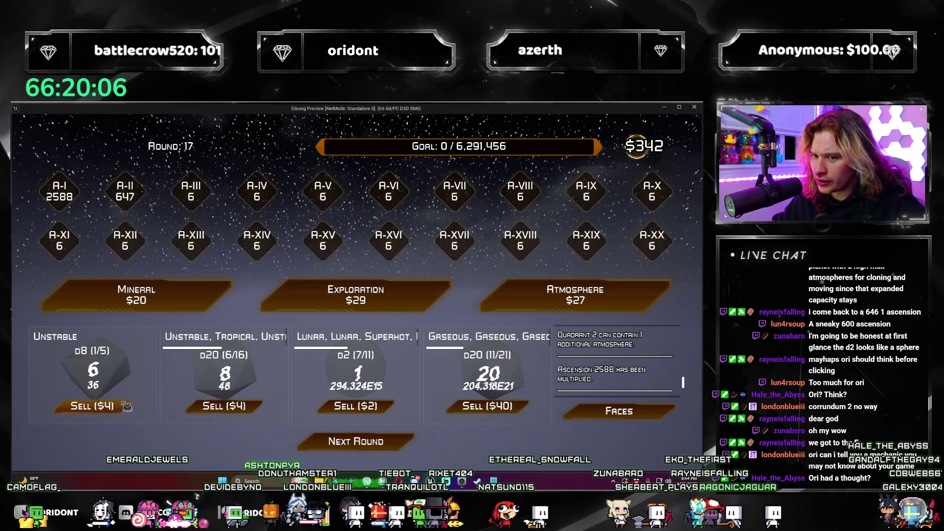
click(423, 310)
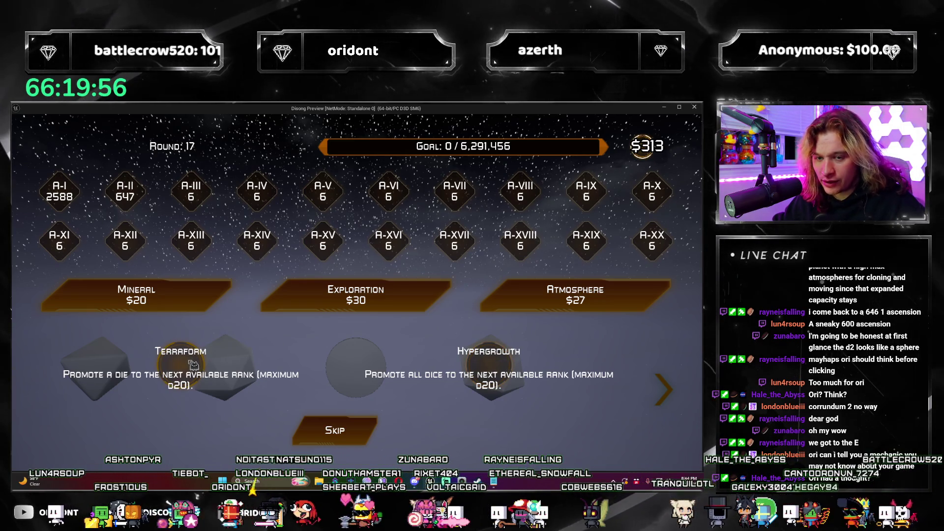
click(670, 384)
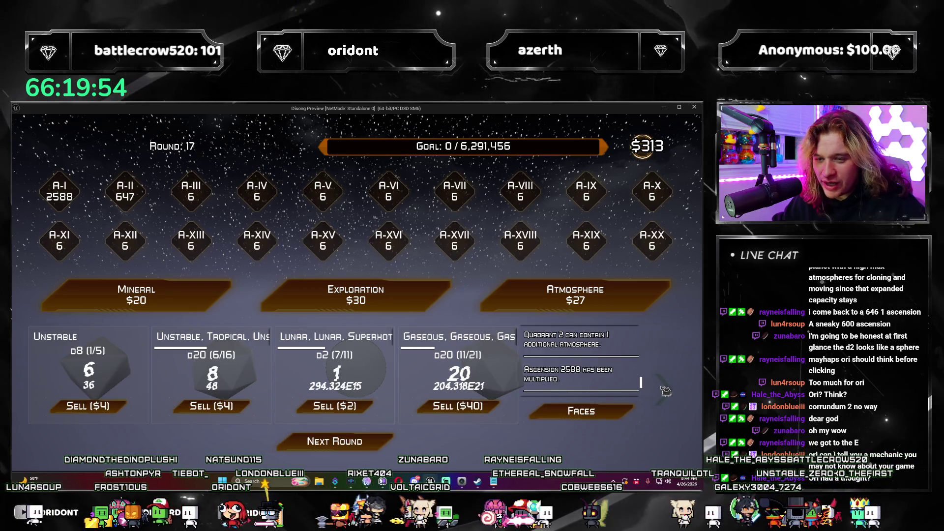
click(665, 390)
click(328, 422)
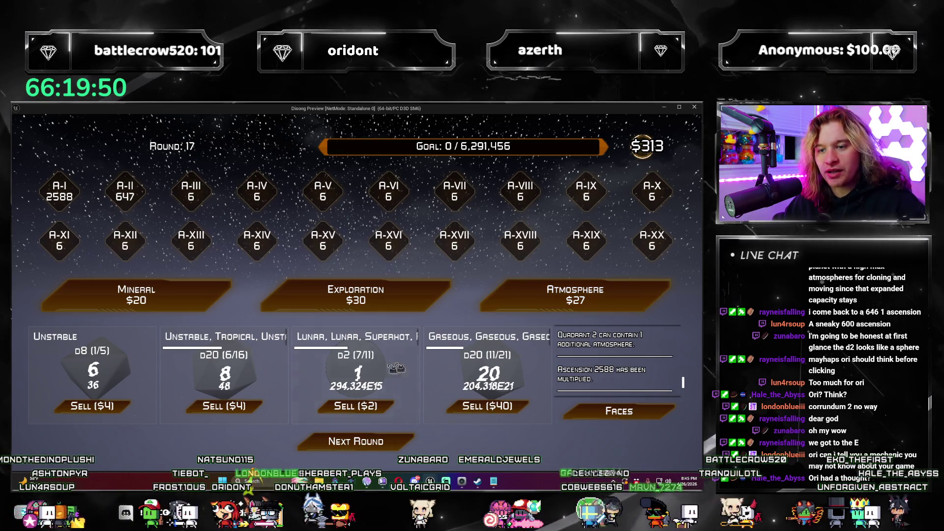
Step: Buy three Atmosphere packs, taking Reflective and adding Superhot to the d2 die
click(535, 312)
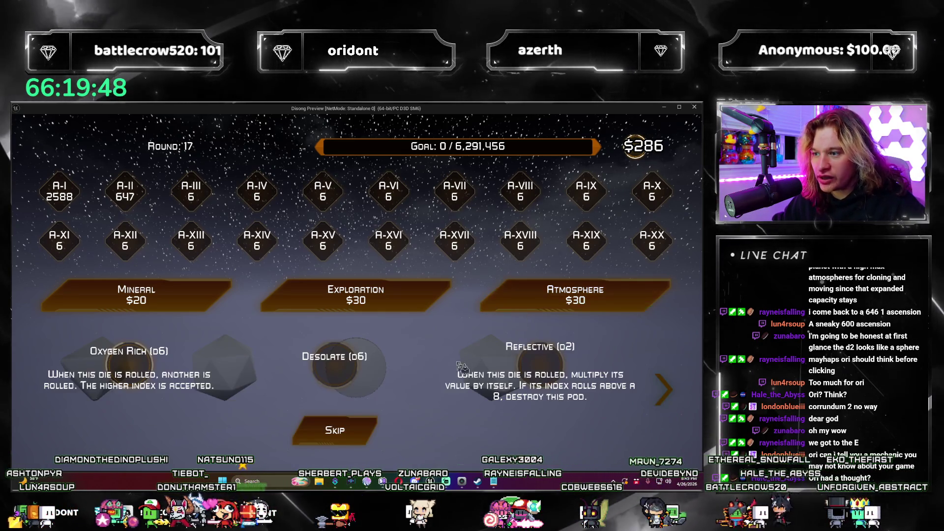
click(557, 368)
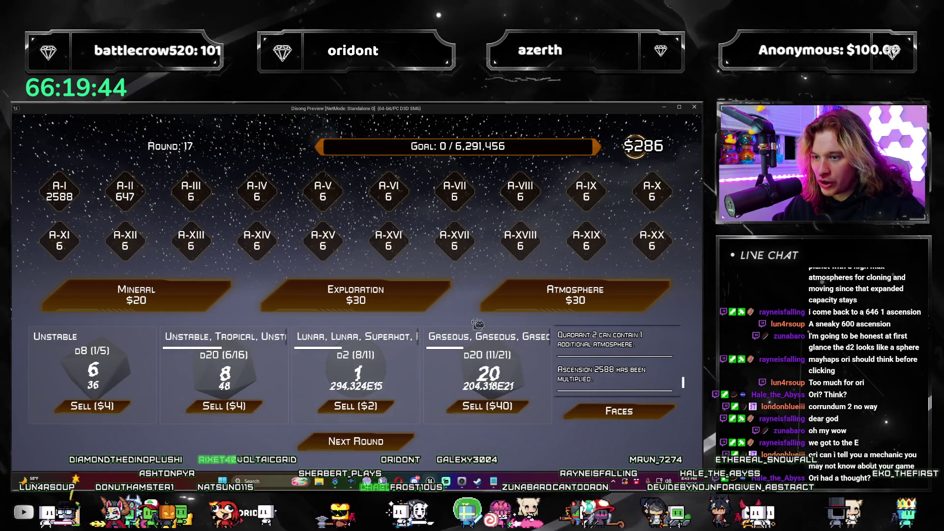
click(567, 298)
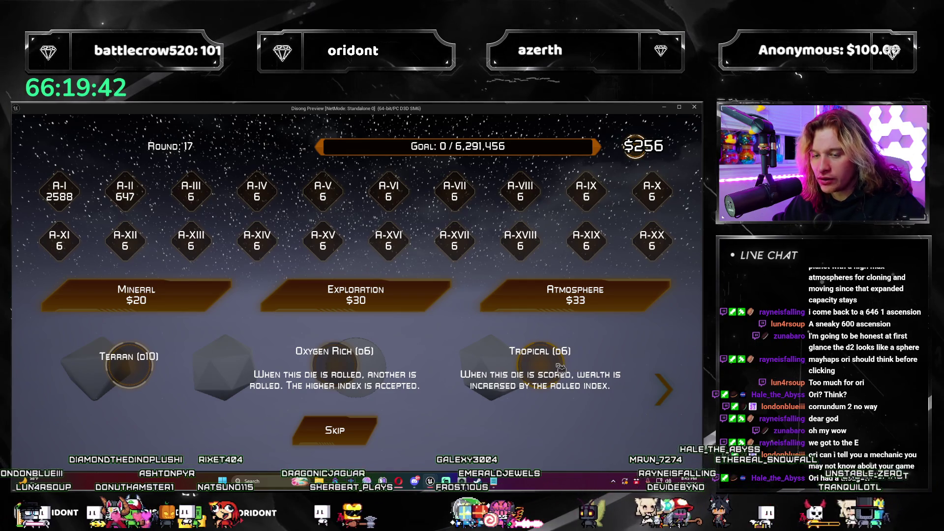
click(359, 430)
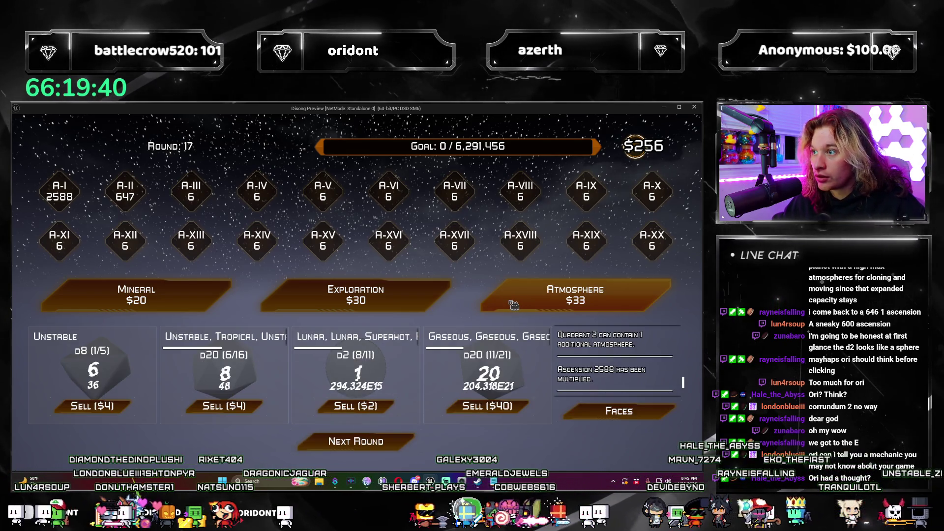
click(568, 298)
click(546, 368)
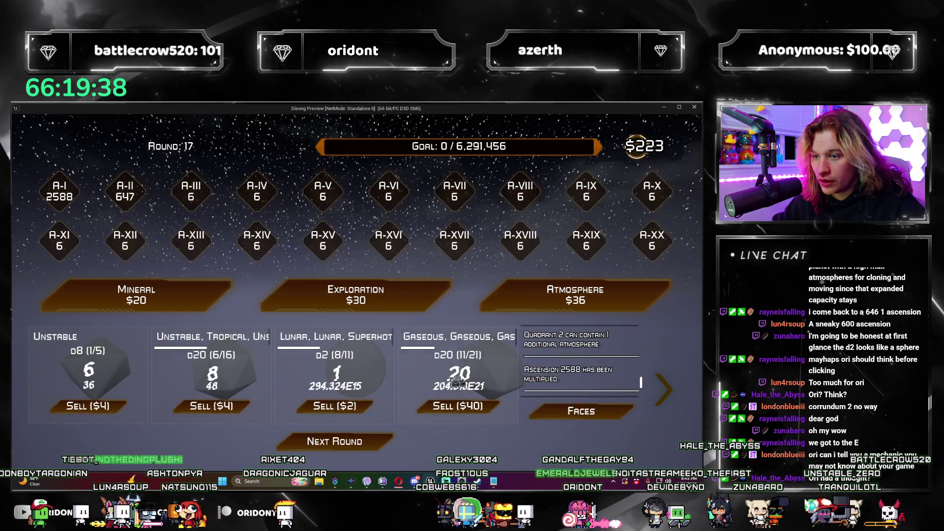
Step: Spend the remaining money on five more Atmosphere packs, then roll Round 17's dice
click(561, 303)
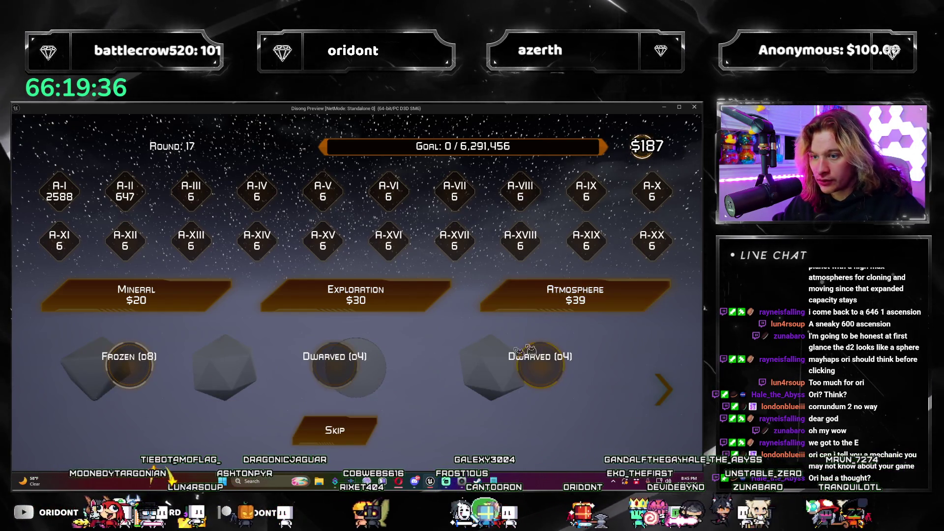
click(512, 362)
click(525, 309)
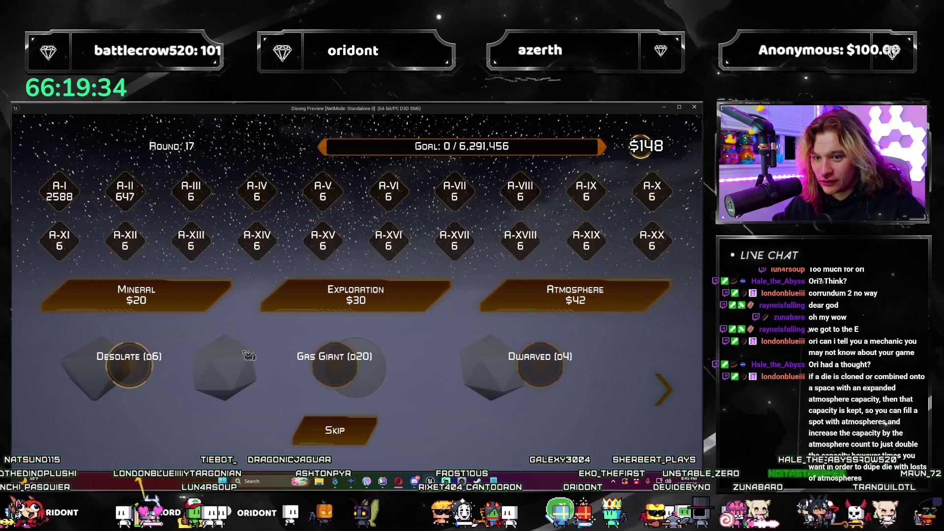
click(327, 390)
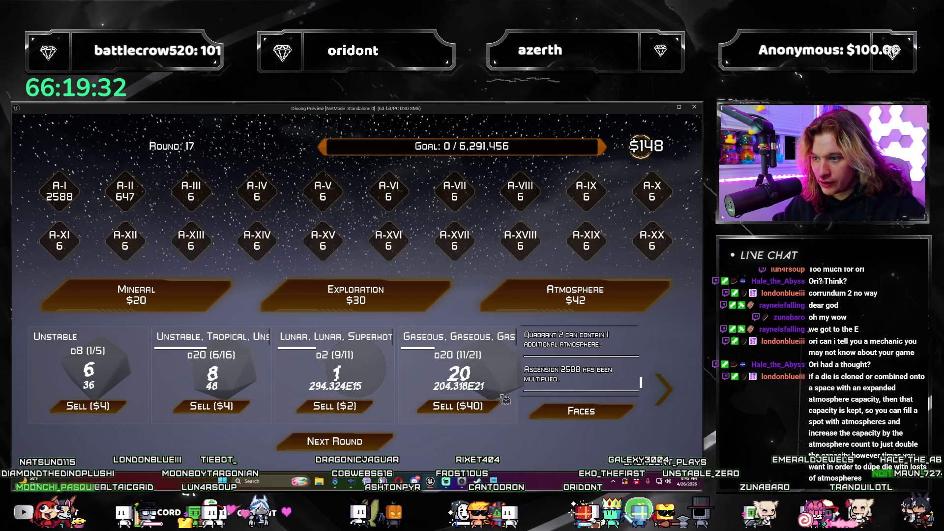
click(550, 301)
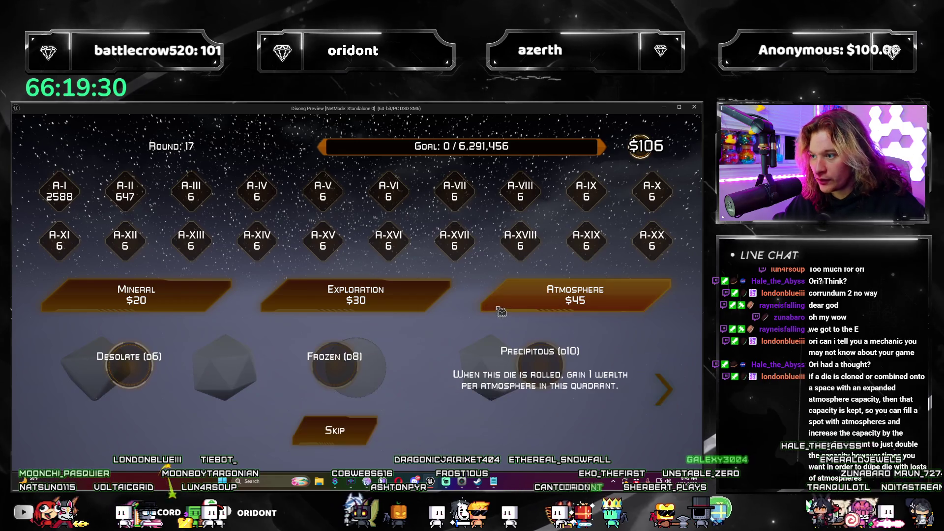
click(499, 368)
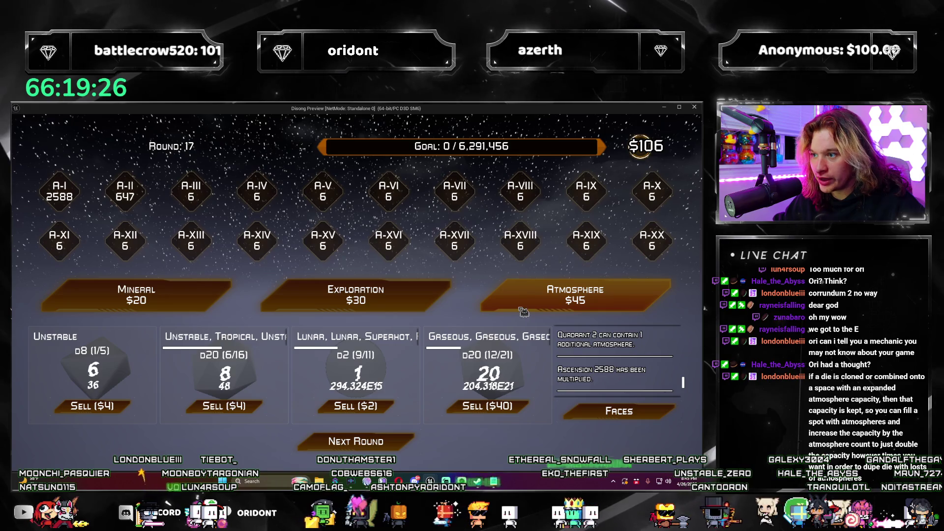
click(572, 297)
click(367, 437)
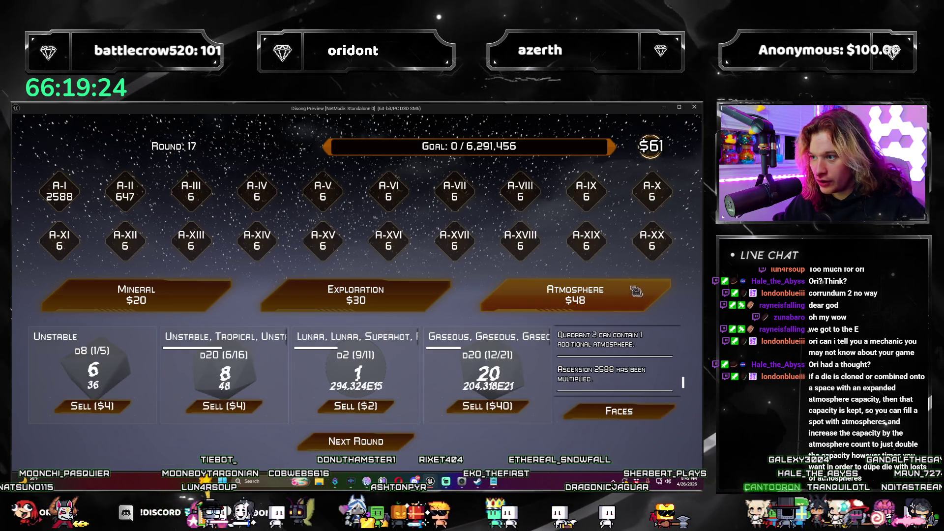
click(535, 308)
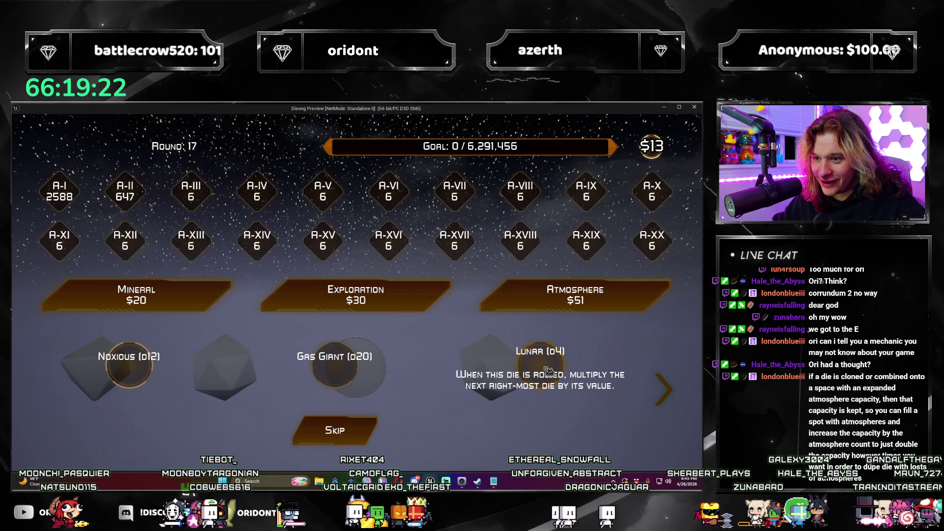
click(372, 435)
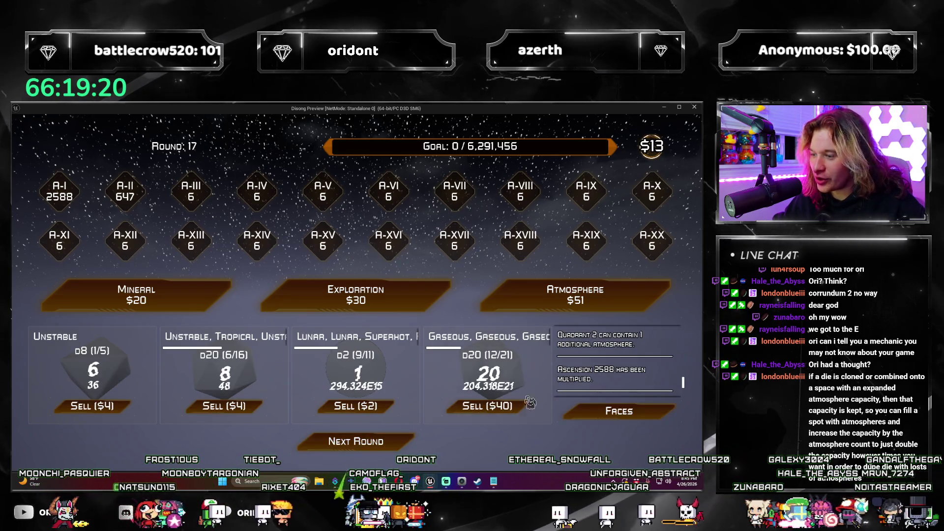
click(399, 444)
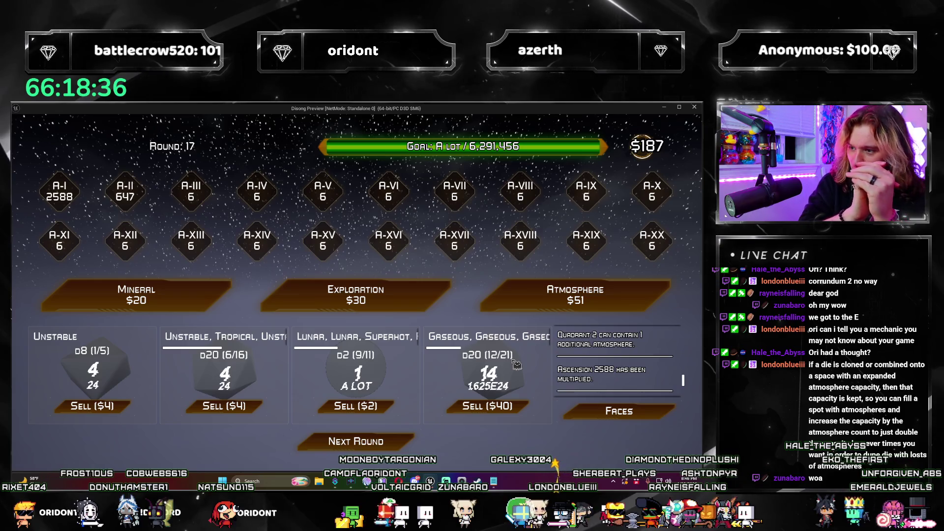
scroll(673, 374, up, 3)
scroll(690, 388, down, 3)
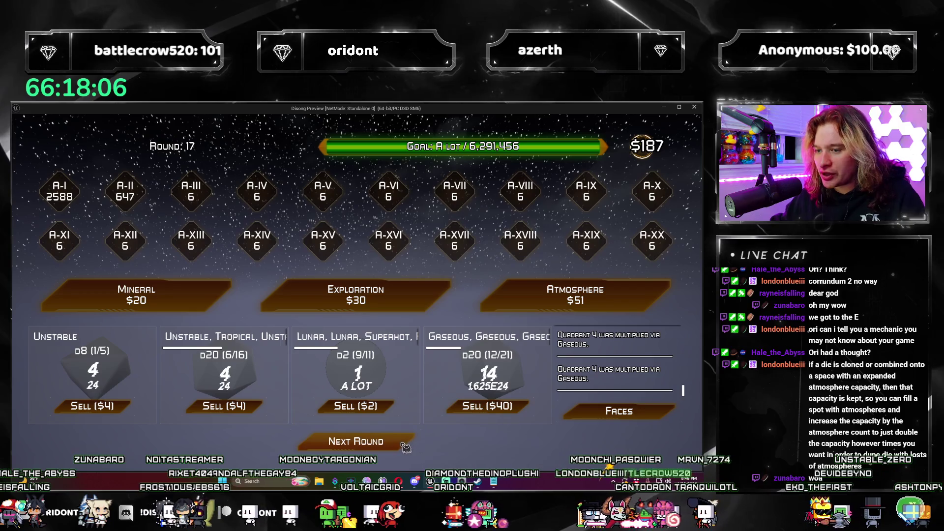
Step: Roll Round 17's dice twice more to reach $569, review the log, and start Round 18
click(403, 445)
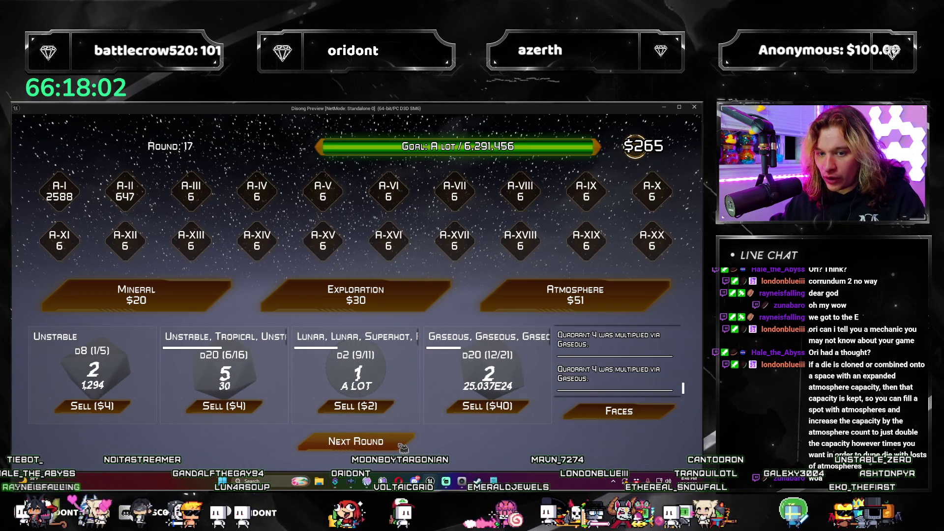
click(402, 445)
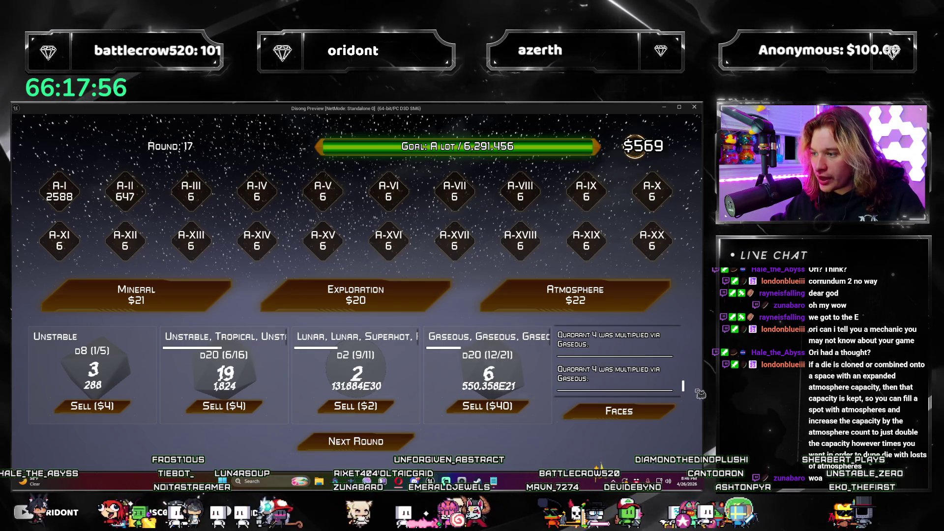
scroll(689, 403, down, 1)
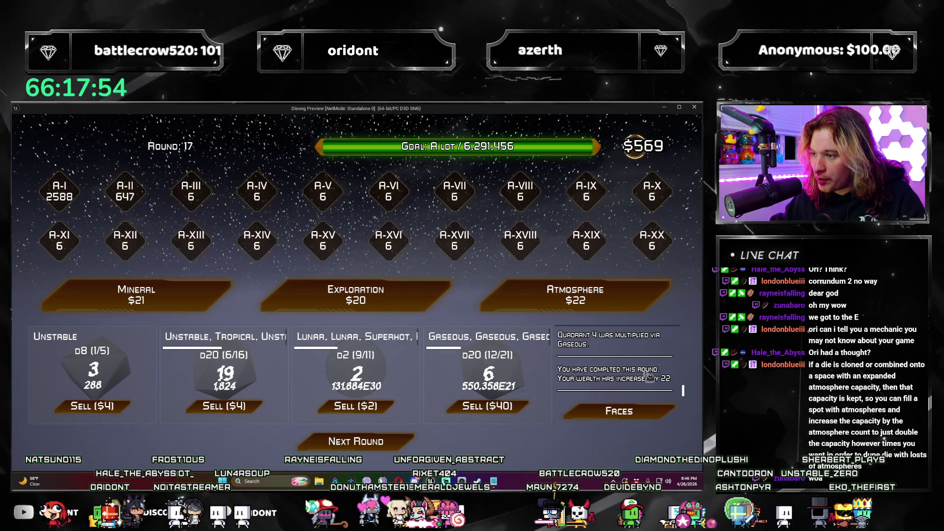
scroll(648, 383, up, 3)
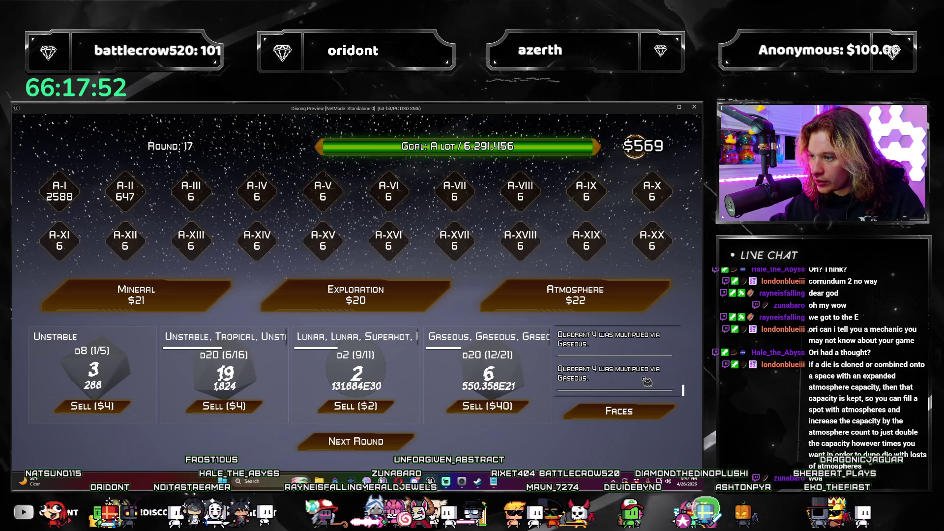
scroll(647, 381, up, 4)
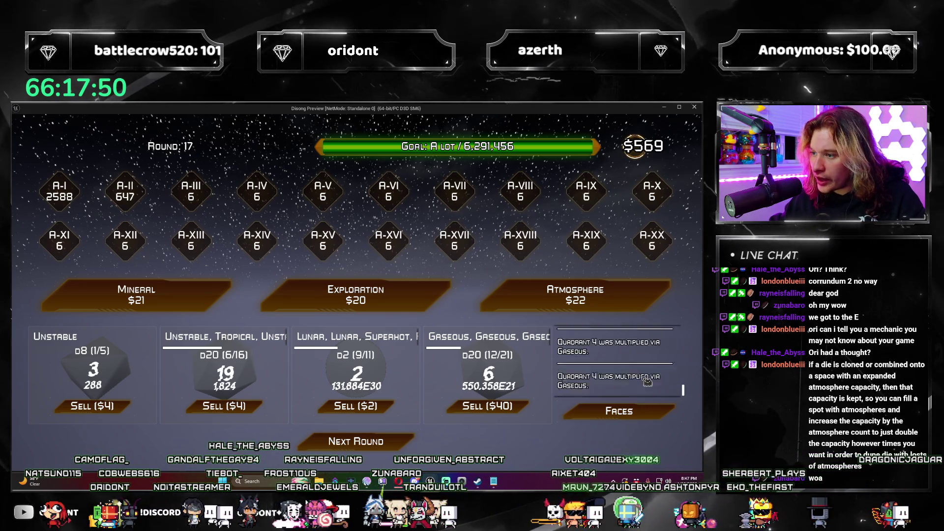
scroll(646, 382, down, 2)
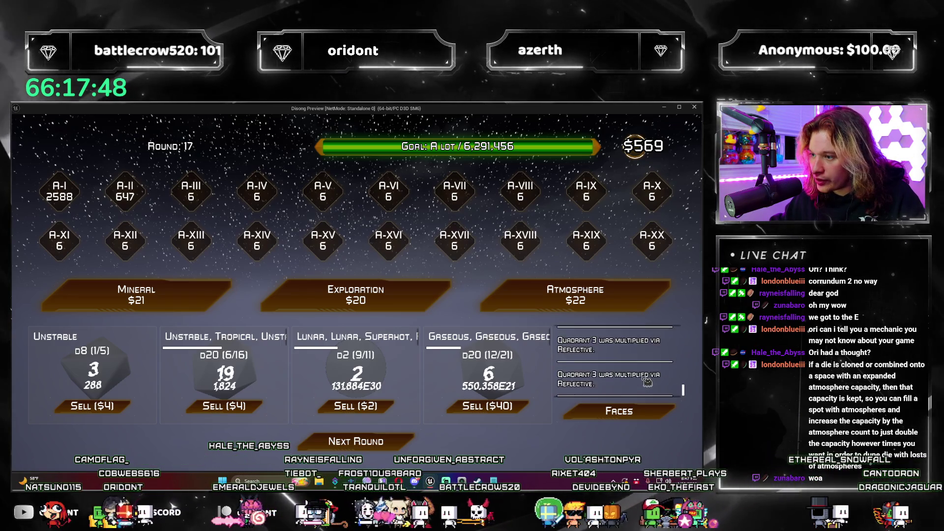
scroll(646, 381, up, 5)
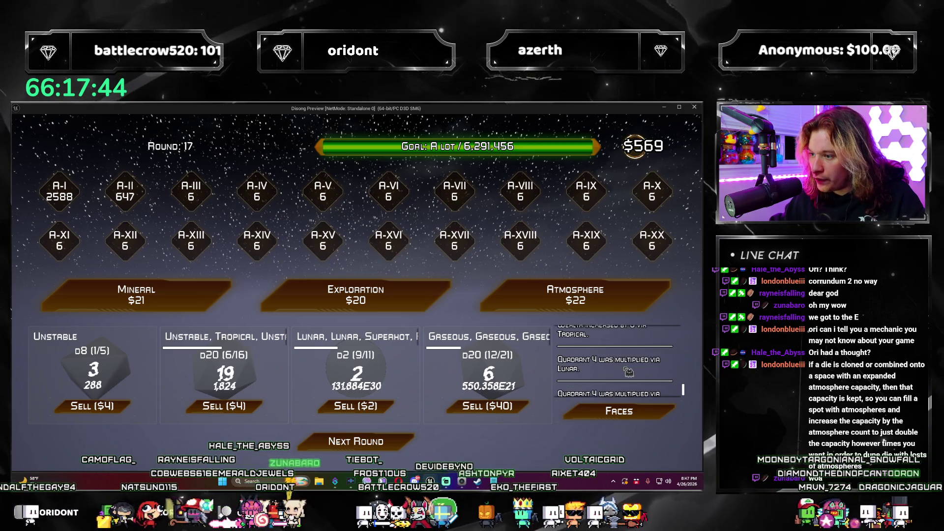
scroll(658, 363, down, 2)
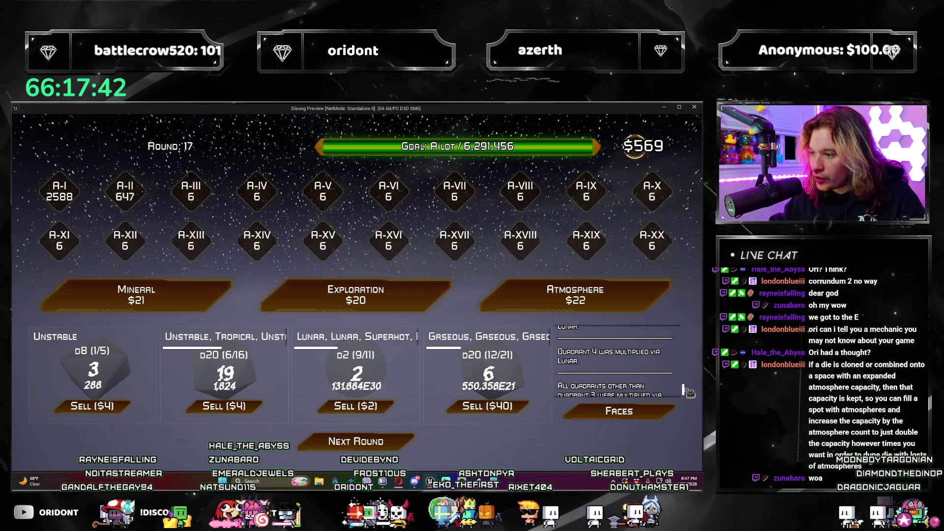
scroll(689, 392, down, 3)
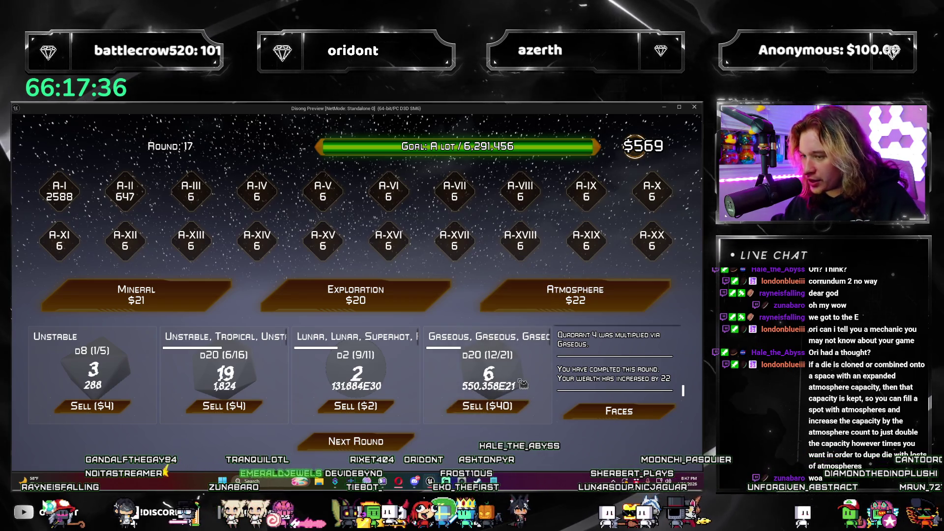
click(394, 445)
Step: Buy four Atmosphere packs, adding Unstable to the d8 die and skipping one offer
click(609, 290)
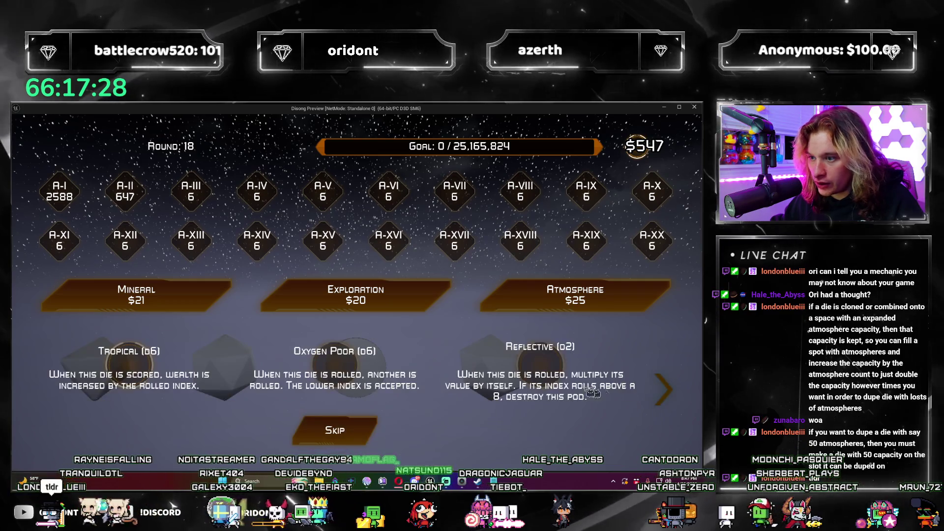
click(593, 393)
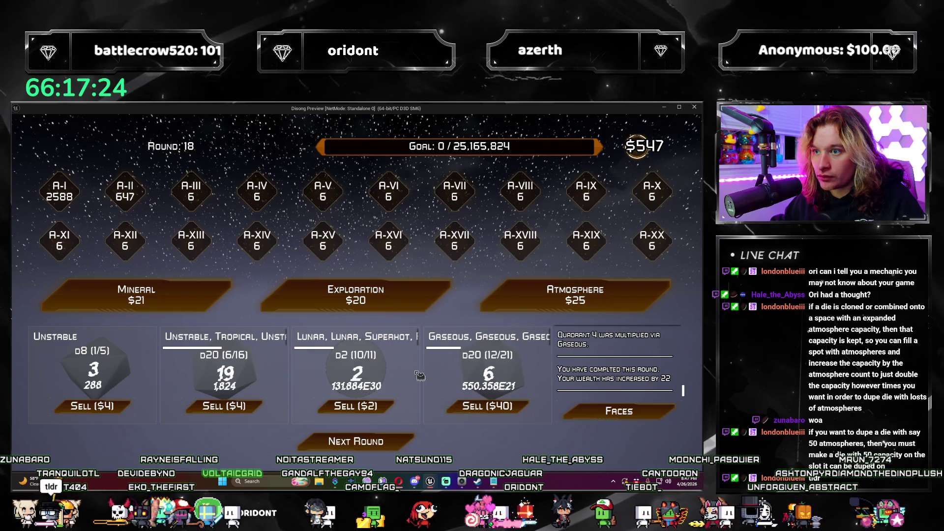
click(643, 306)
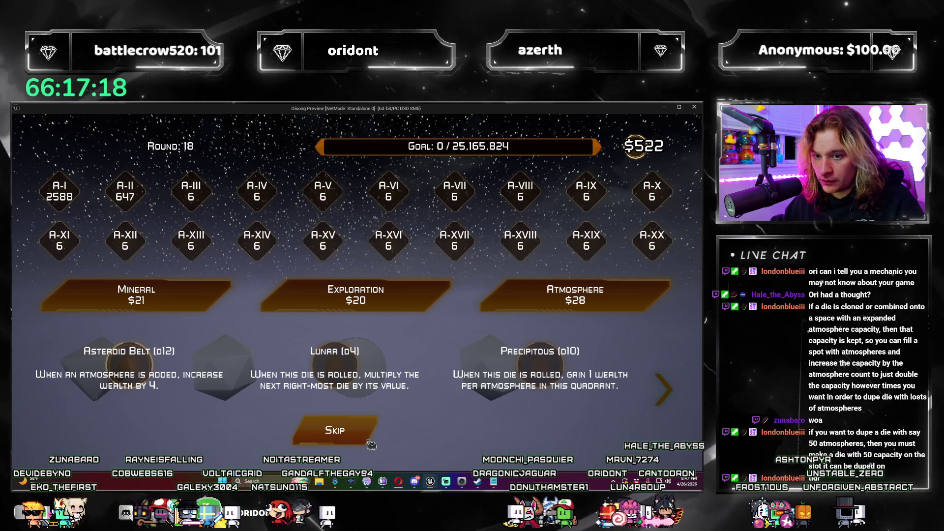
click(352, 366)
click(625, 303)
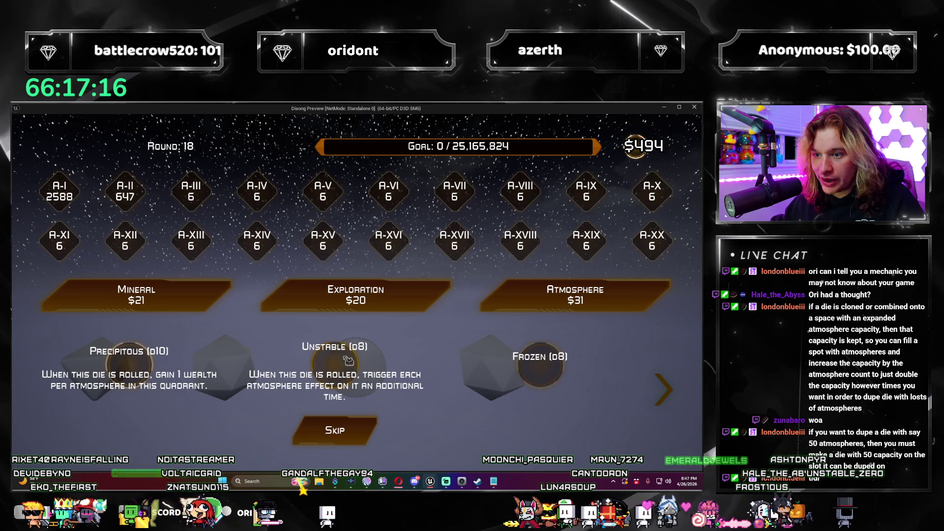
click(107, 373)
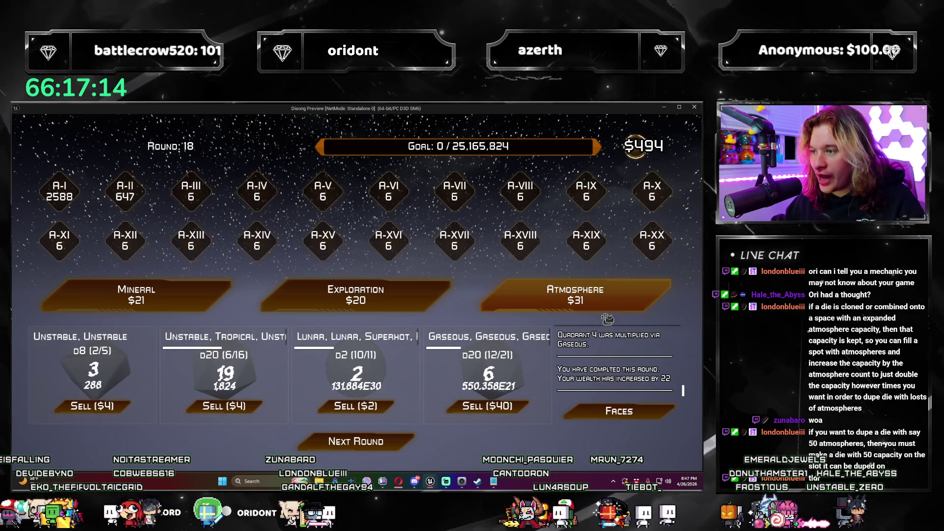
click(609, 305)
click(352, 435)
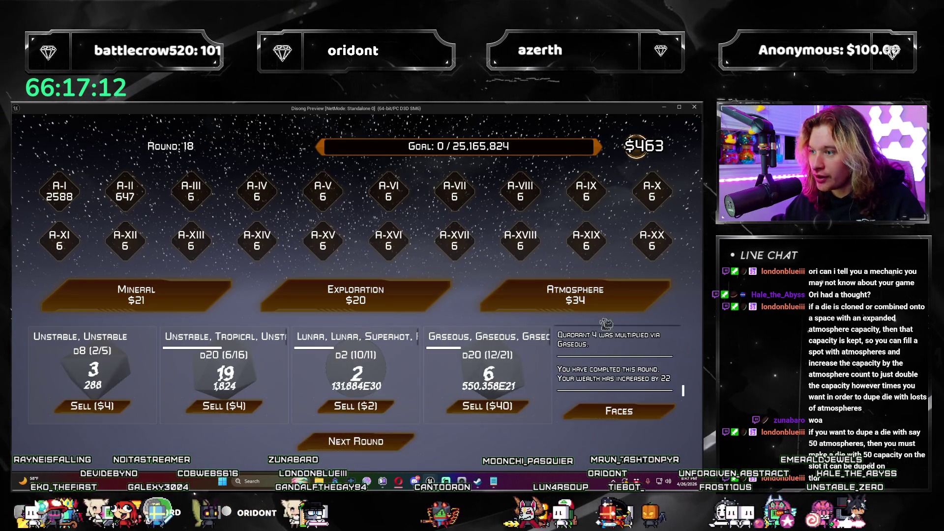
Step: Buy four more Atmosphere packs, taking Gas Giant, two other dice, and Gaseous
click(644, 298)
click(559, 395)
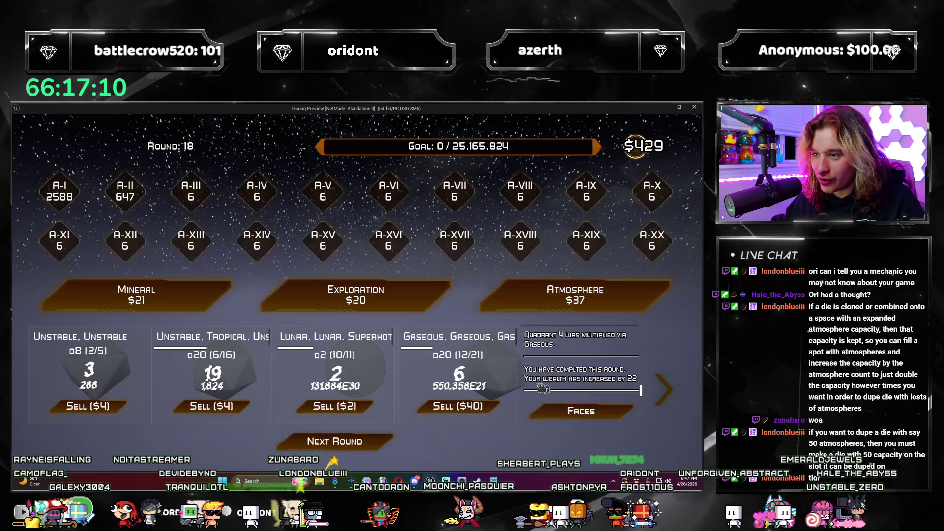
click(590, 300)
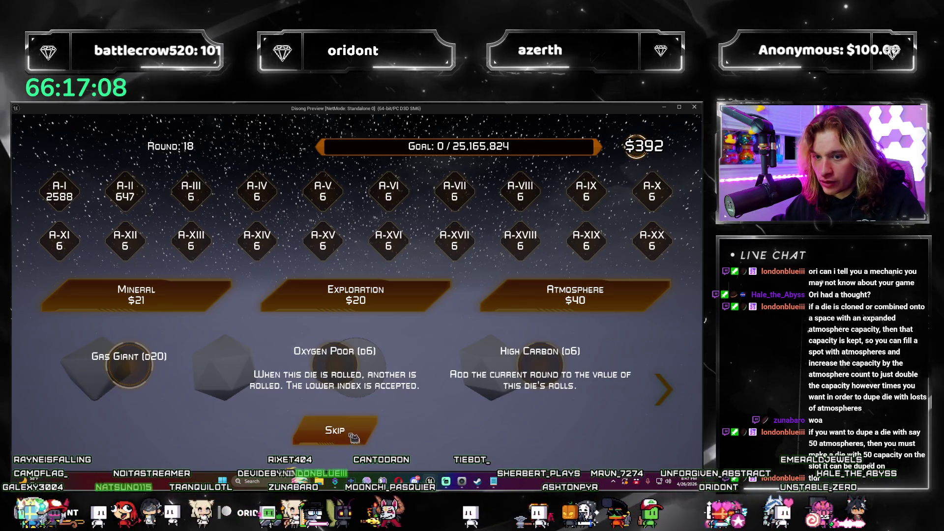
click(541, 364)
click(565, 298)
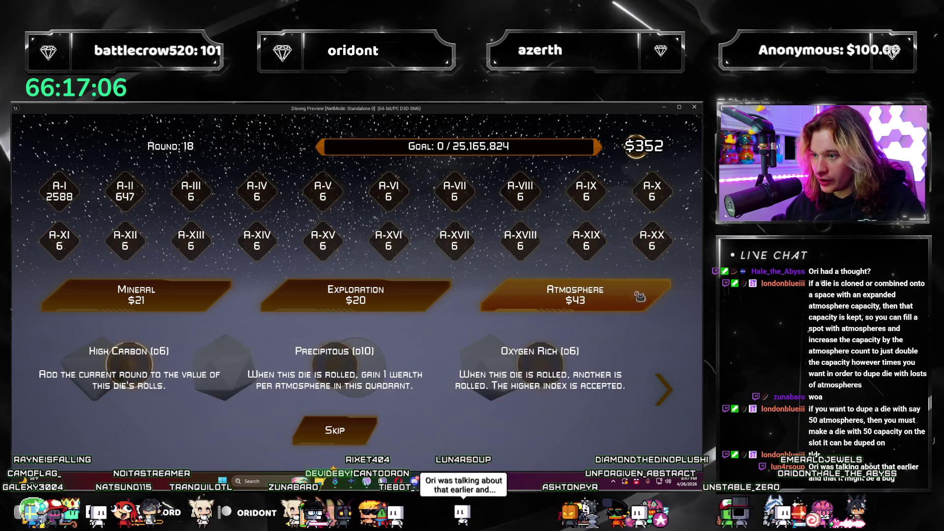
click(382, 429)
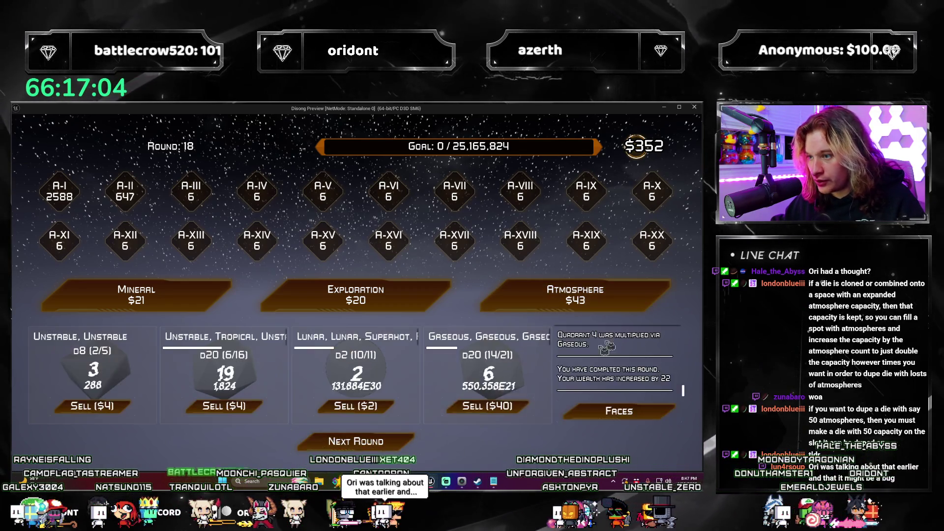
click(575, 297)
click(142, 366)
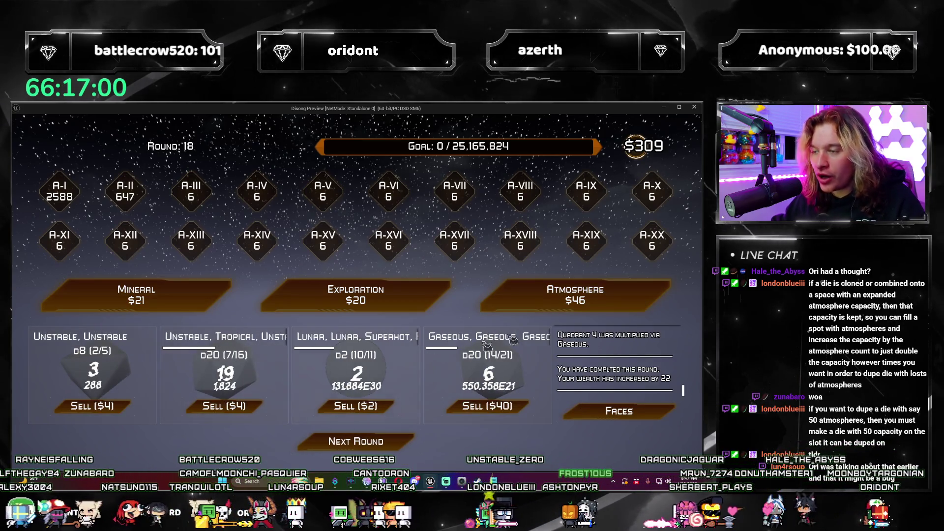
Step: Buy five more Atmosphere packs, taking Unstable, Reflective and Superhot, and skipping Acidic/Lunar
click(635, 305)
click(262, 369)
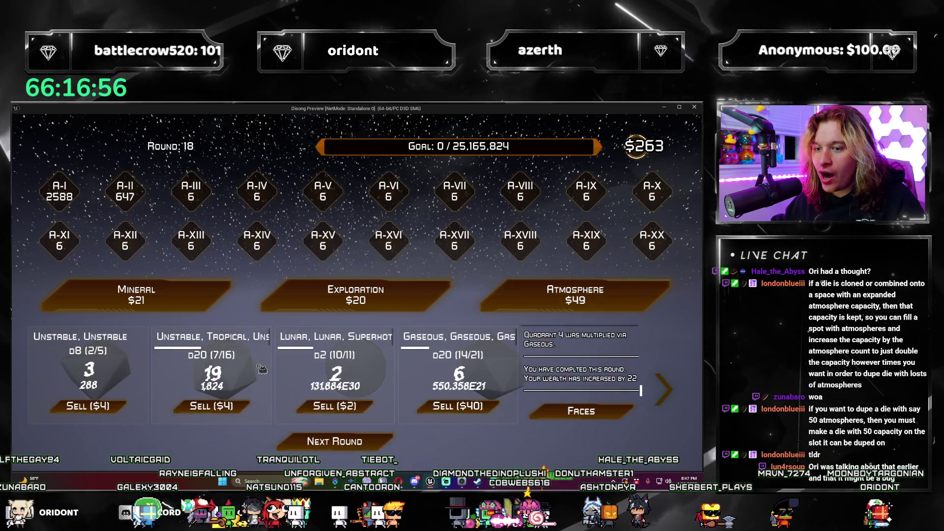
click(580, 297)
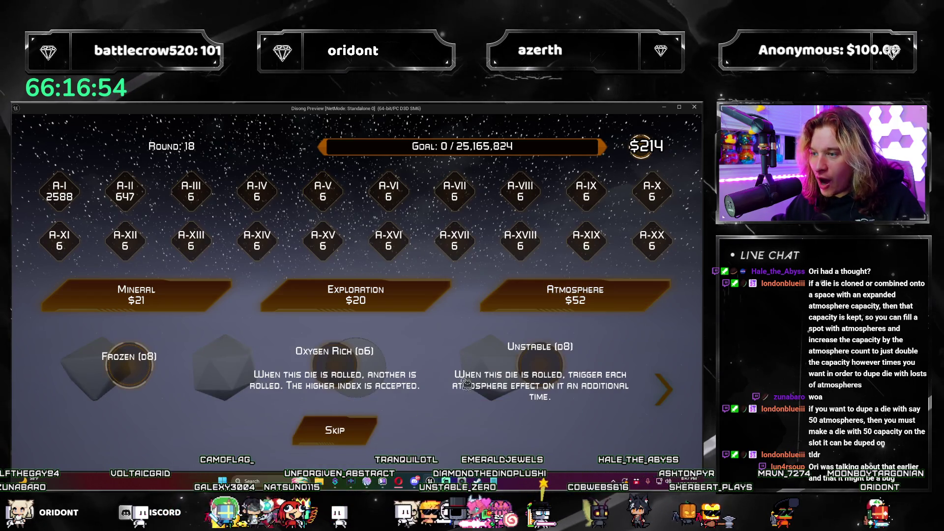
click(554, 376)
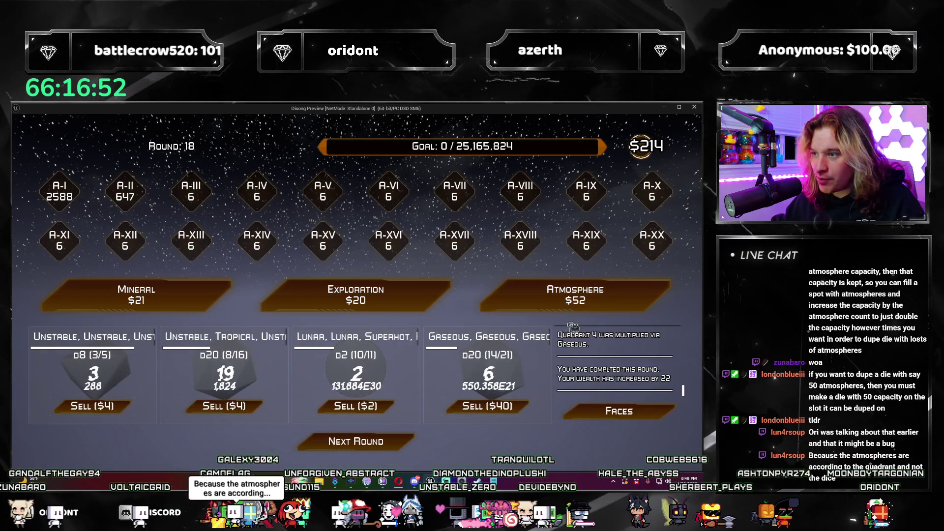
click(612, 308)
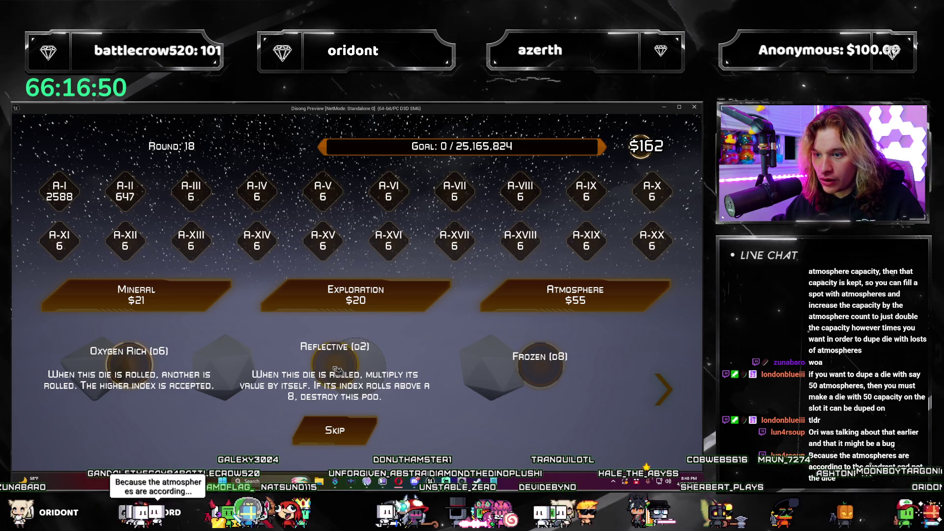
click(336, 370)
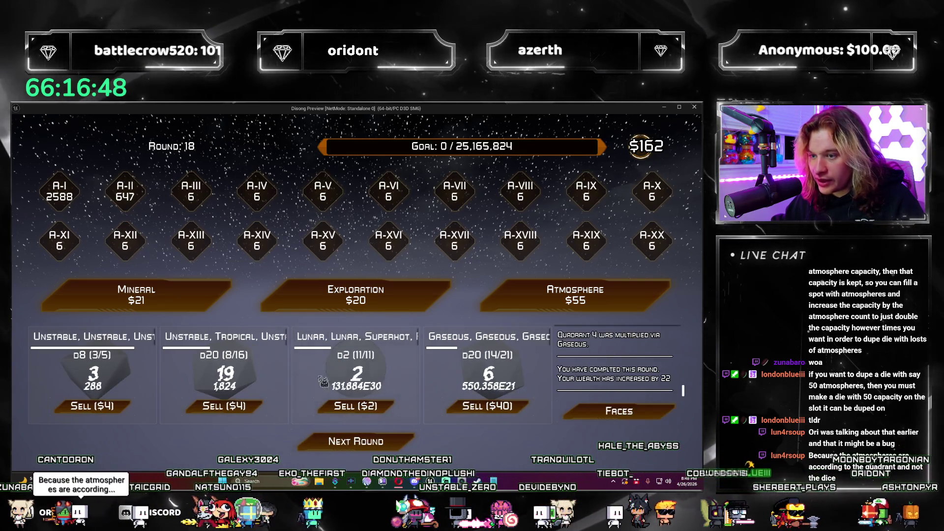
click(590, 298)
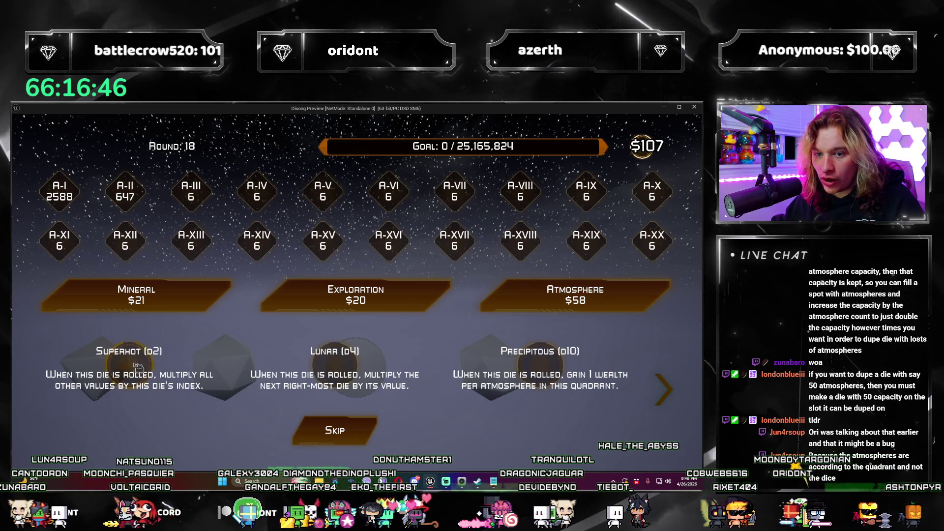
click(138, 366)
click(575, 295)
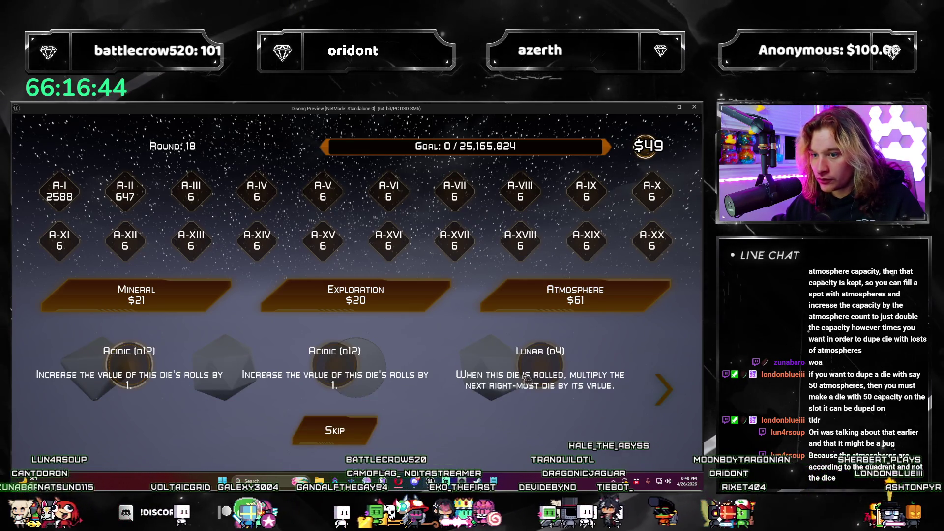
click(371, 435)
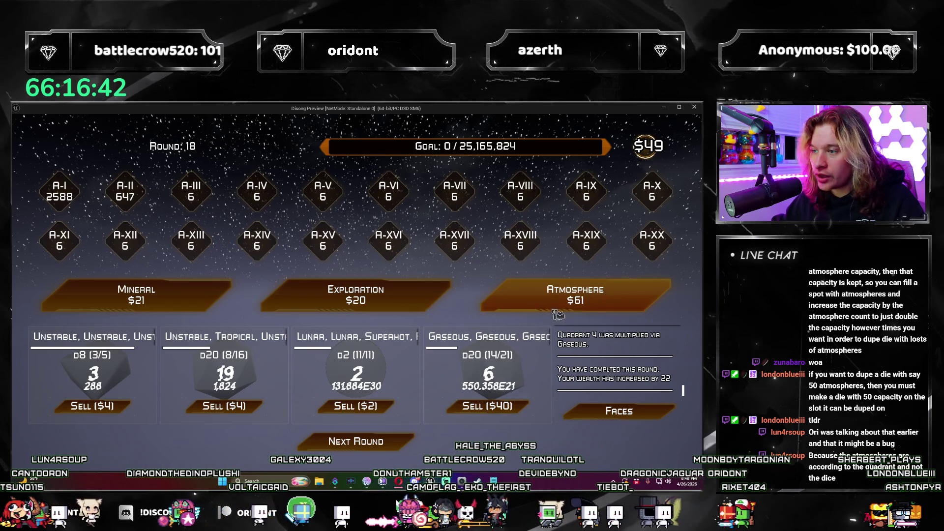
Step: Buy two Exploration packs, take Modular Structures, skip Controlled Cataclysm/Solar Expansion, and stop the game
click(358, 297)
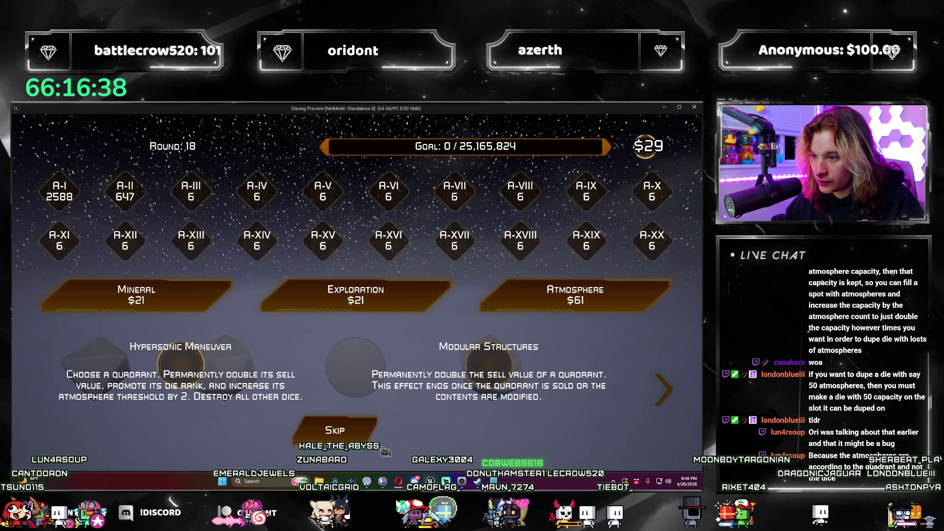
click(516, 369)
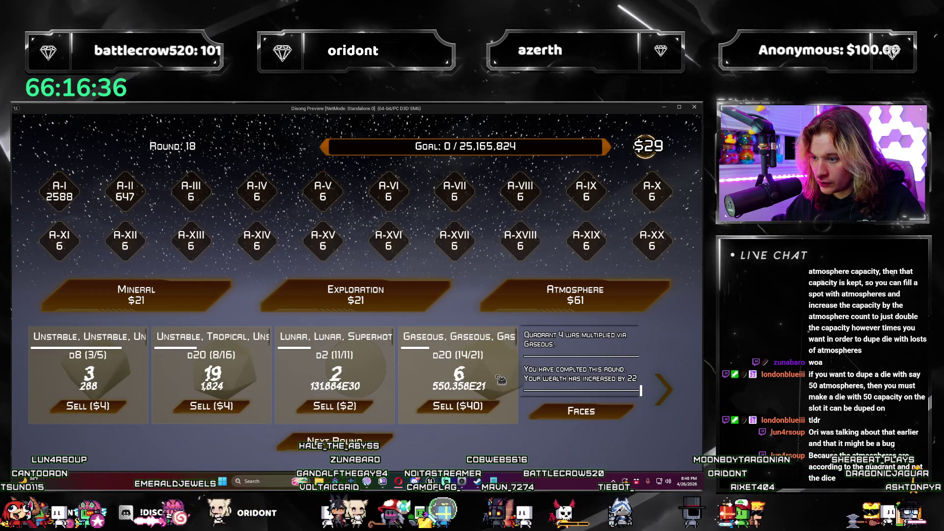
click(380, 301)
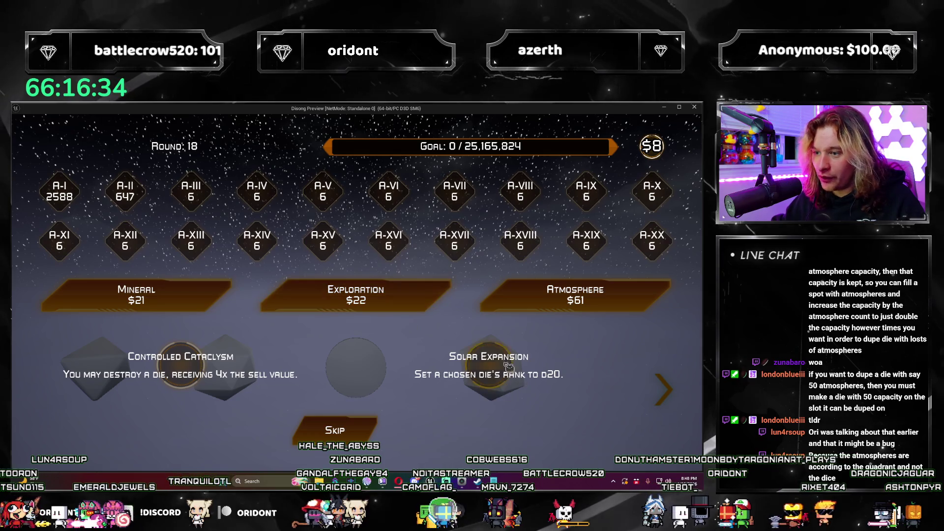
click(349, 432)
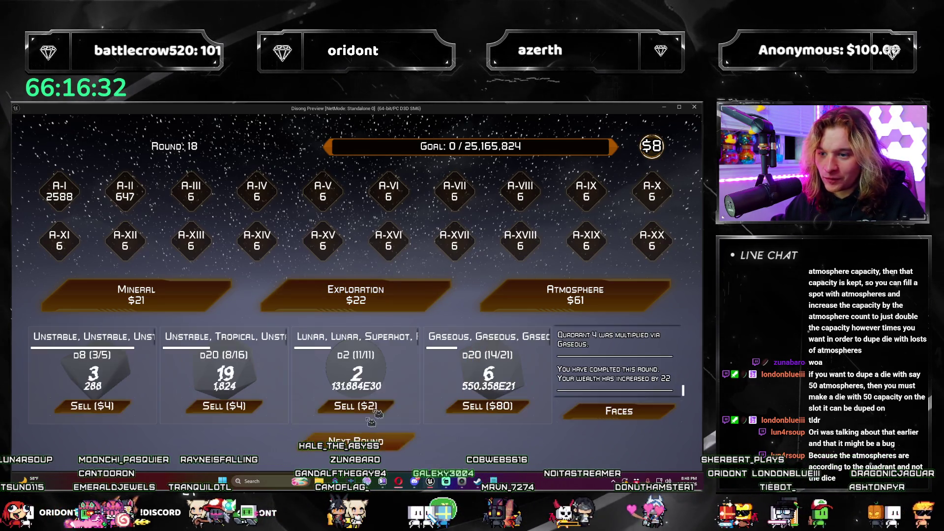
click(390, 445)
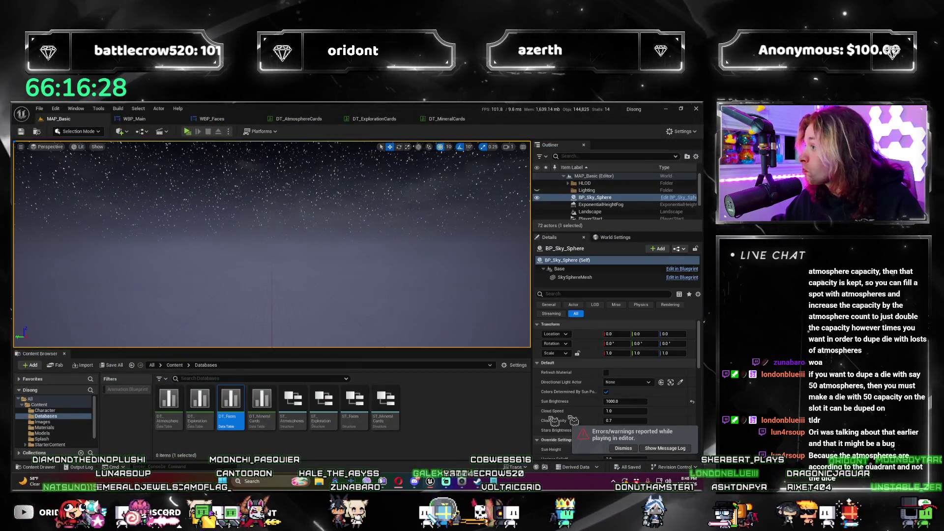
Step: Move the Message Log over the viewport and select the 'Infinite loop detected' error
drag(821, 202, 409, 203)
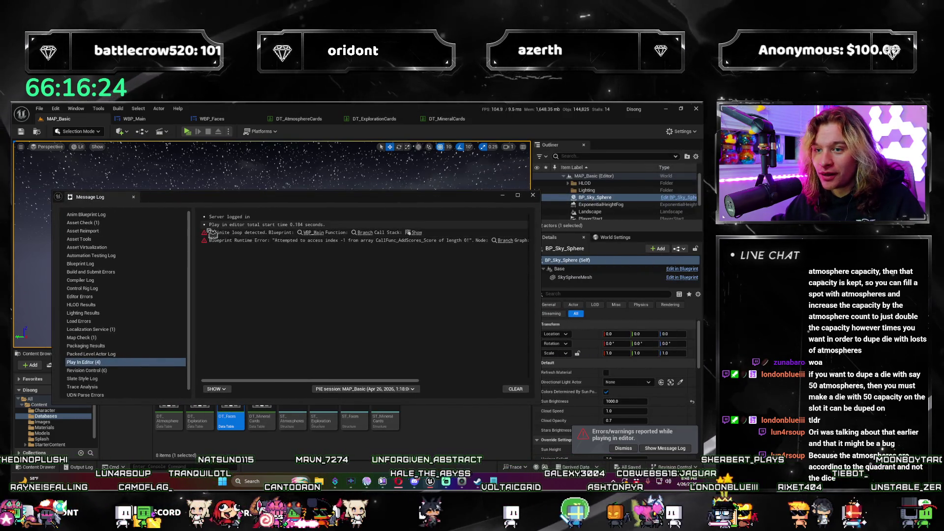
click(272, 277)
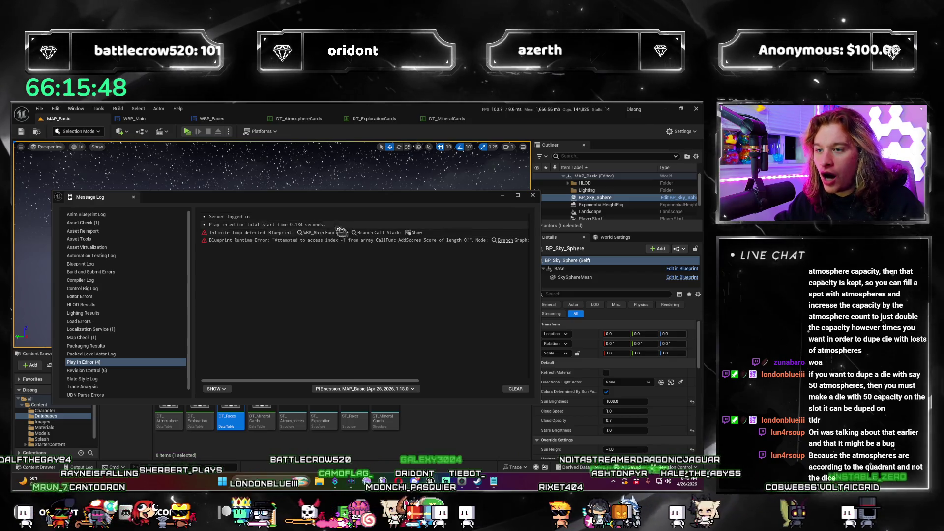
click(254, 233)
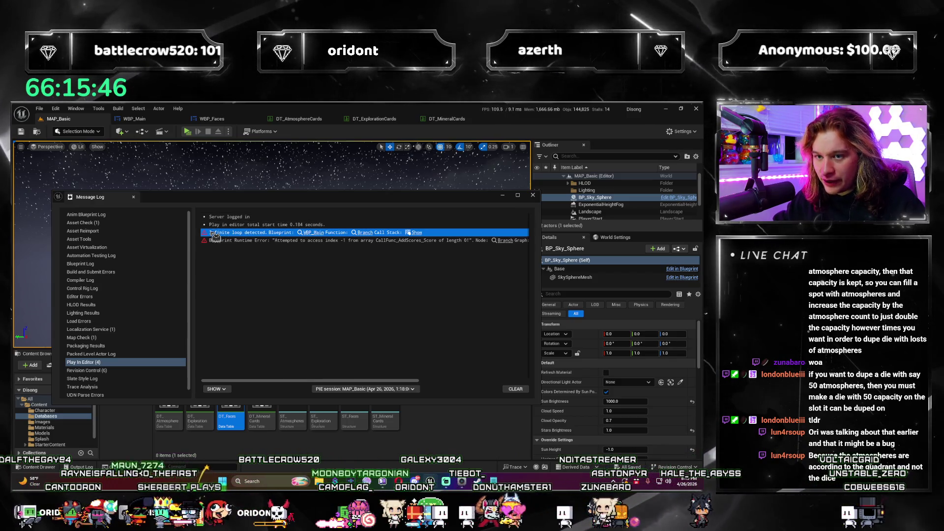
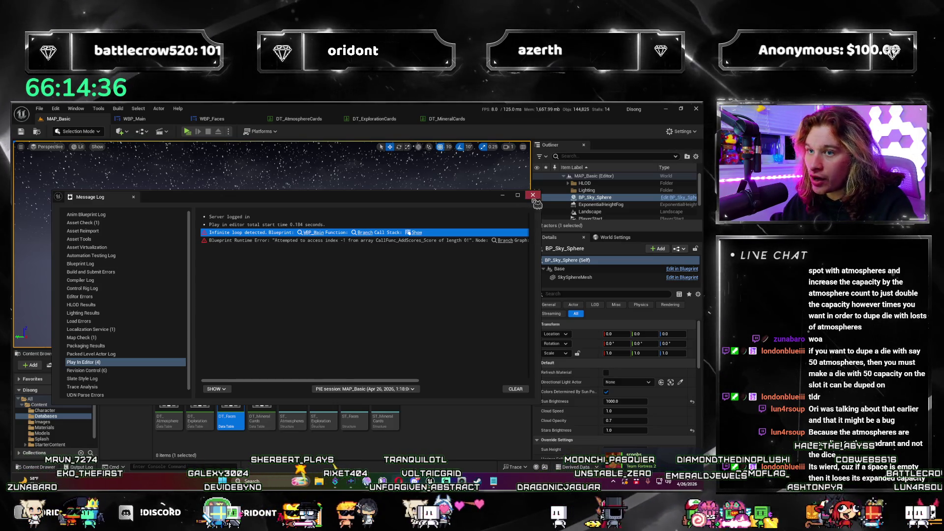
Step: Close the Message Log and open Project Settings from the Edit menu
click(133, 196)
click(55, 108)
click(113, 220)
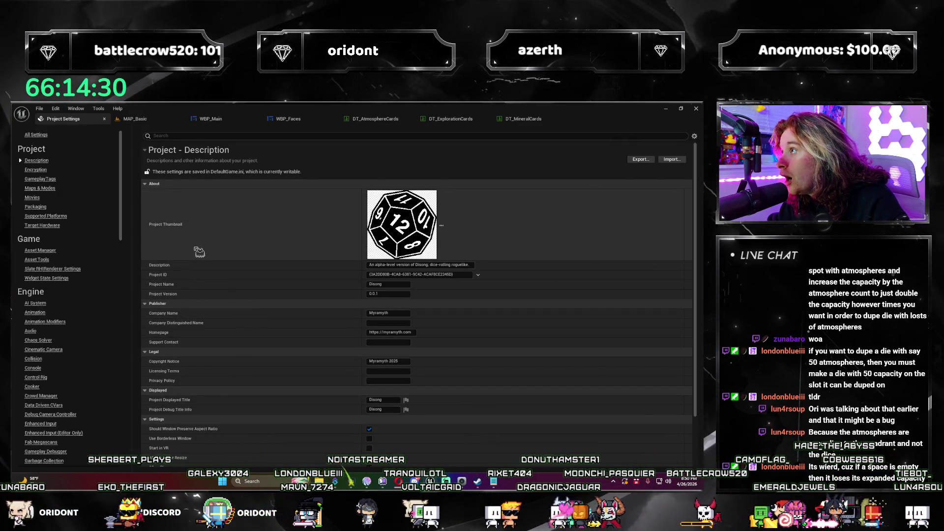
Step: Browse the settings category sidebar and show the Engine – General Settings page
scroll(44, 243, down, 1)
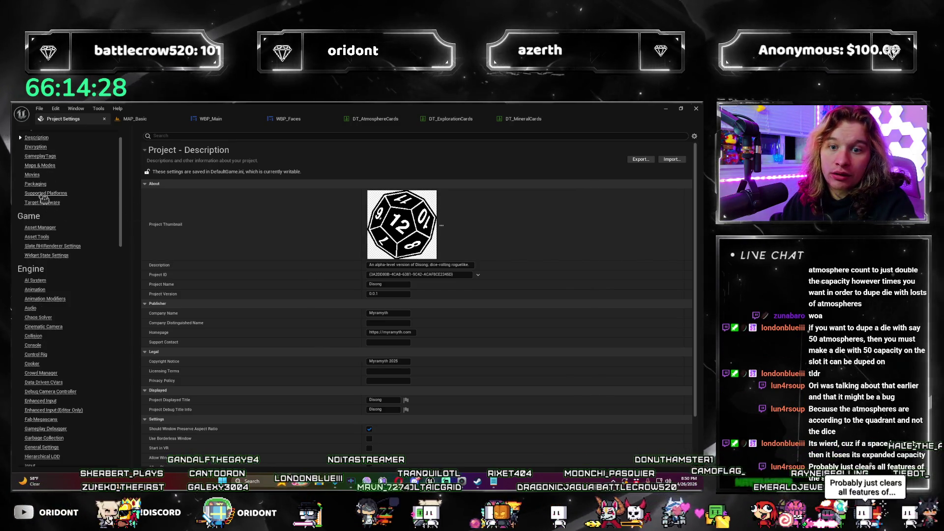
scroll(44, 243, down, 7)
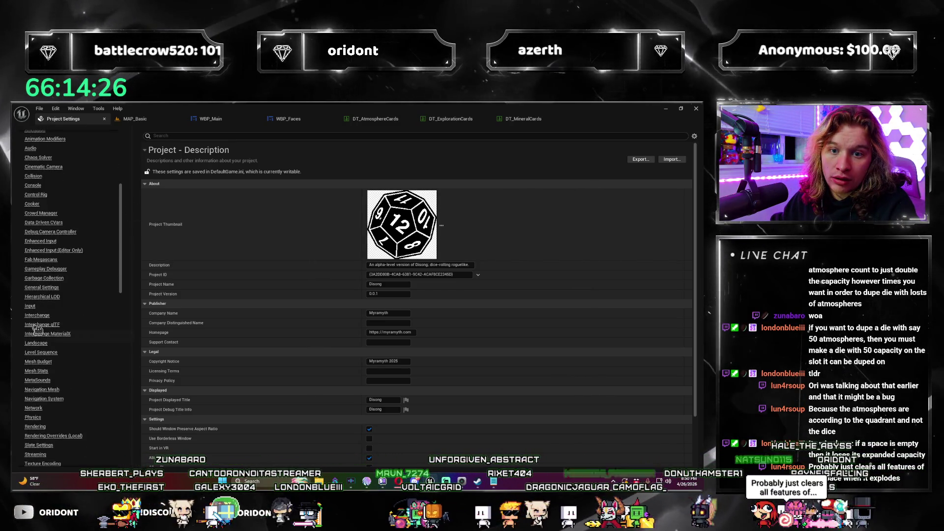
scroll(37, 262, down, 6)
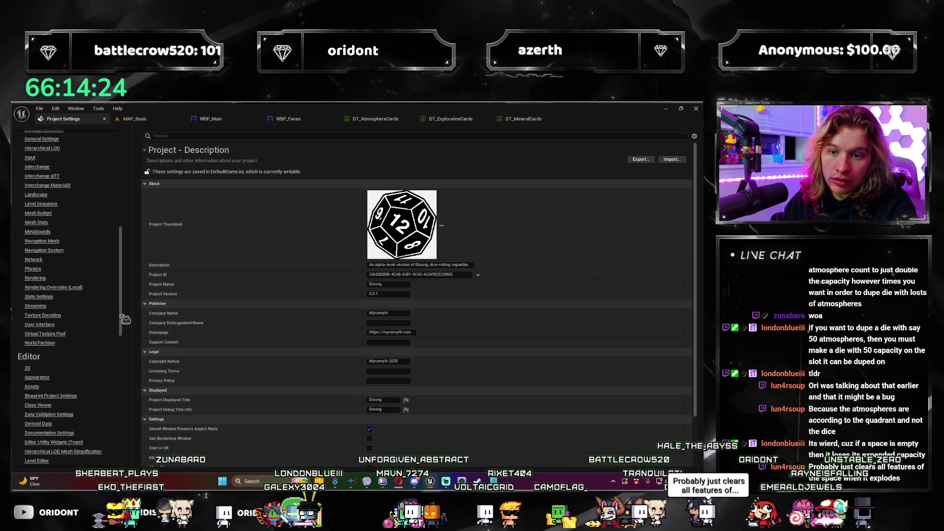
mouse_move(126, 323)
mouse_down()
mouse_move(127, 433)
mouse_move(133, 361)
mouse_up()
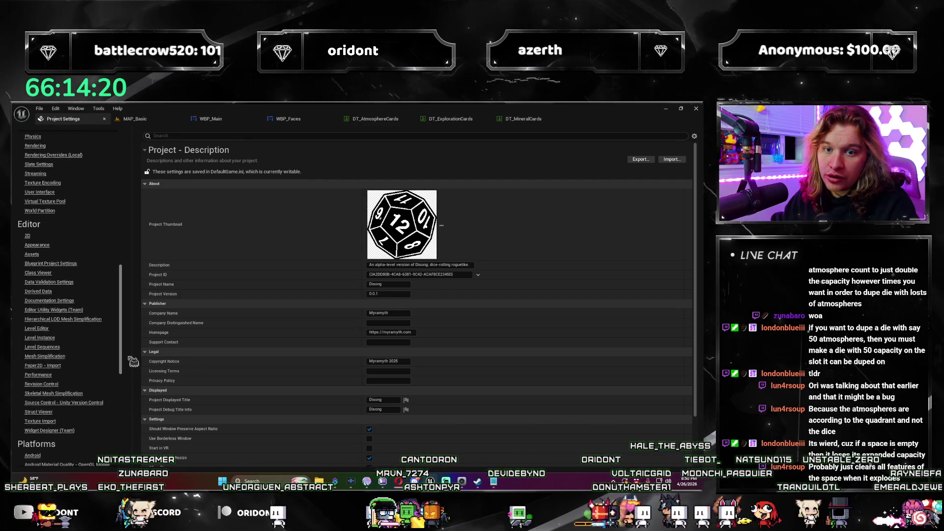
scroll(64, 322, up, 15)
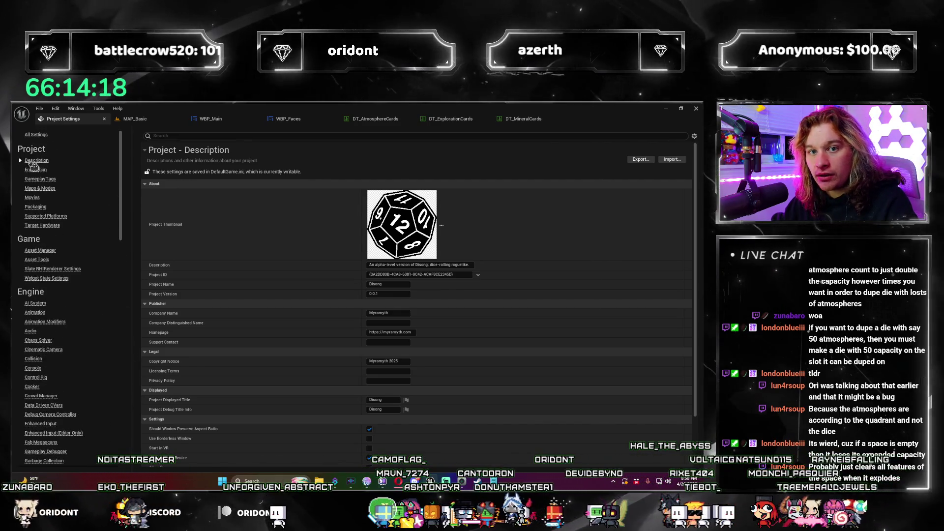
scroll(51, 310, down, 2)
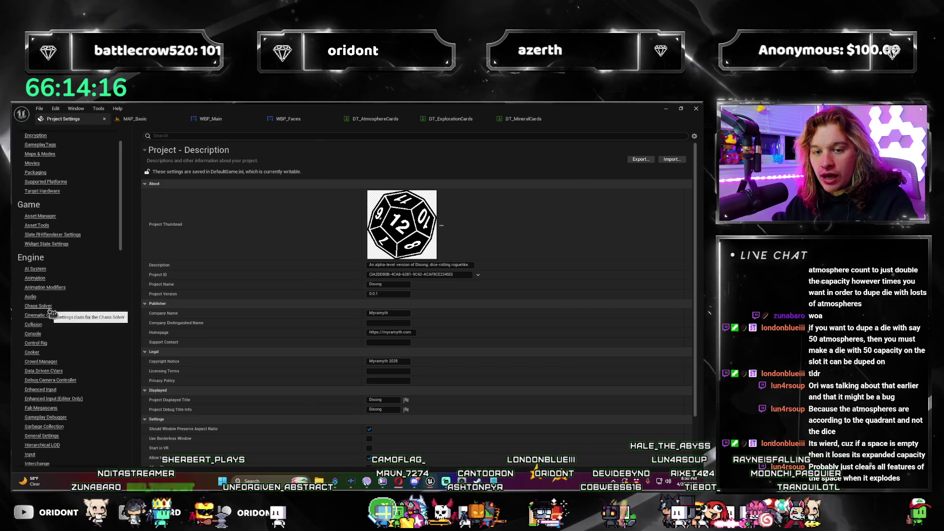
scroll(49, 336, down, 2)
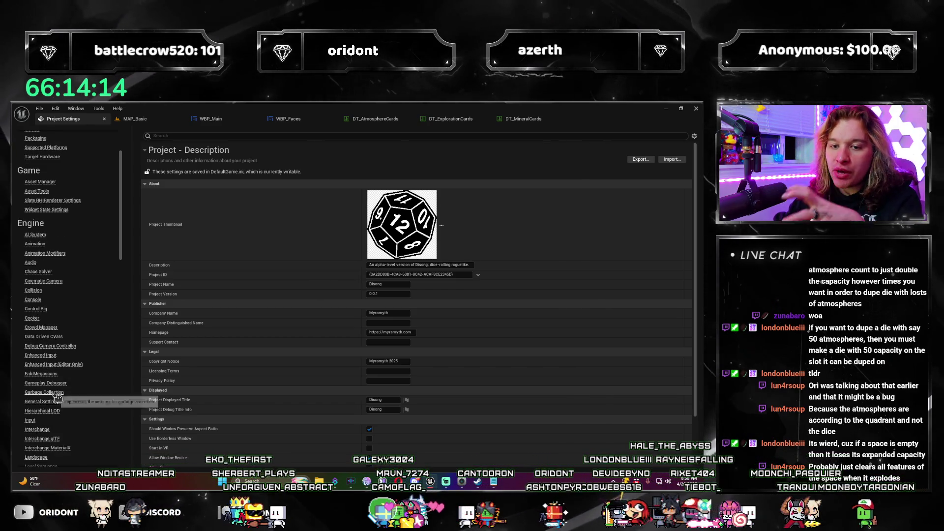
scroll(63, 344, up, 4)
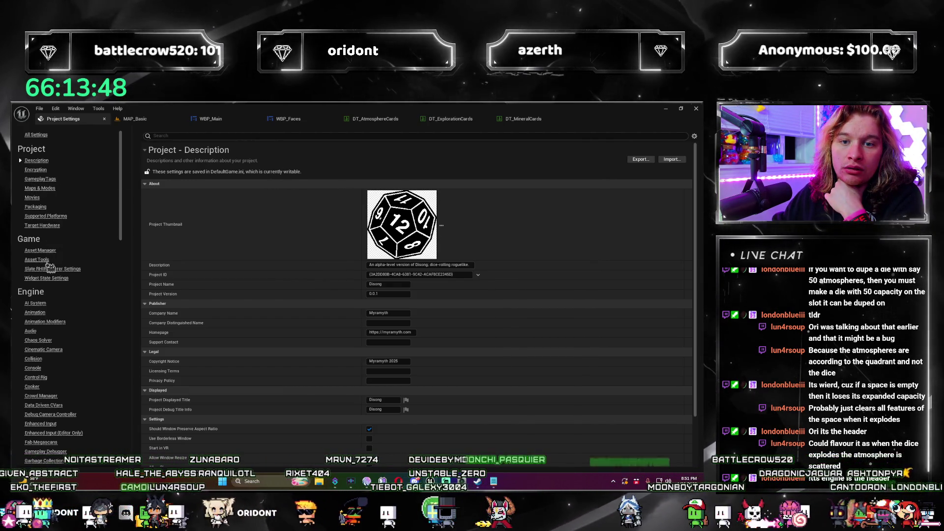
scroll(47, 275, down, 3)
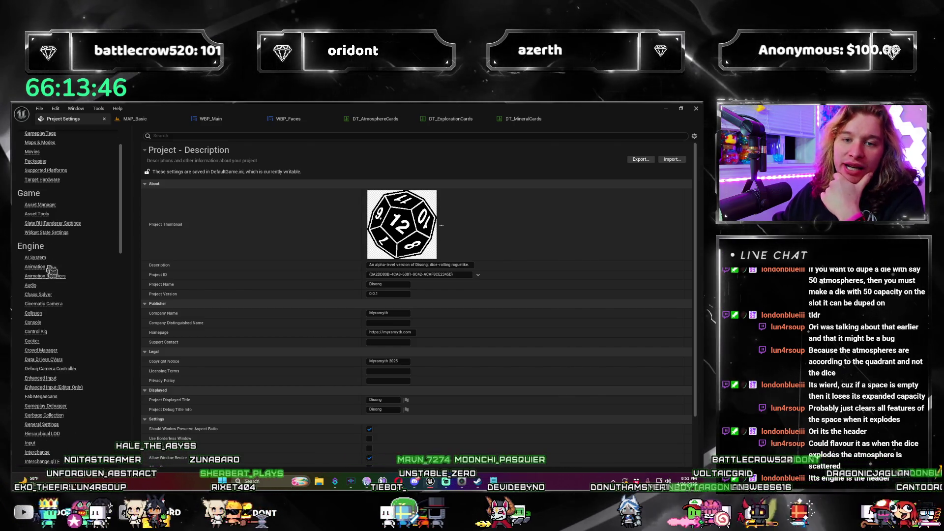
scroll(61, 326, down, 1)
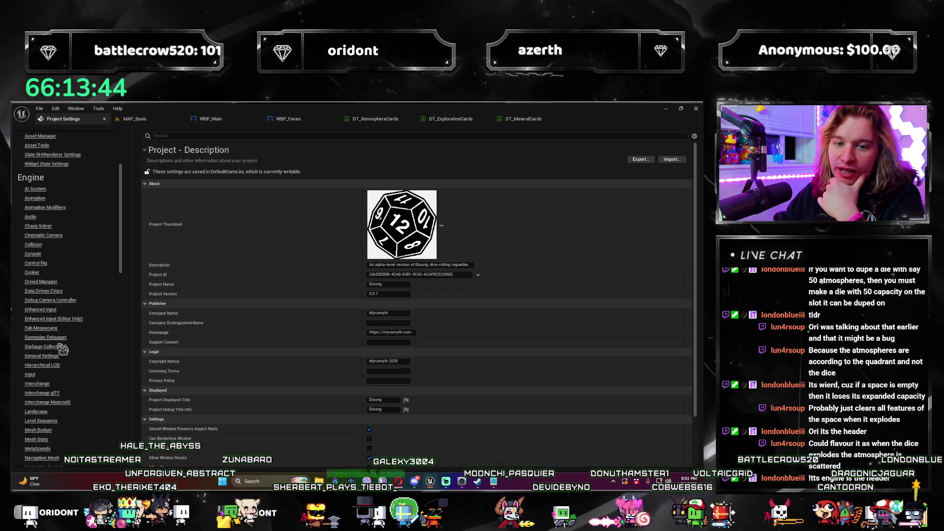
click(53, 358)
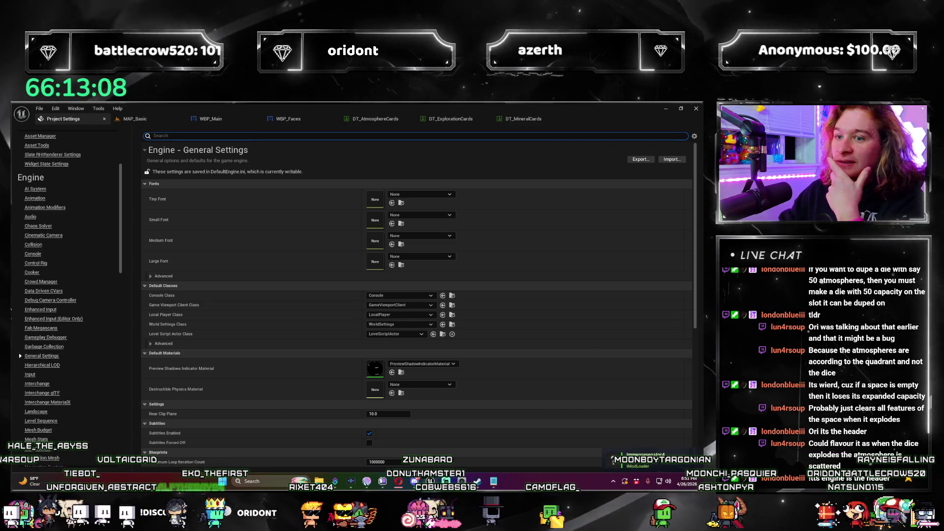
Step: Check Blueprints Maximum Loop Iteration Count at 10000000, then close Project Settings
scroll(265, 249, down, 5)
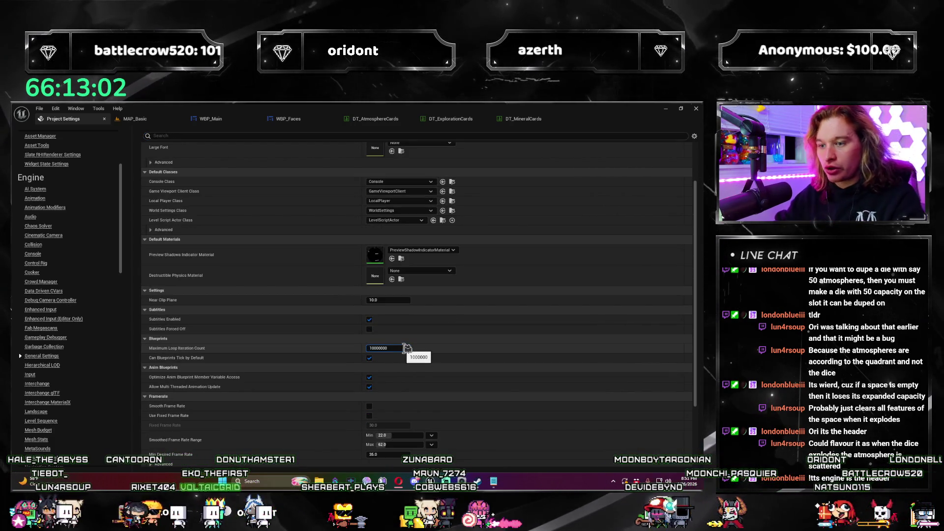
scroll(451, 320, up, 5)
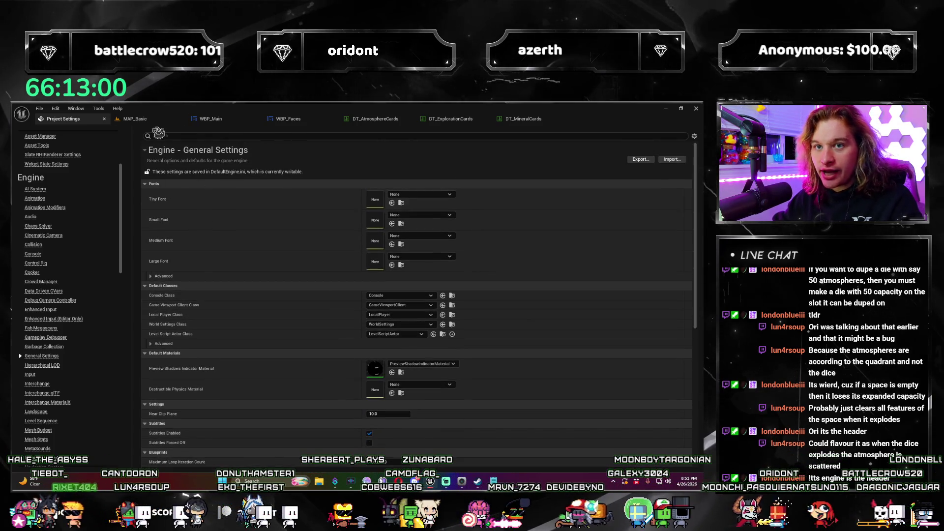
click(107, 122)
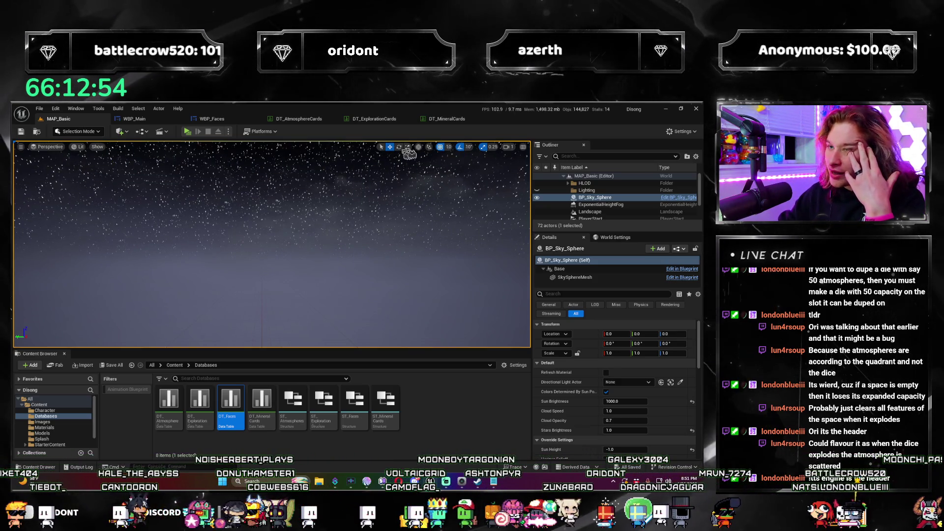
Step: Switch to the WBP_Main Roll graph and pan to the Select and subtraction nodes
click(212, 119)
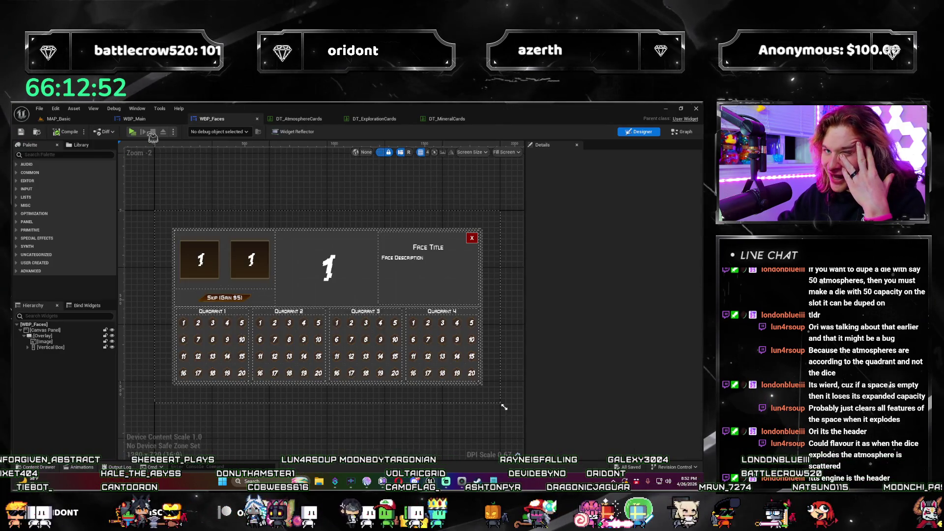
click(147, 119)
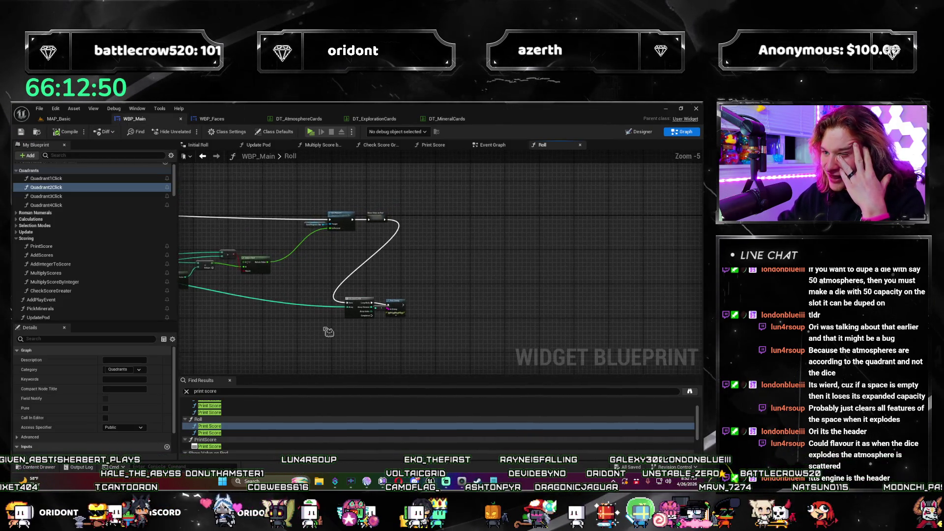
scroll(344, 325, down, 2)
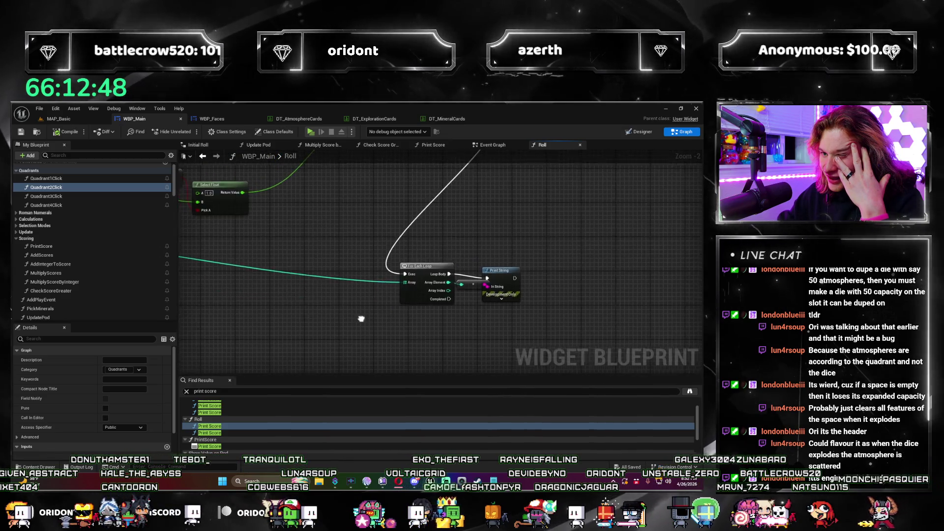
mouse_move(371, 313)
mouse_down()
mouse_move(571, 305)
mouse_move(376, 261)
mouse_up()
scroll(570, 305, up, 3)
scroll(377, 261, up, 1)
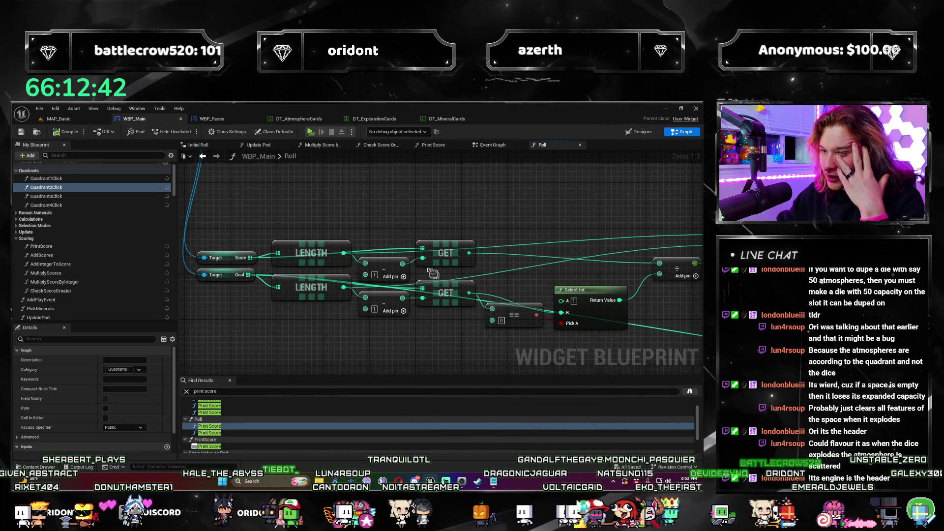
drag(433, 273, 459, 297)
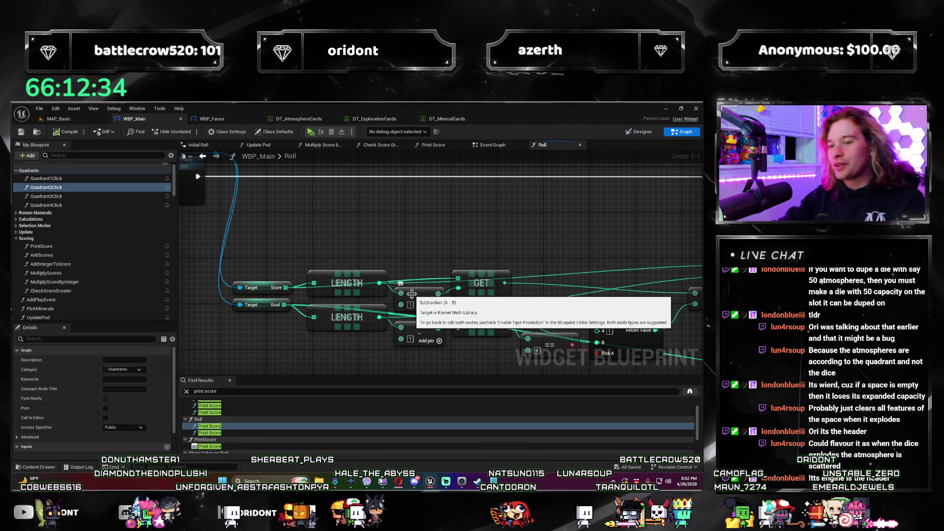
drag(274, 304, 254, 304)
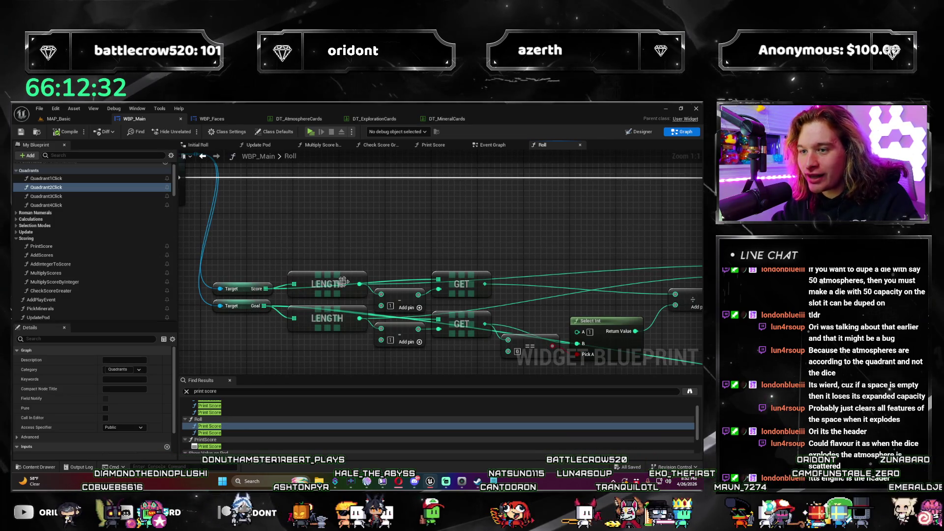
drag(342, 281, 321, 269)
Step: Delete the two subtraction nodes between LENGTH and GET and shift the GET nodes left
click(400, 293)
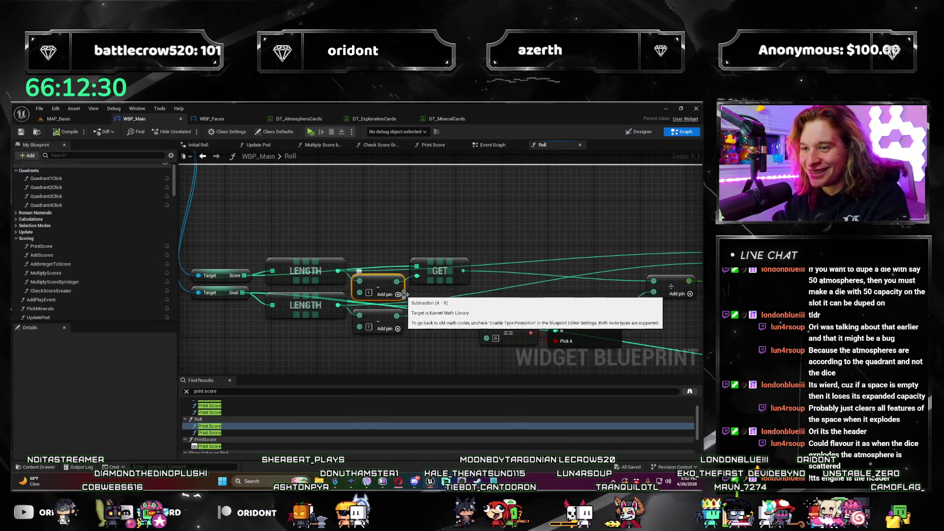
key(ctrl+z)
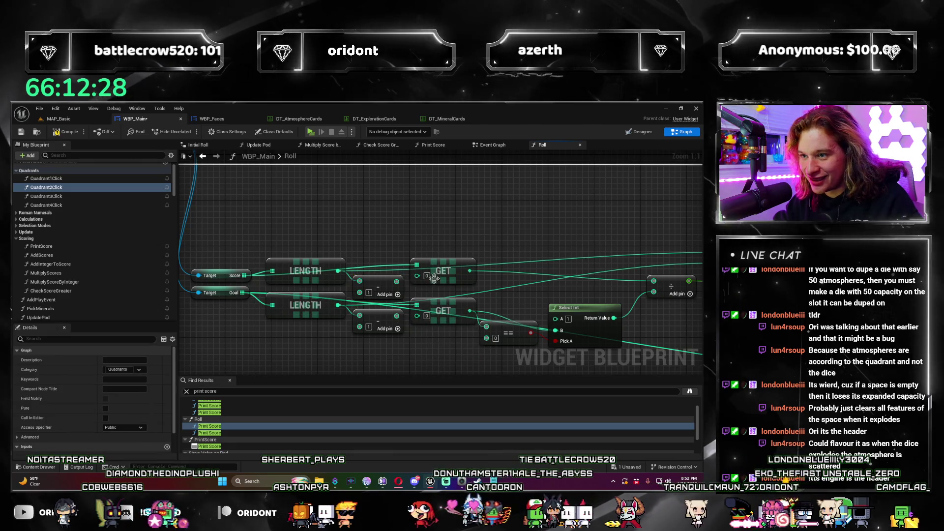
mouse_move(439, 357)
mouse_down()
mouse_move(399, 332)
mouse_move(376, 361)
mouse_up()
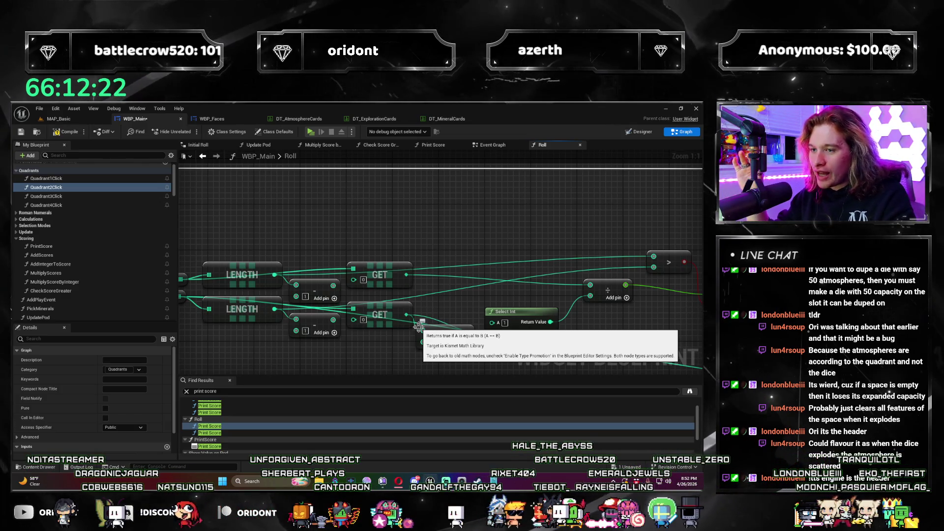
scroll(419, 327, down, 1)
mouse_move(419, 327)
mouse_down()
mouse_move(310, 227)
mouse_move(423, 254)
mouse_up()
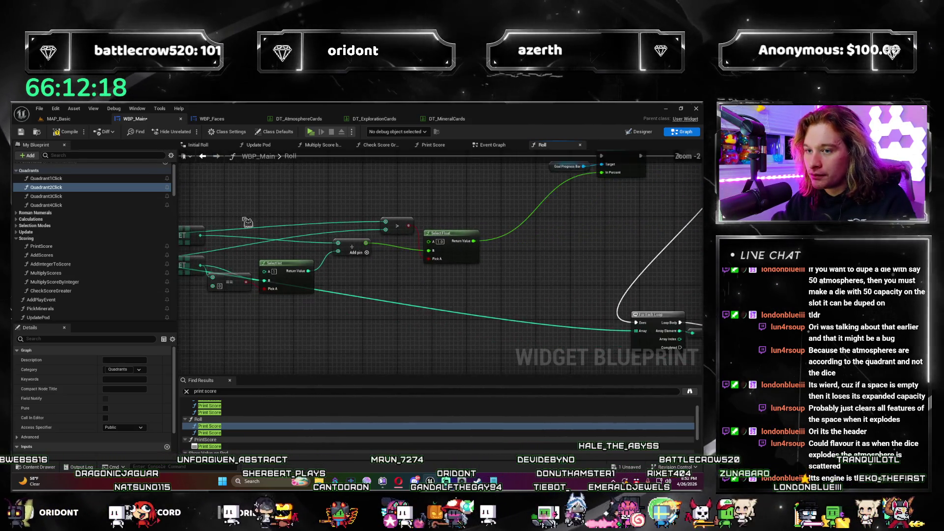
scroll(423, 254, down, 1)
scroll(423, 254, up, 2)
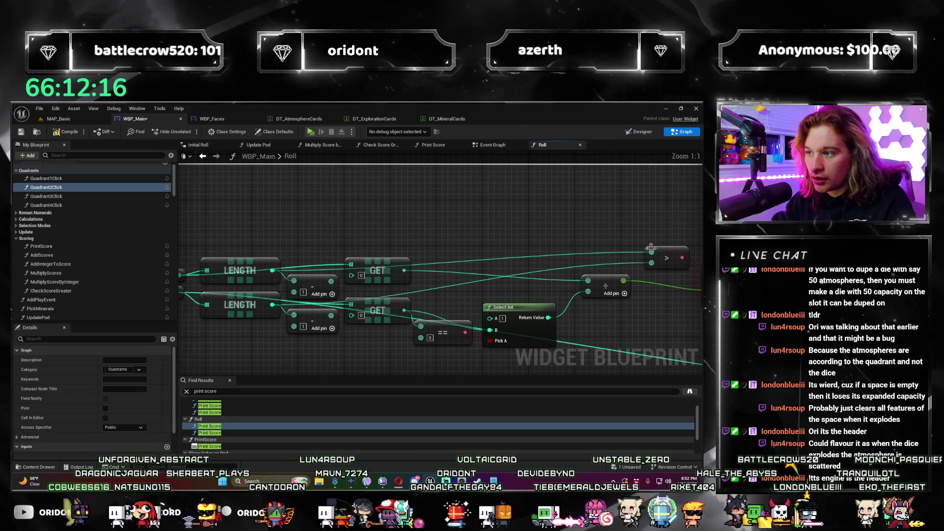
mouse_move(284, 272)
mouse_down()
mouse_move(341, 364)
mouse_move(345, 308)
mouse_up()
key(Delete)
scroll(372, 347, down, 1)
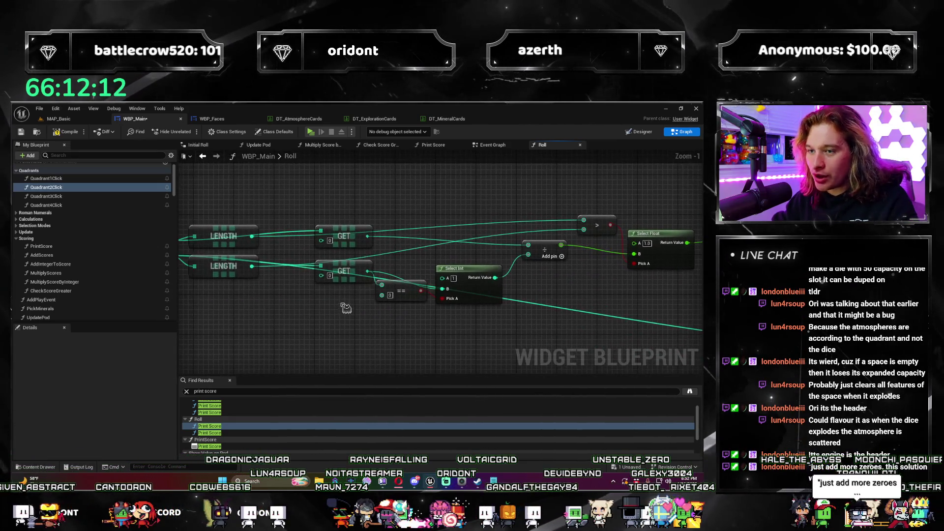
drag(339, 226, 303, 226)
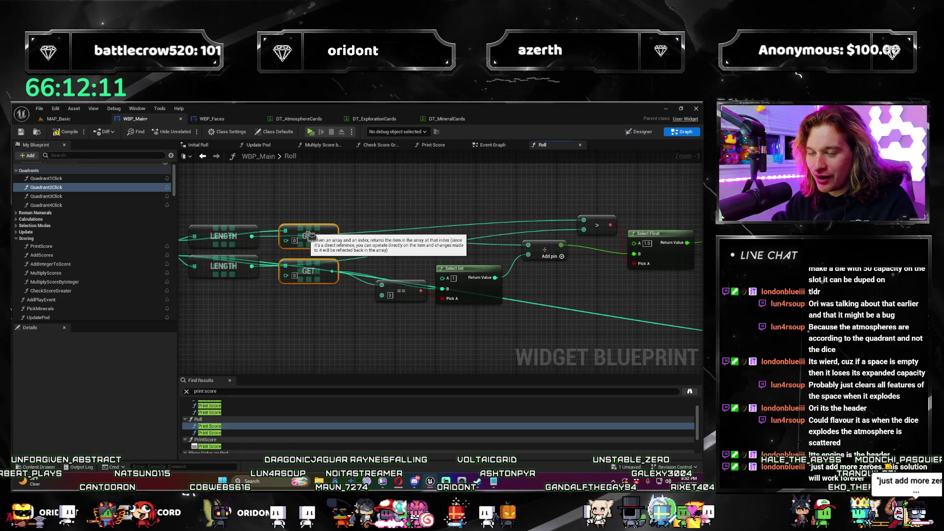
click(331, 357)
Step: Delete the loop and Print String nodes and save WBP_Main
scroll(432, 347, down, 1)
mouse_move(432, 348)
mouse_down()
mouse_move(382, 343)
mouse_move(375, 270)
mouse_move(621, 327)
mouse_move(630, 309)
mouse_up()
scroll(375, 270, down, 2)
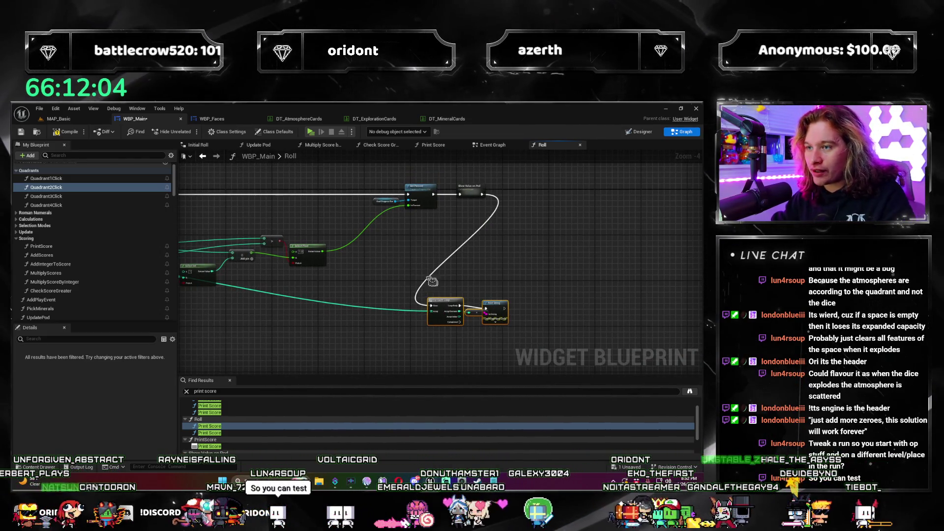
key(Delete)
drag(526, 282, 702, 334)
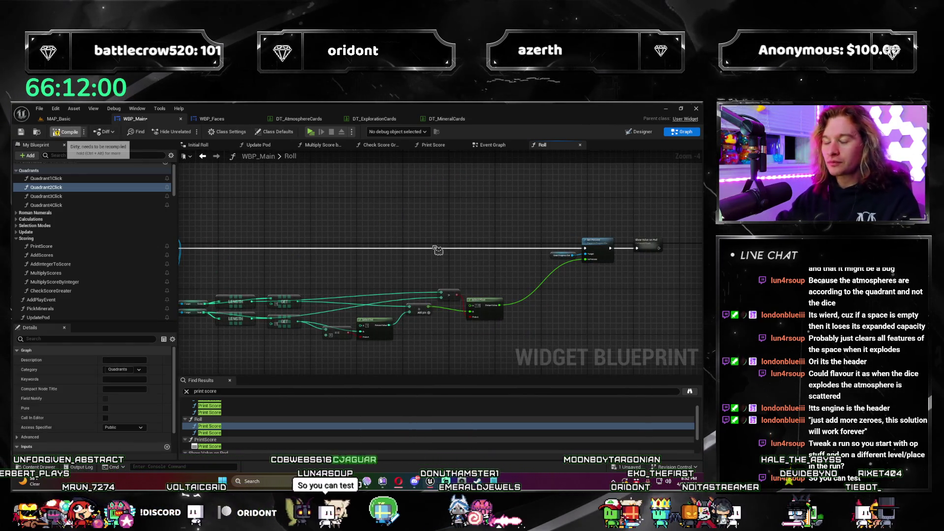
key(ctrl+s)
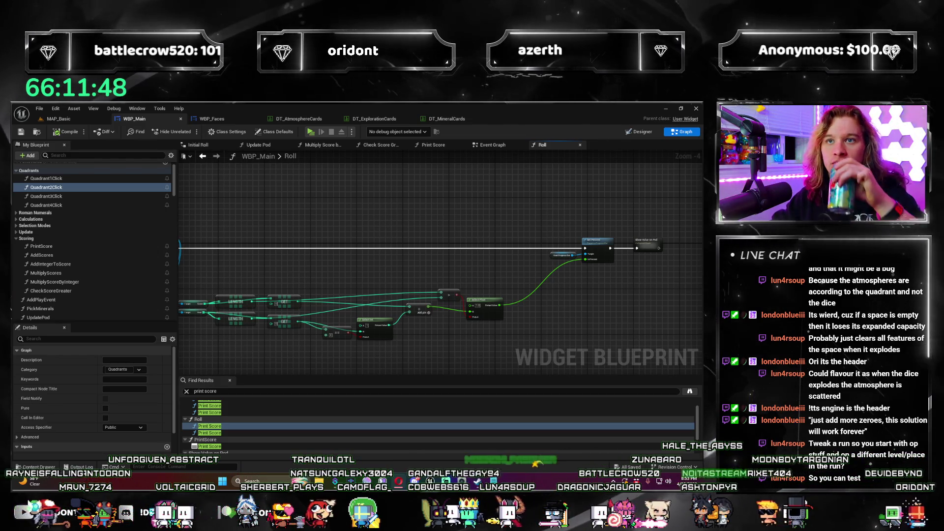
mouse_move(345, 277)
mouse_down()
mouse_move(484, 240)
mouse_move(391, 224)
mouse_move(398, 213)
mouse_move(356, 223)
mouse_move(518, 210)
mouse_move(365, 217)
mouse_up()
scroll(392, 224, up, 2)
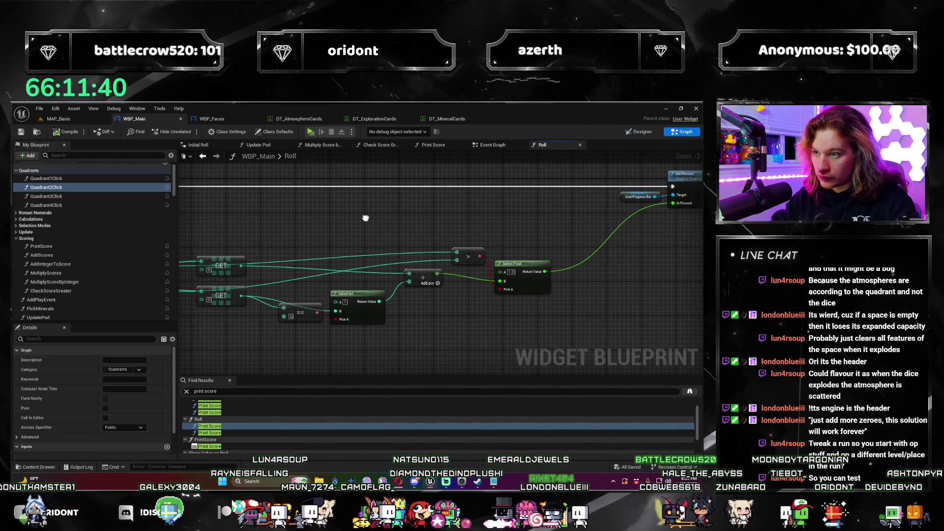
drag(312, 294, 414, 279)
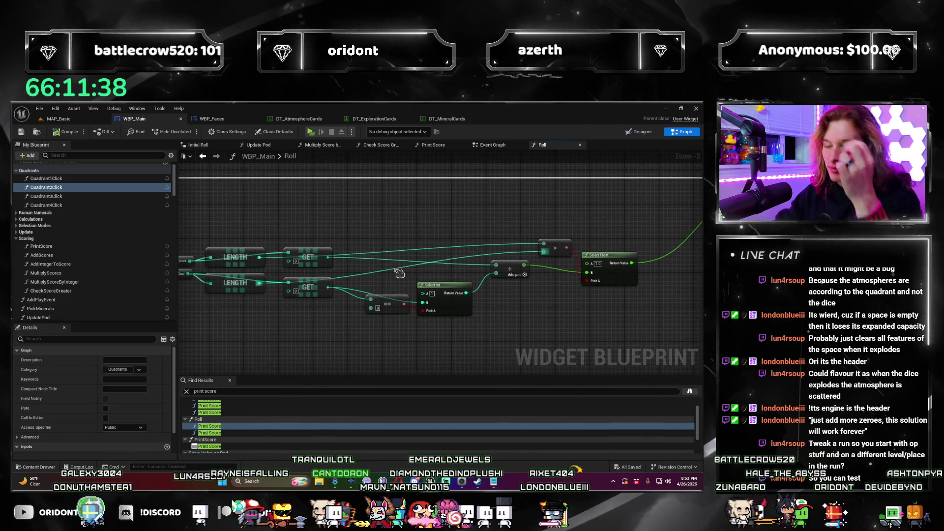
scroll(369, 242, down, 1)
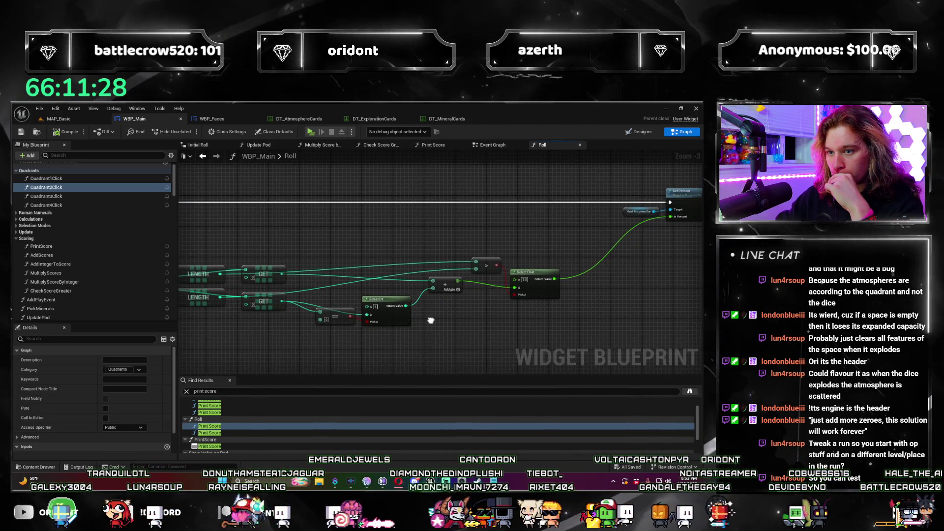
mouse_move(432, 316)
mouse_down()
mouse_move(489, 278)
mouse_move(543, 312)
mouse_move(471, 295)
mouse_move(414, 312)
mouse_move(443, 275)
mouse_move(467, 305)
mouse_move(497, 298)
mouse_move(447, 320)
mouse_up()
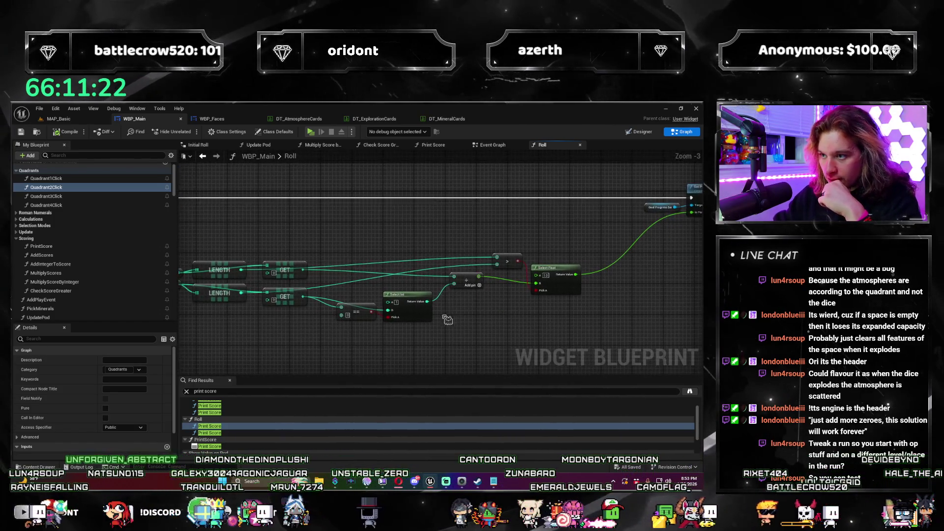
mouse_move(234, 276)
mouse_down()
mouse_move(339, 275)
mouse_move(390, 192)
mouse_up()
text(-)
key(Return)
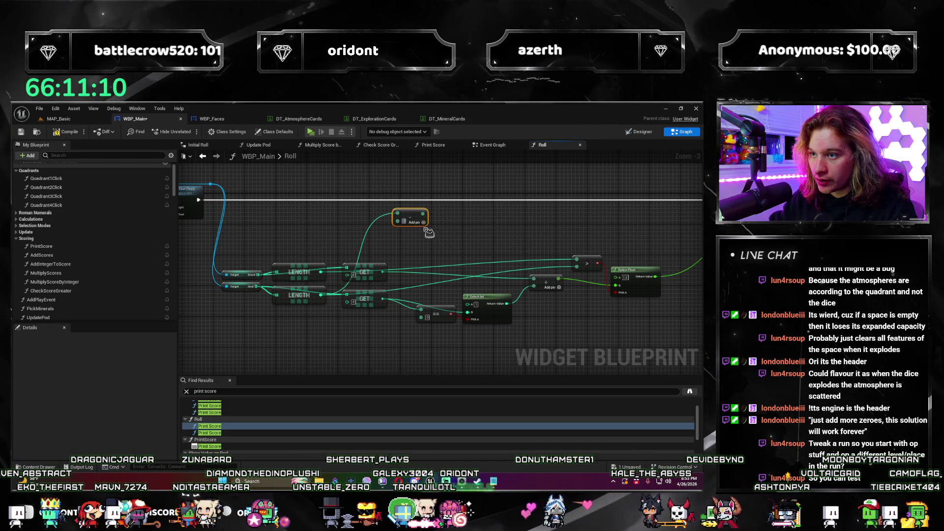
Step: Add an equals check on the Subtract result, feed it LENGTH, and arrange both nodes
drag(422, 214, 474, 214)
text(=)
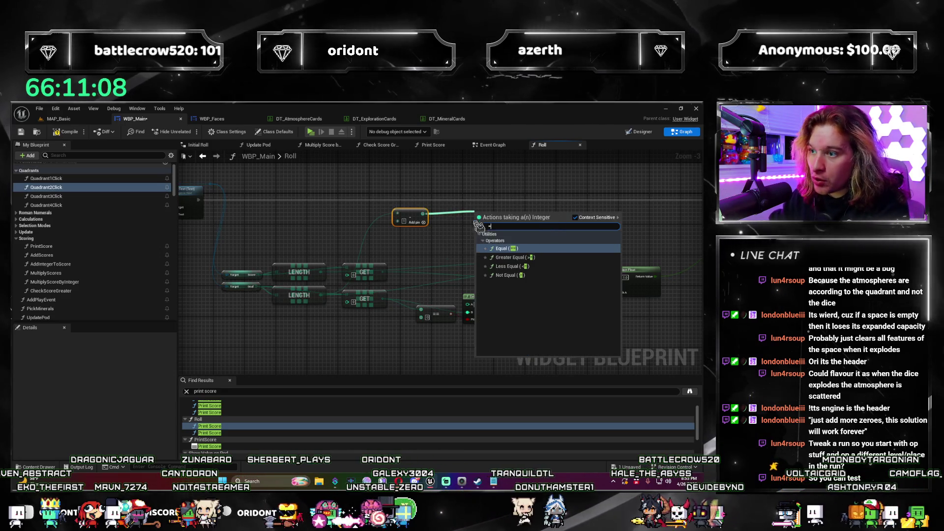
key(Return)
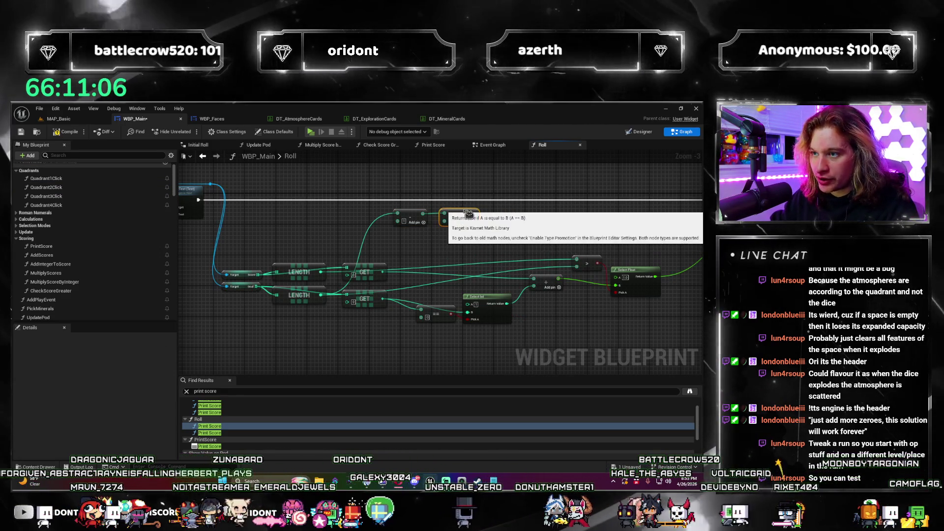
mouse_move(320, 273)
mouse_down()
mouse_move(423, 246)
mouse_move(443, 216)
mouse_move(435, 236)
mouse_move(415, 242)
mouse_up()
mouse_move(342, 282)
mouse_down()
mouse_move(347, 314)
mouse_move(366, 328)
mouse_move(388, 205)
mouse_up()
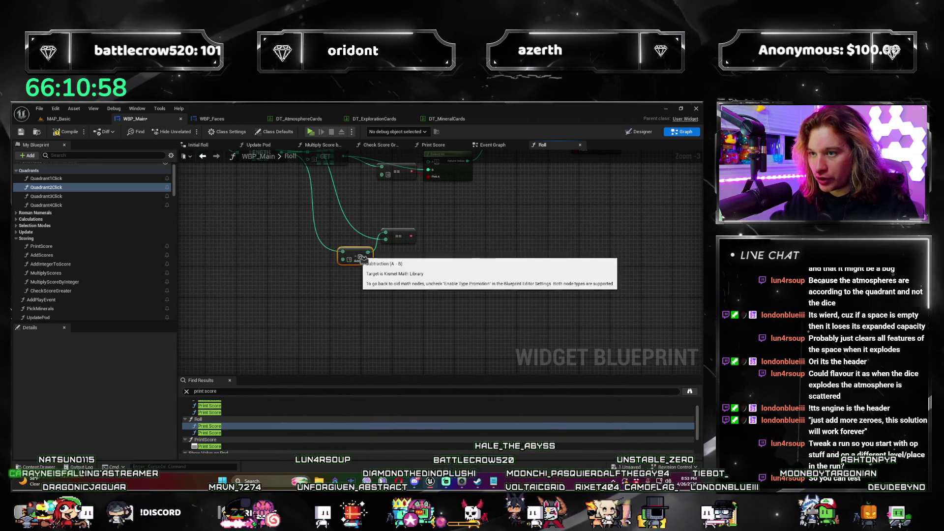
drag(353, 233, 364, 221)
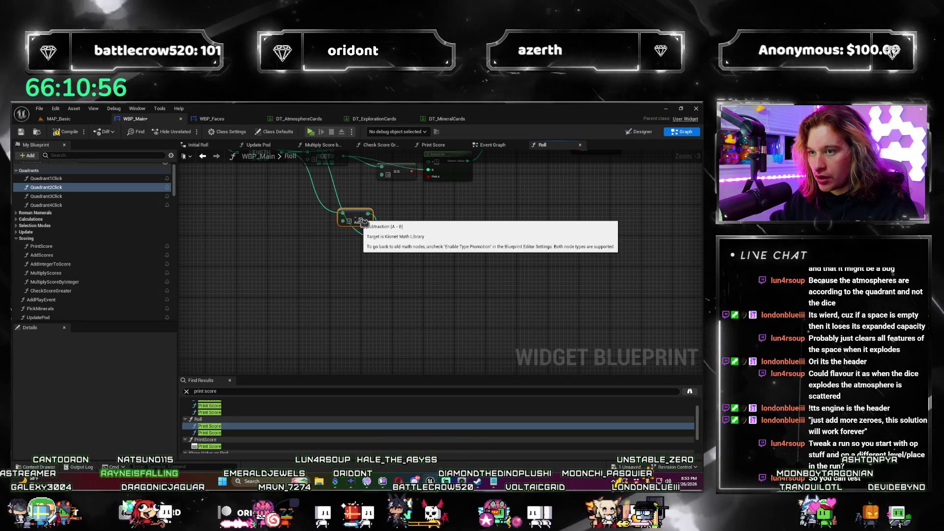
drag(335, 189, 334, 249)
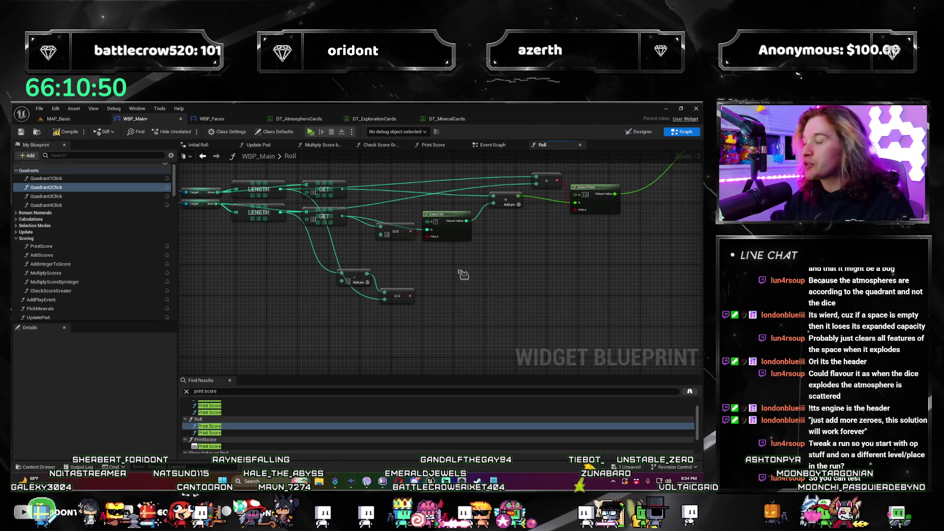
scroll(445, 329, down, 1)
mouse_move(294, 288)
mouse_down()
mouse_move(340, 310)
mouse_move(428, 290)
mouse_up()
scroll(425, 294, up, 1)
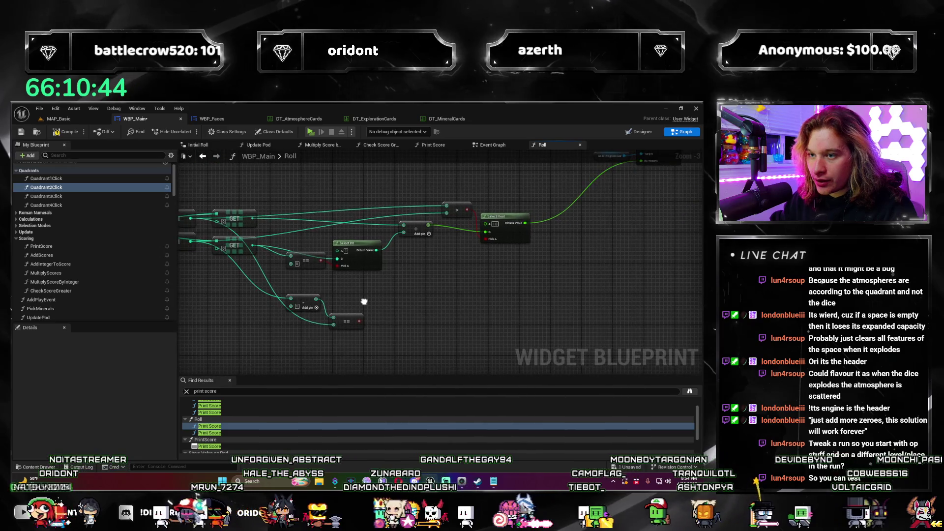
drag(365, 300, 415, 271)
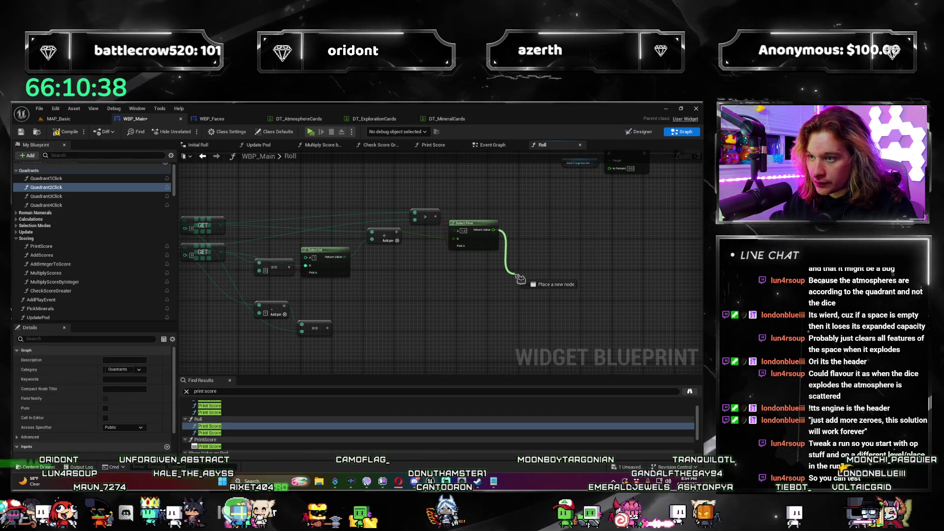
Step: Add a Divide node that divides the Add result by 10000
drag(520, 279, 520, 279)
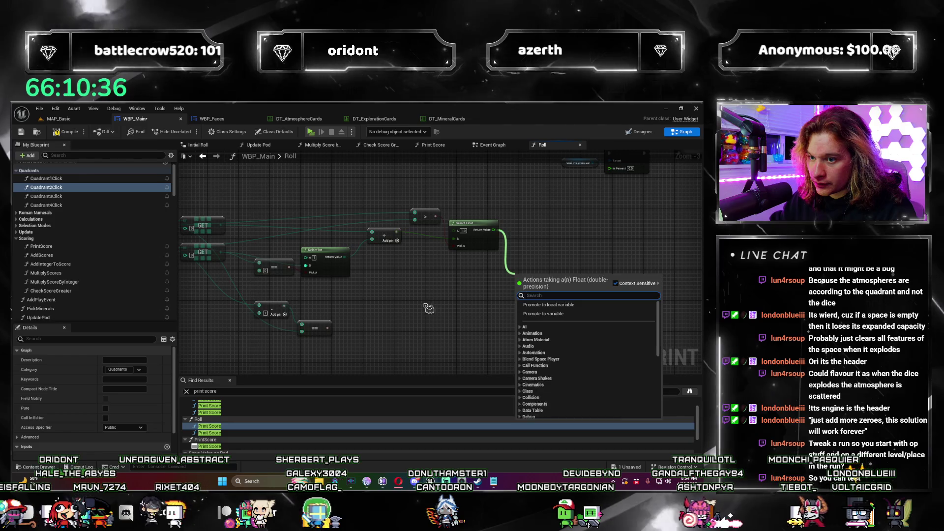
key(Escape)
mouse_move(419, 297)
mouse_down()
mouse_move(438, 293)
mouse_move(438, 311)
mouse_up()
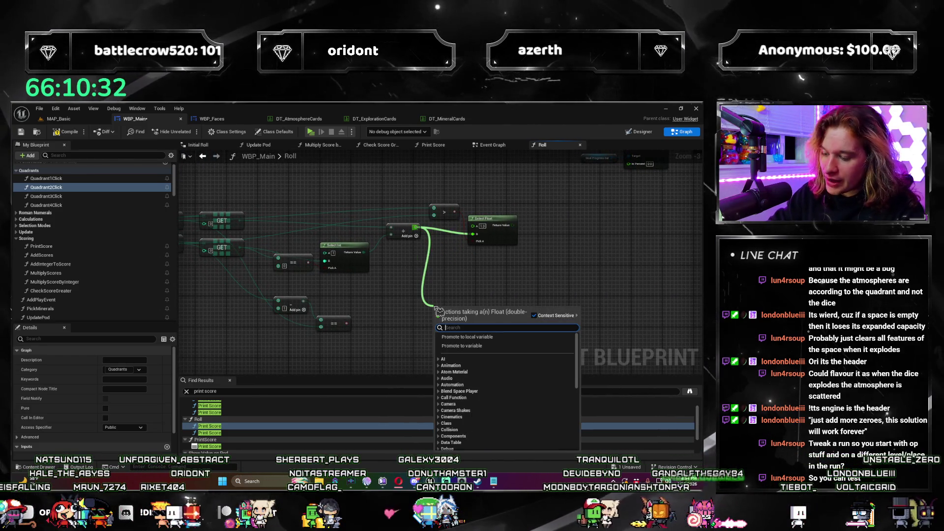
text(/)
key(Return)
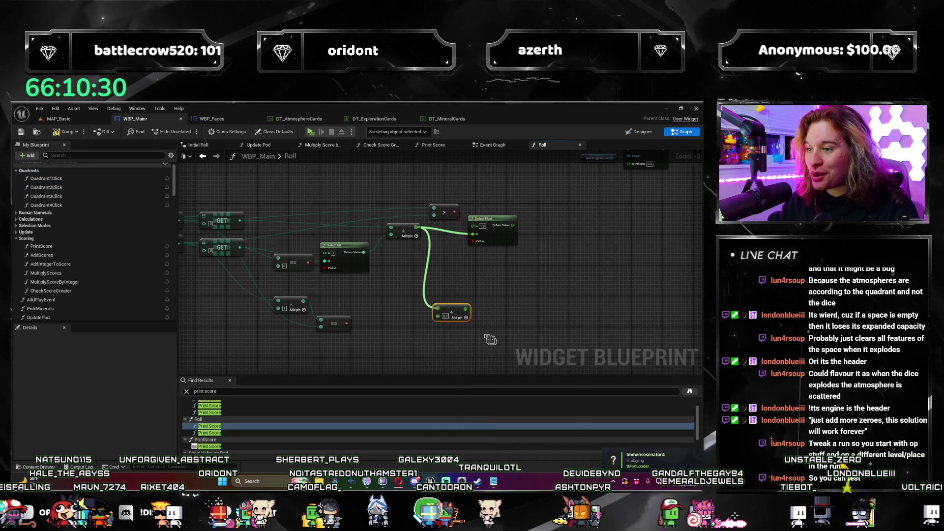
text(10000)
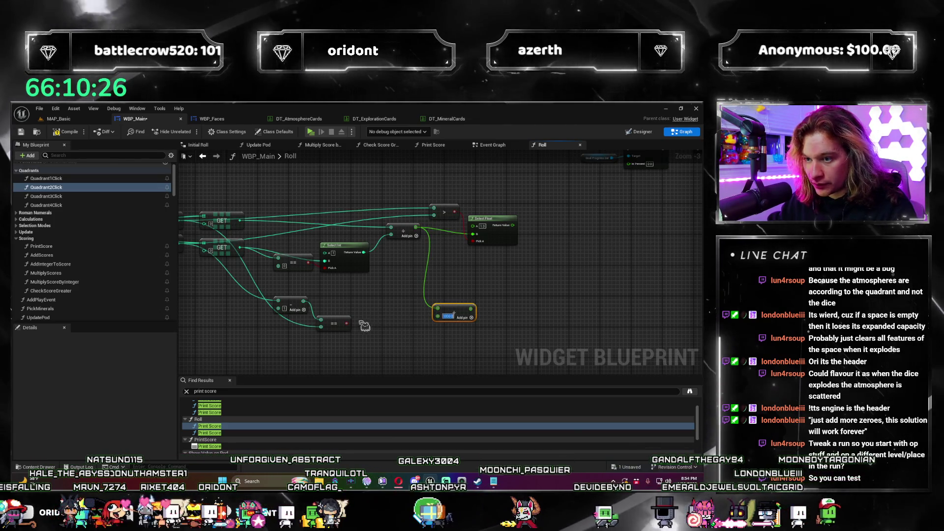
mouse_move(349, 290)
mouse_down()
mouse_move(433, 279)
mouse_move(440, 288)
mouse_move(371, 289)
mouse_move(445, 276)
mouse_move(277, 273)
mouse_move(336, 279)
mouse_move(307, 295)
mouse_up()
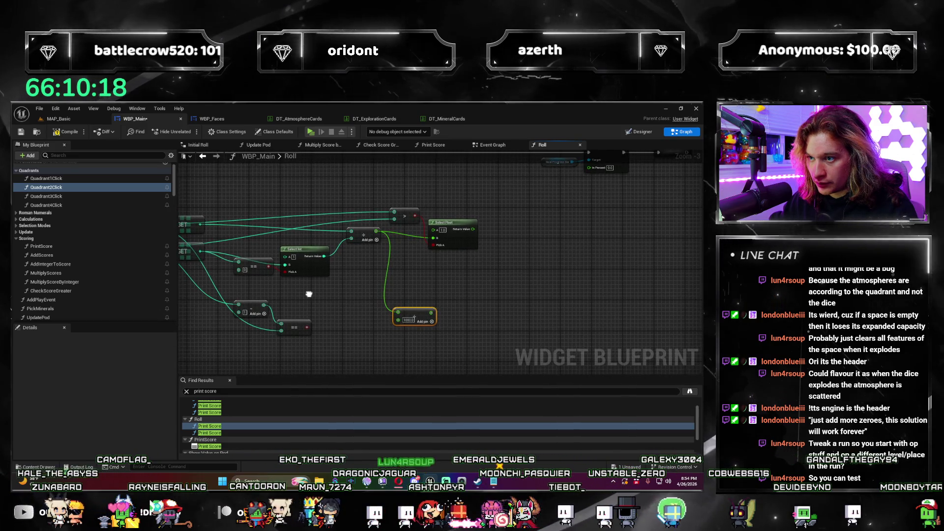
mouse_move(424, 313)
mouse_down()
mouse_move(390, 306)
mouse_move(436, 306)
mouse_move(429, 301)
mouse_up()
Step: Add a Select Float that picks the divided value using the equals result
text(select)
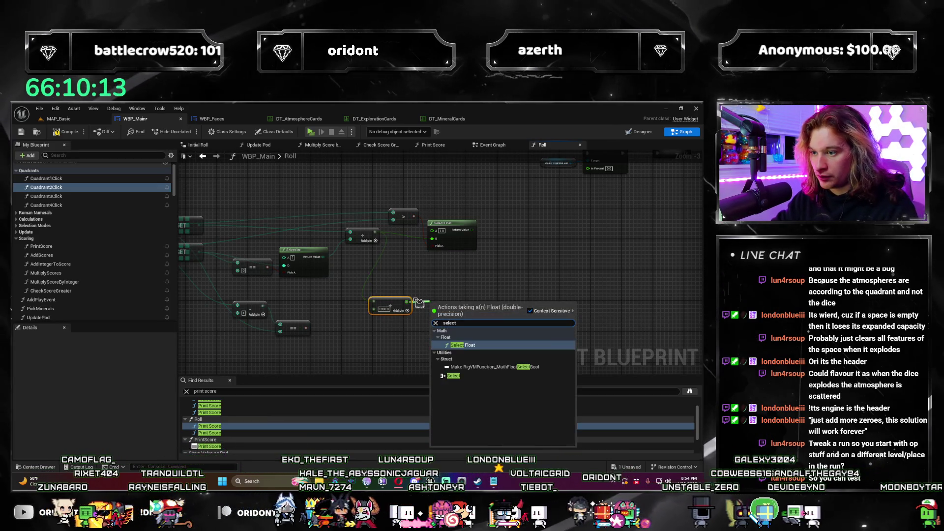
key(Escape)
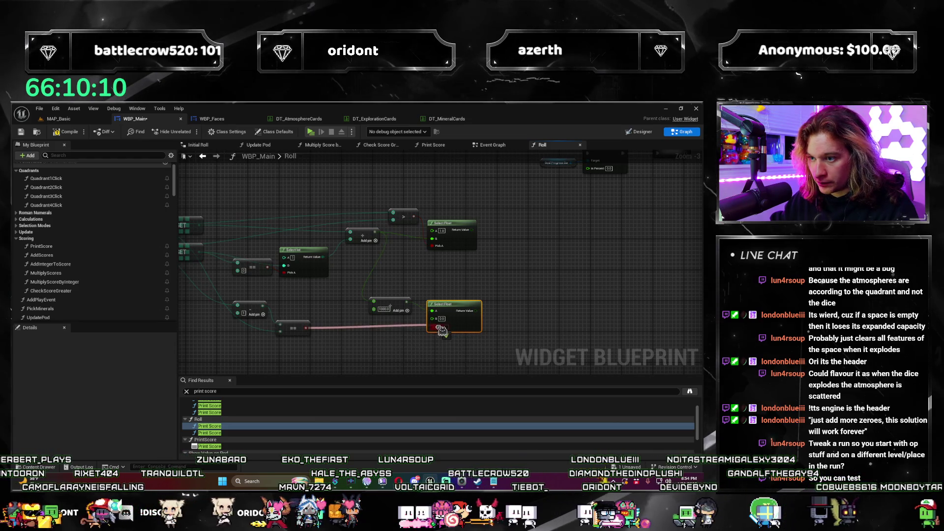
drag(444, 330, 424, 323)
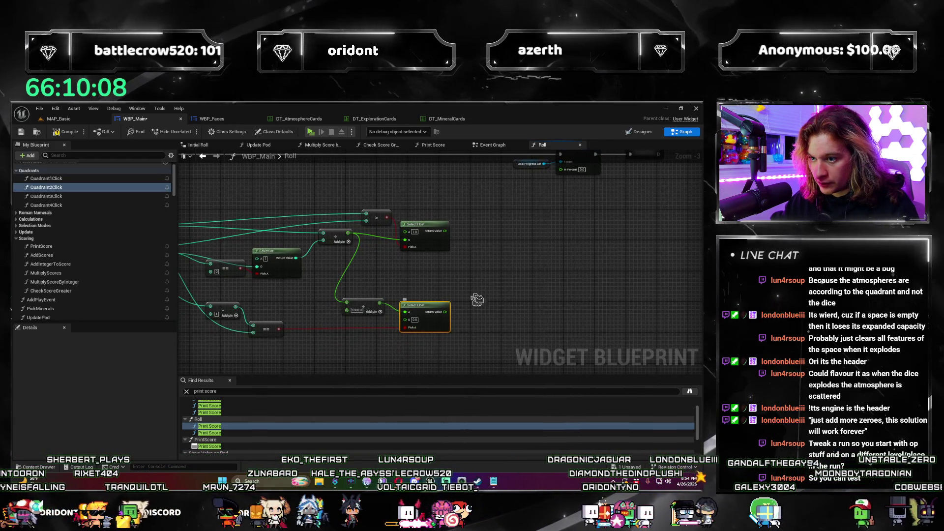
drag(477, 300, 474, 310)
mouse_move(347, 244)
mouse_down()
mouse_move(415, 340)
mouse_move(410, 301)
mouse_up()
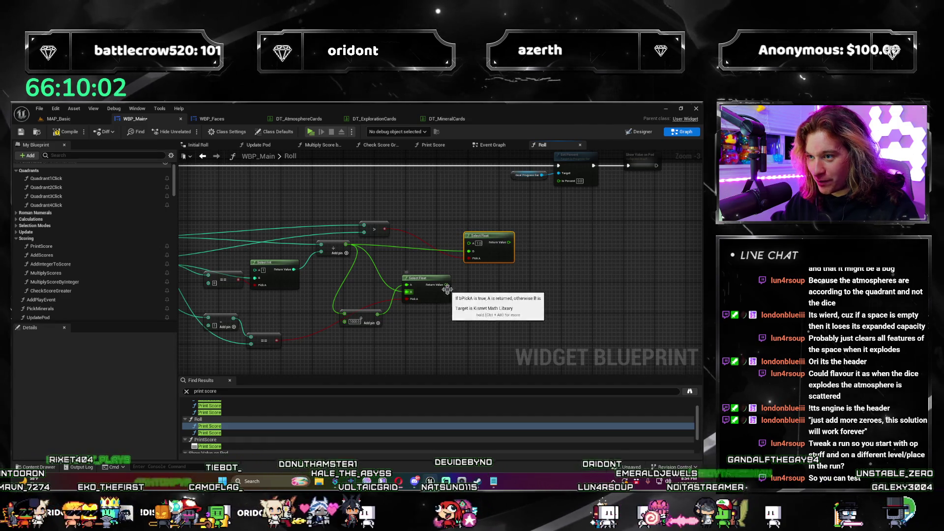
mouse_move(418, 325)
mouse_down()
mouse_move(492, 325)
mouse_move(389, 301)
mouse_up()
mouse_move(218, 240)
mouse_down()
mouse_move(341, 238)
mouse_move(258, 240)
mouse_up()
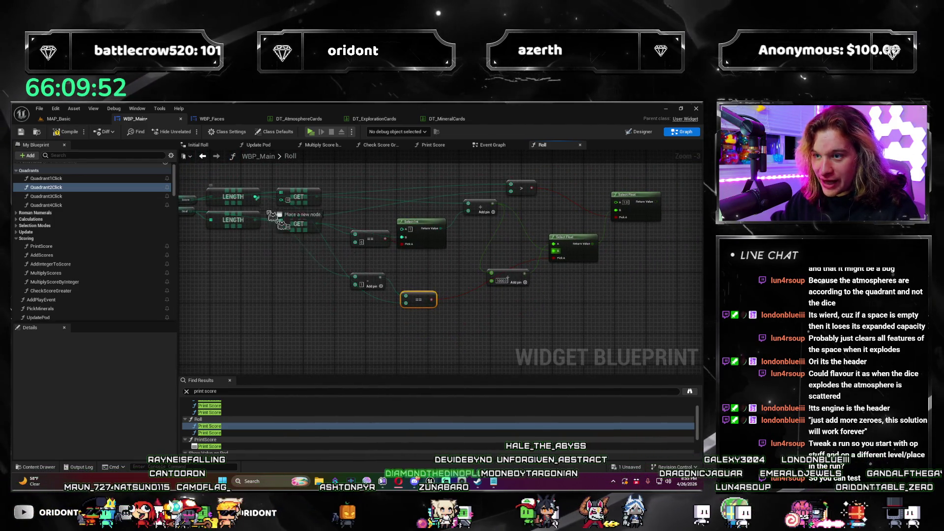
Step: Add a less-than check on LENGTH and move the progress bar and Set Percent nodes right
text(<)
mouse_move(378, 337)
mouse_down()
mouse_move(393, 343)
mouse_move(497, 224)
mouse_move(610, 231)
mouse_move(541, 240)
mouse_move(576, 227)
mouse_move(566, 223)
mouse_up()
key(Return)
drag(560, 351, 533, 290)
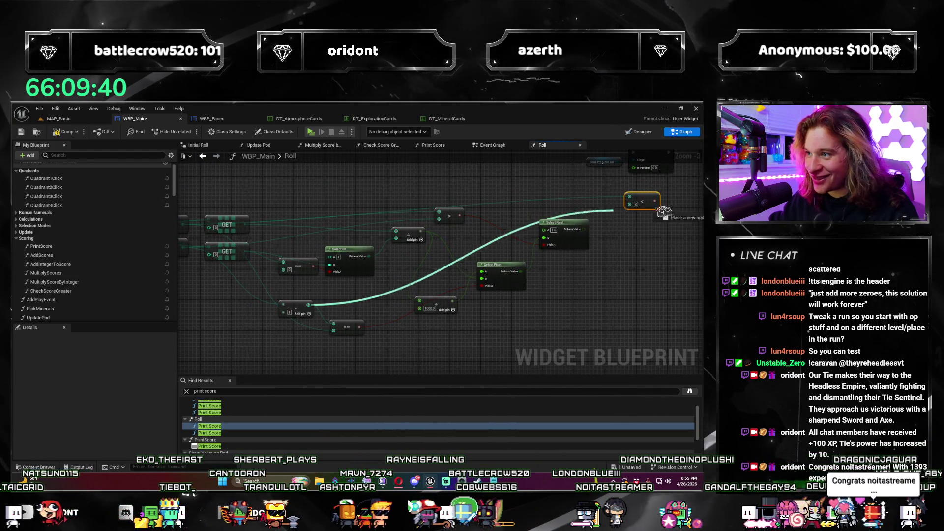
drag(641, 204, 404, 299)
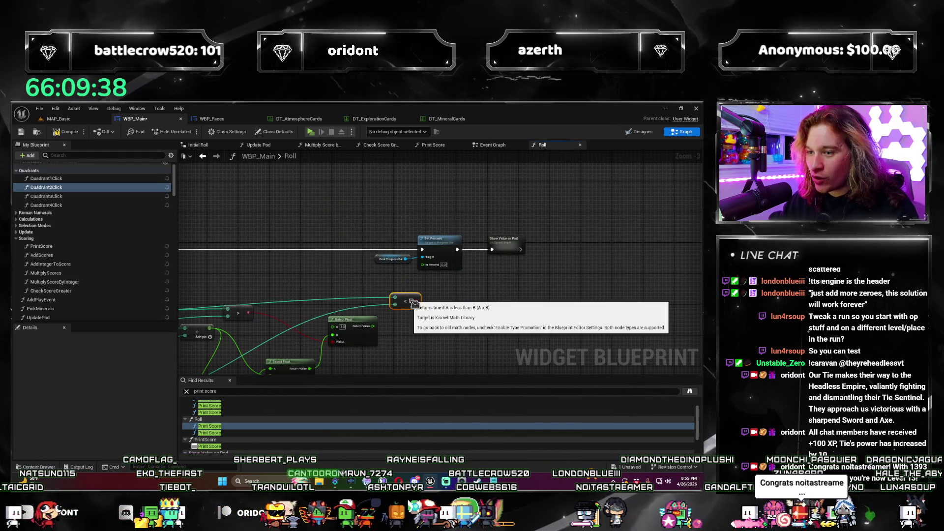
drag(366, 223, 530, 275)
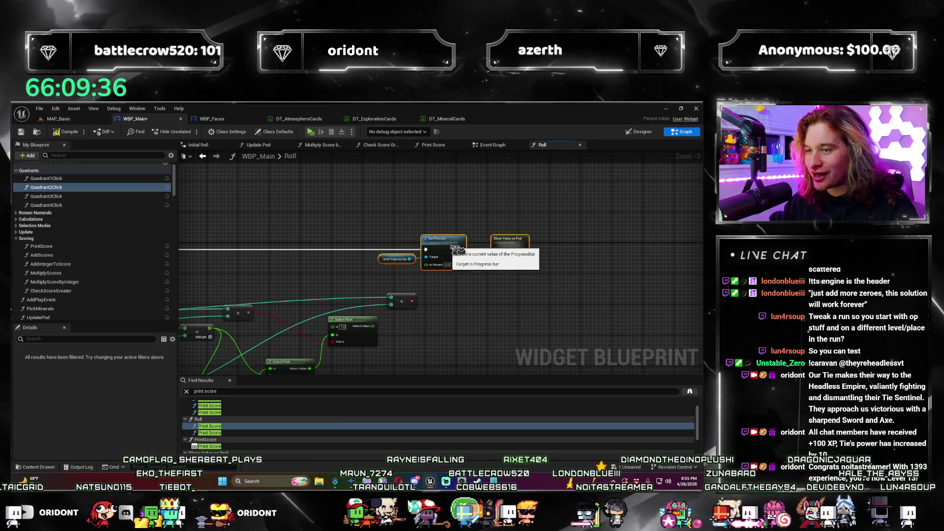
drag(445, 250, 549, 246)
mouse_move(357, 332)
mouse_down()
mouse_move(505, 284)
mouse_move(424, 300)
mouse_move(503, 254)
mouse_up()
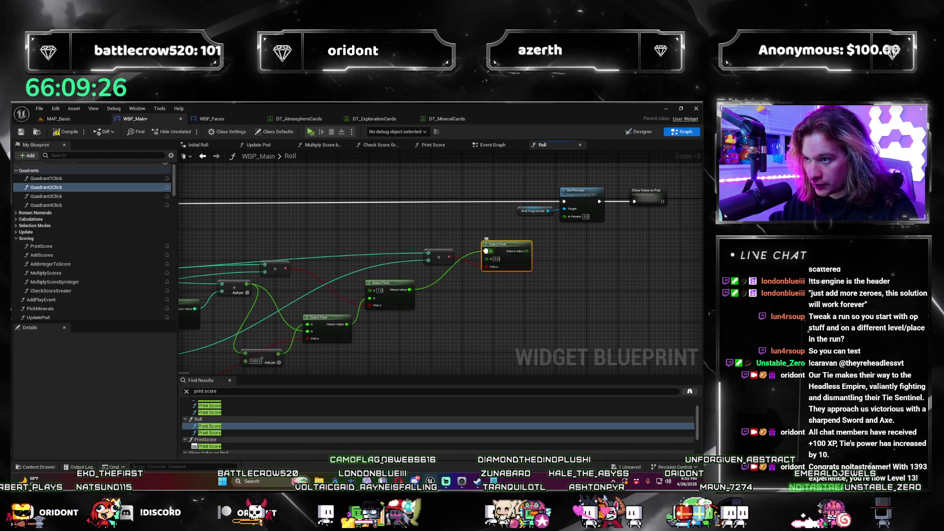
Step: Reframe the Roll graph and save WBP_Main
click(528, 251)
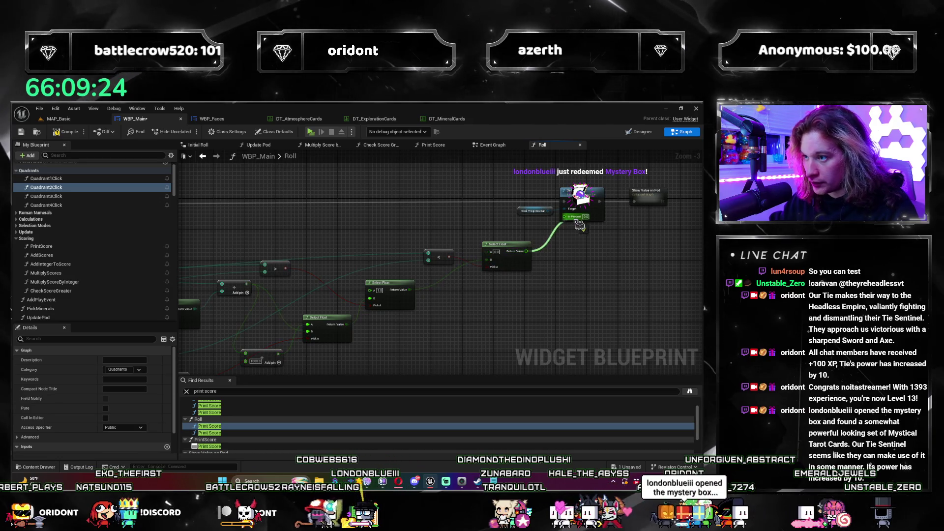
scroll(527, 251, down, 3)
drag(438, 311, 356, 280)
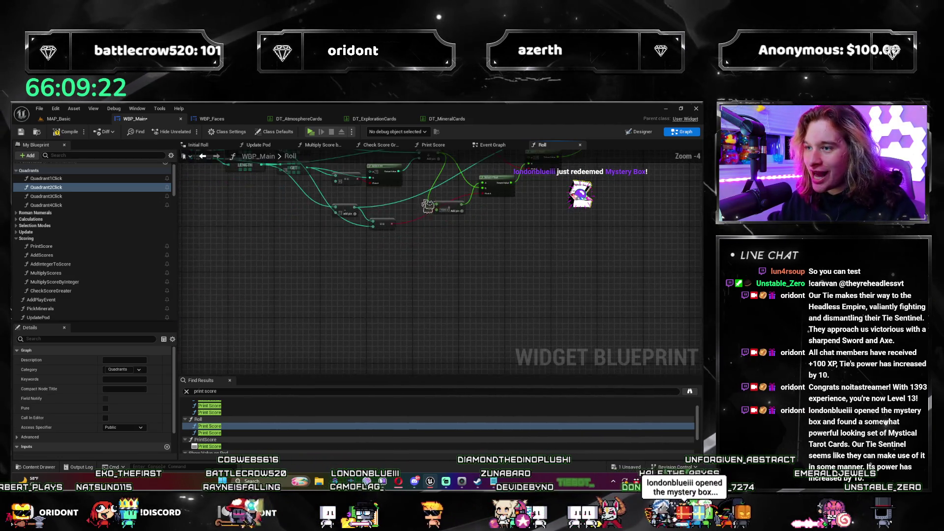
scroll(356, 279, up, 1)
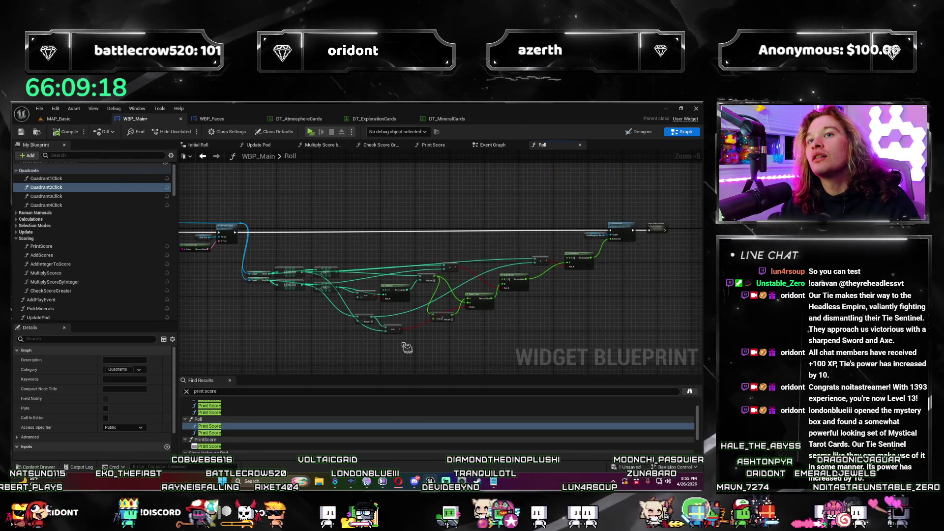
key(ctrl+s)
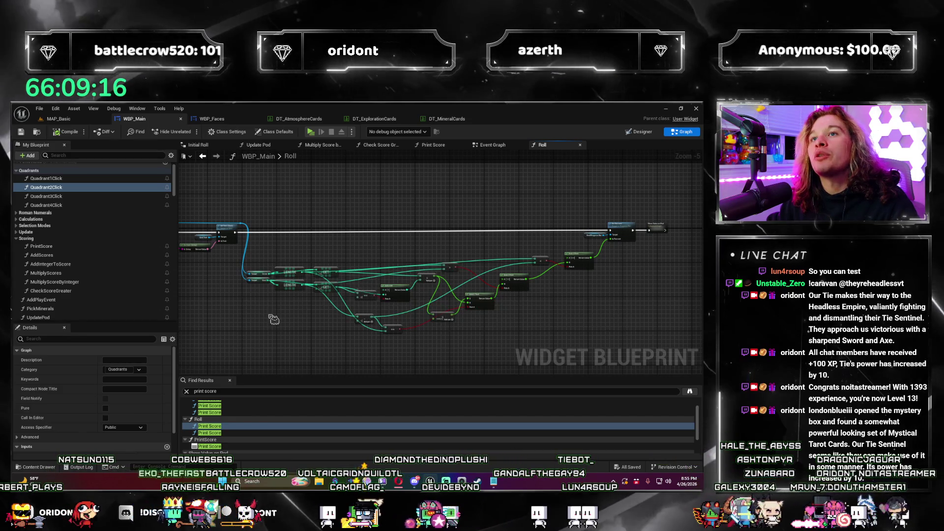
Step: Launch MAP_Basic in Standalone, buy an Atmosphere pack, take the Precipitous die, and roll
click(59, 120)
click(188, 132)
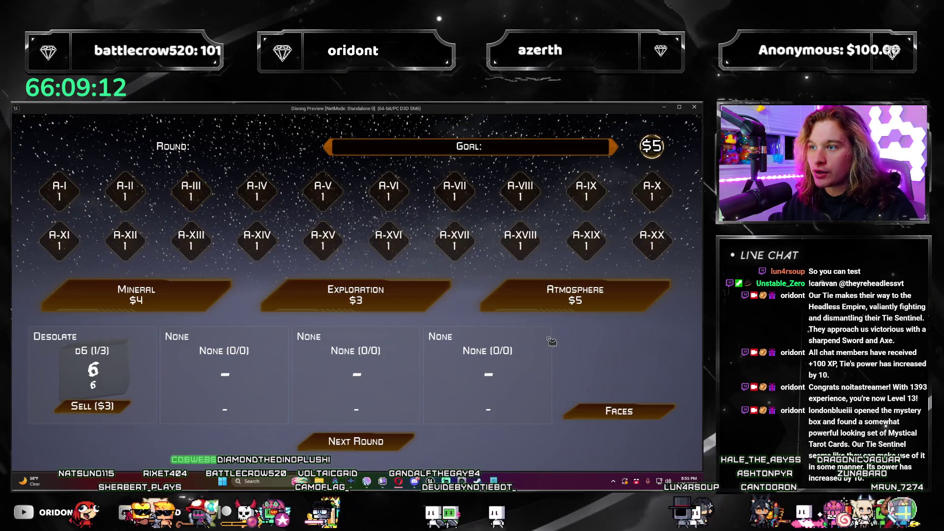
click(629, 298)
click(559, 365)
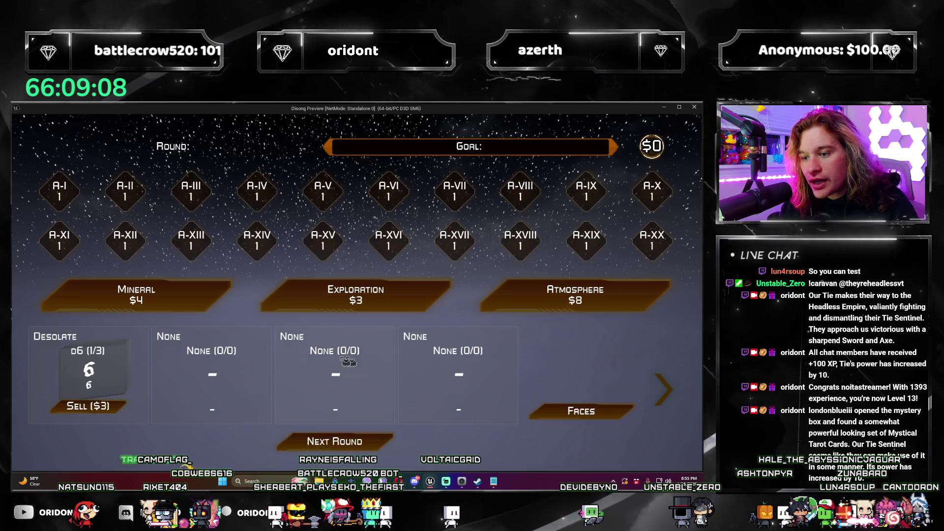
click(391, 447)
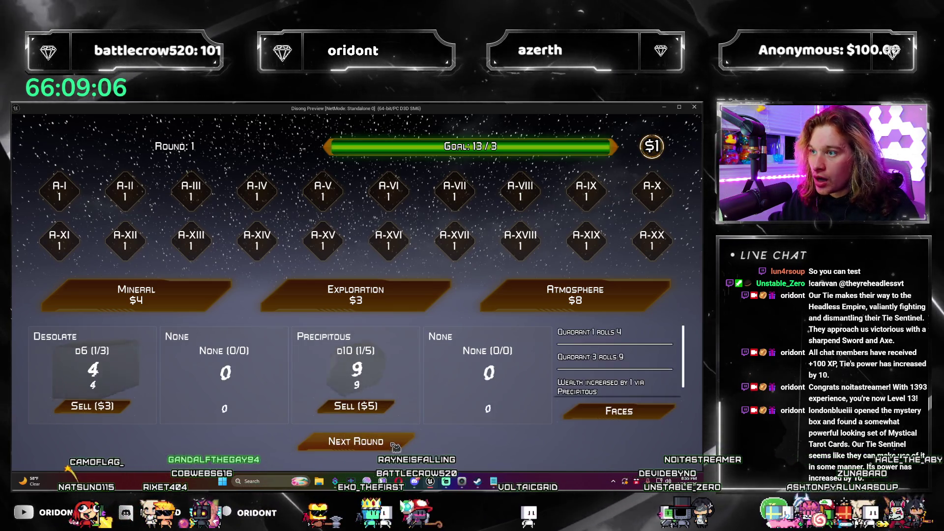
Step: Buy another Atmosphere pack, slot the Asteroid Belt die, roll, and advance to Round 3
click(643, 311)
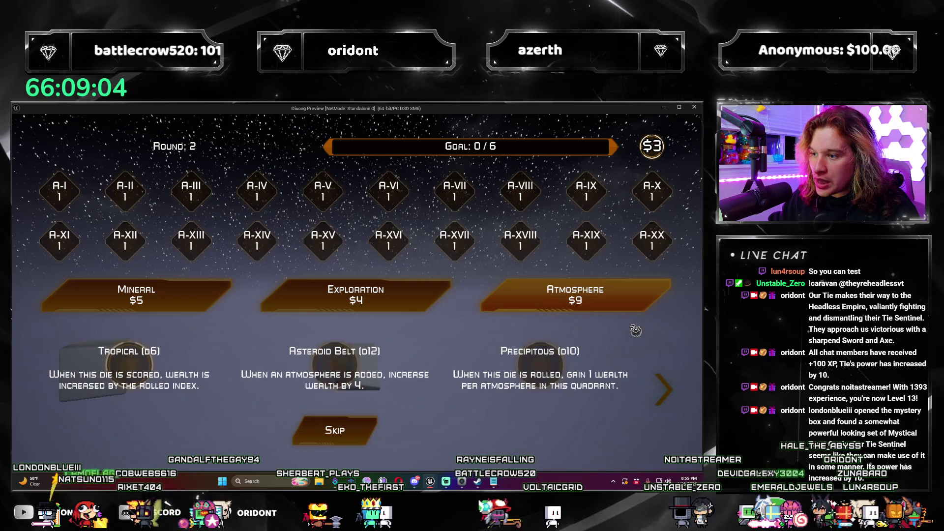
click(356, 372)
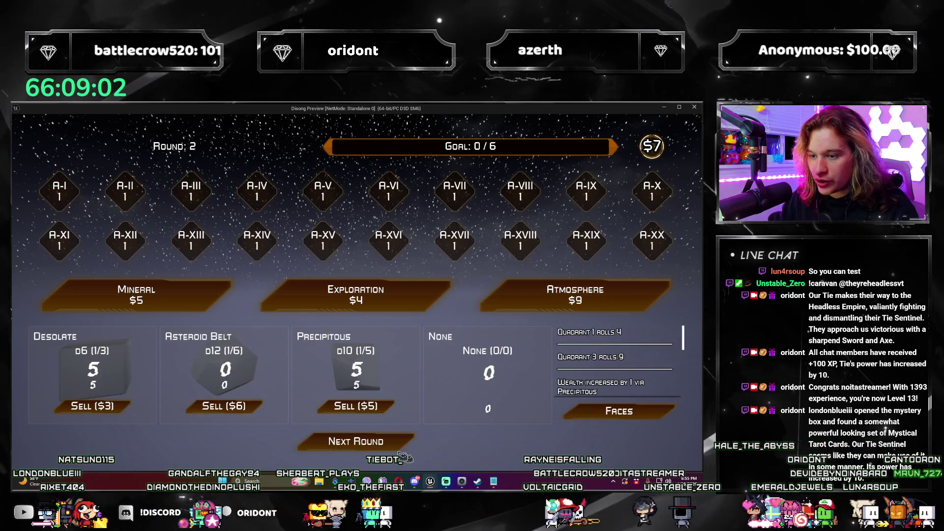
click(405, 450)
click(405, 450)
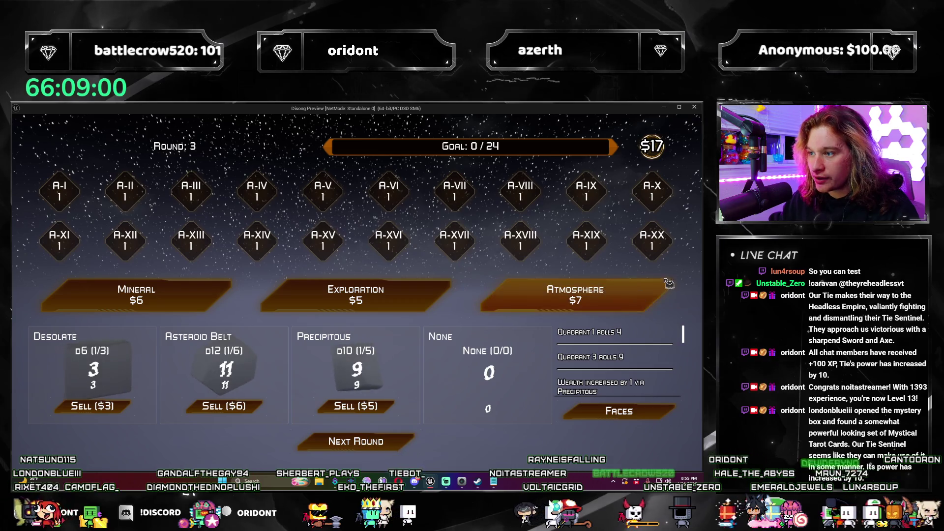
Step: Add the High Carbon die, roll, apply numeral 20 to Quadrant 1, and reach Round 4
click(575, 295)
click(125, 368)
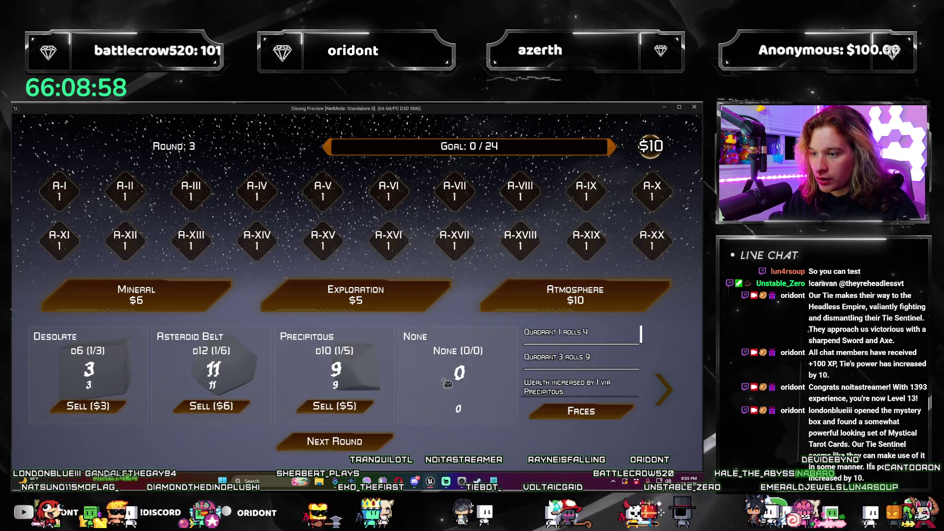
click(354, 439)
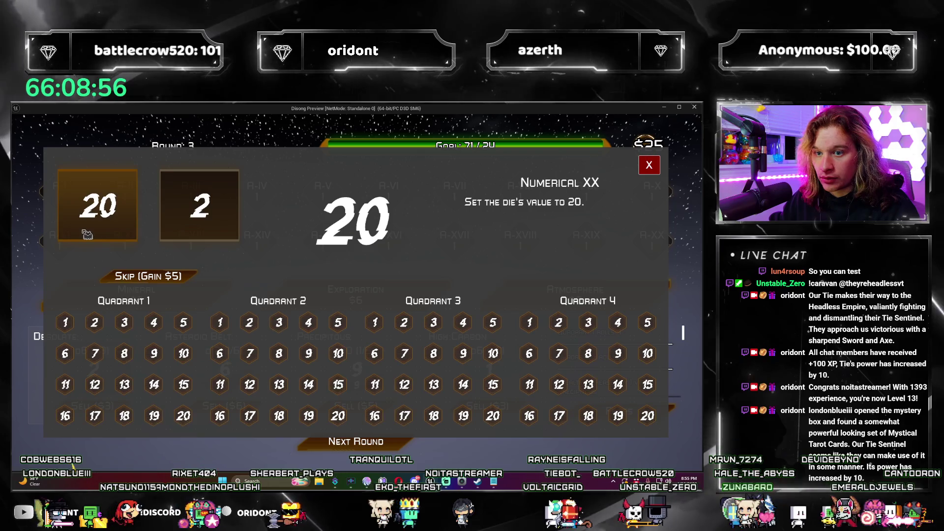
click(98, 231)
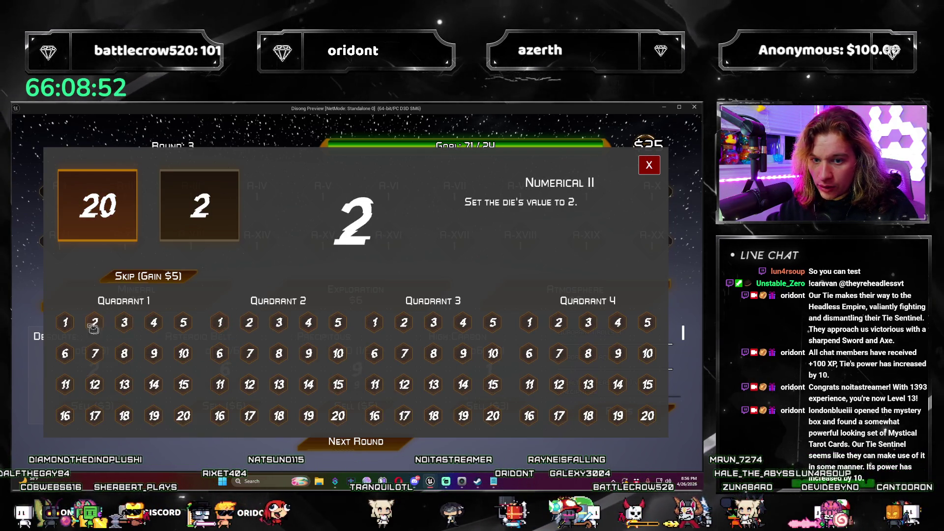
click(69, 327)
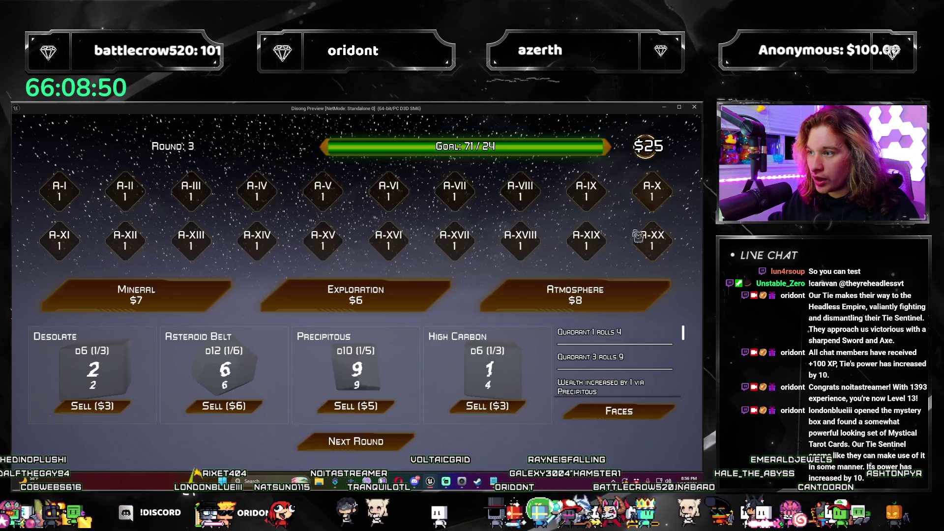
click(402, 445)
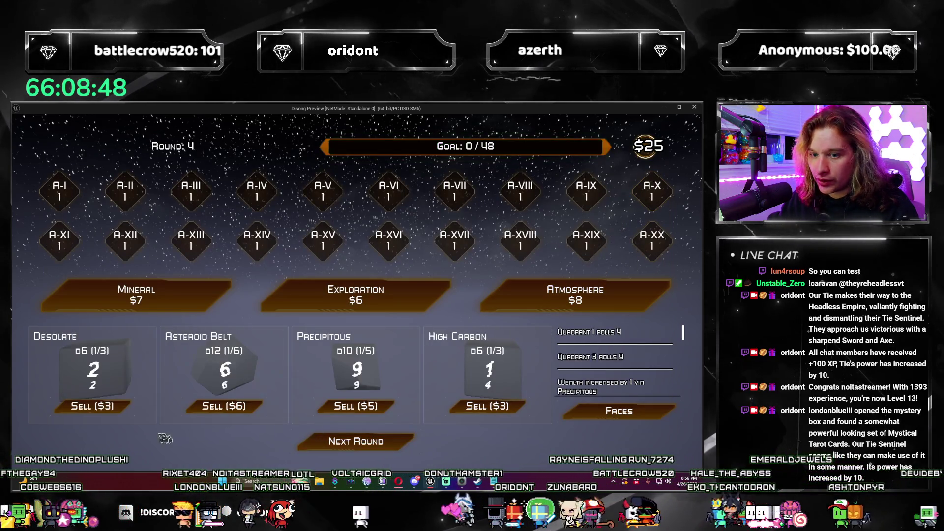
Step: Take the Superhot die, advance to Round 5, then add Asteroid Belt and Oxygen Rich dice
click(624, 297)
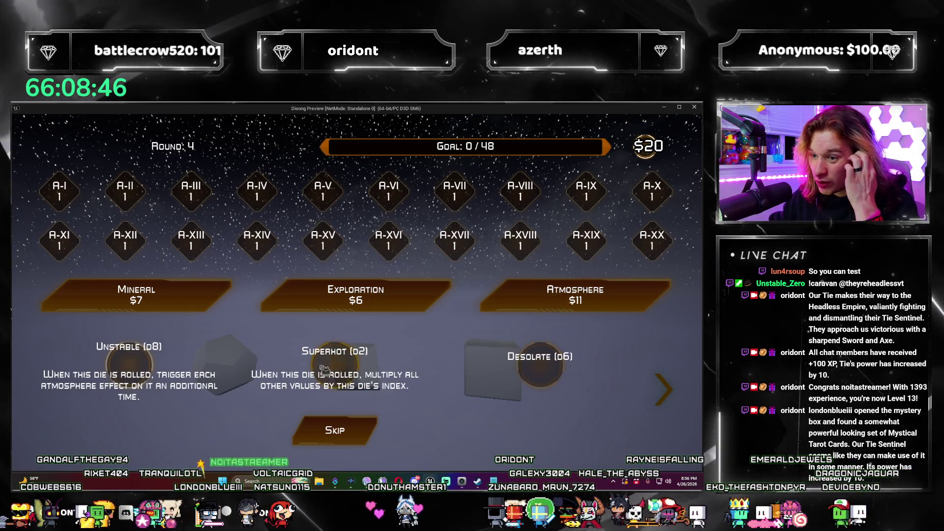
click(334, 366)
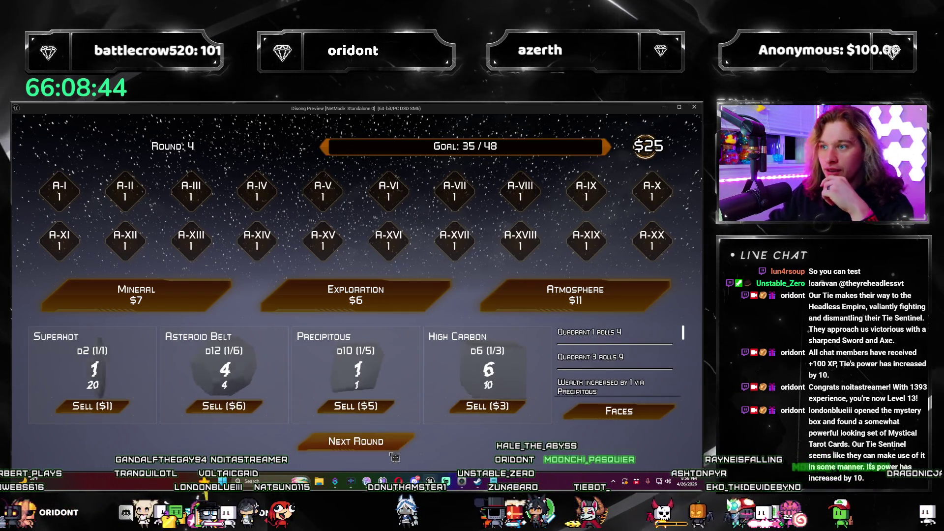
click(399, 447)
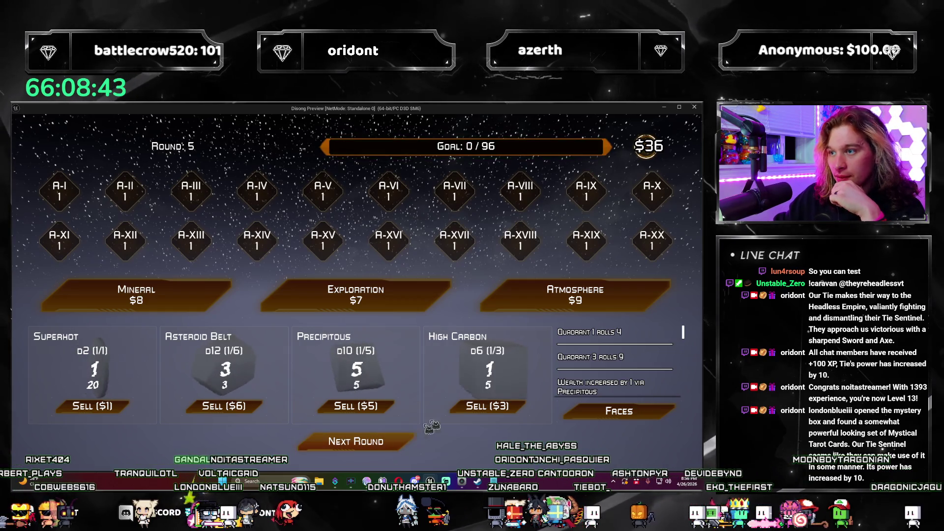
click(629, 310)
click(540, 368)
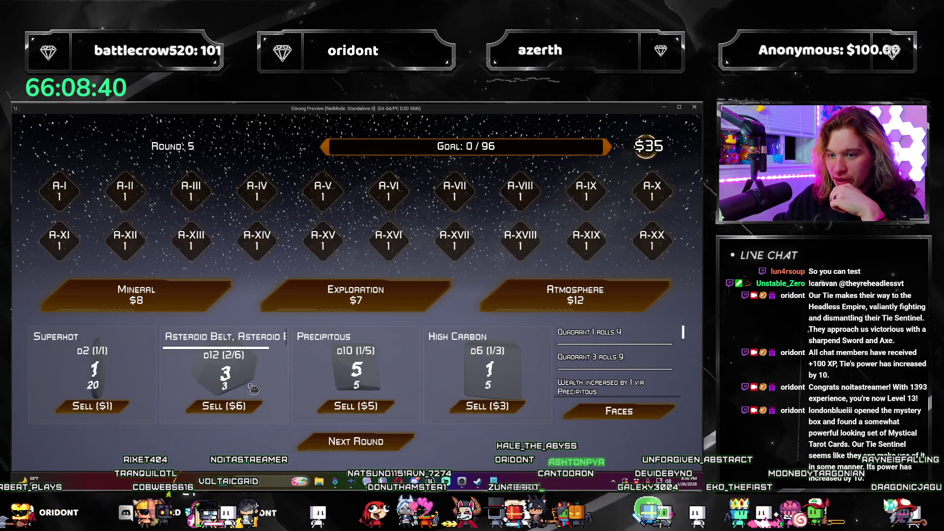
click(623, 313)
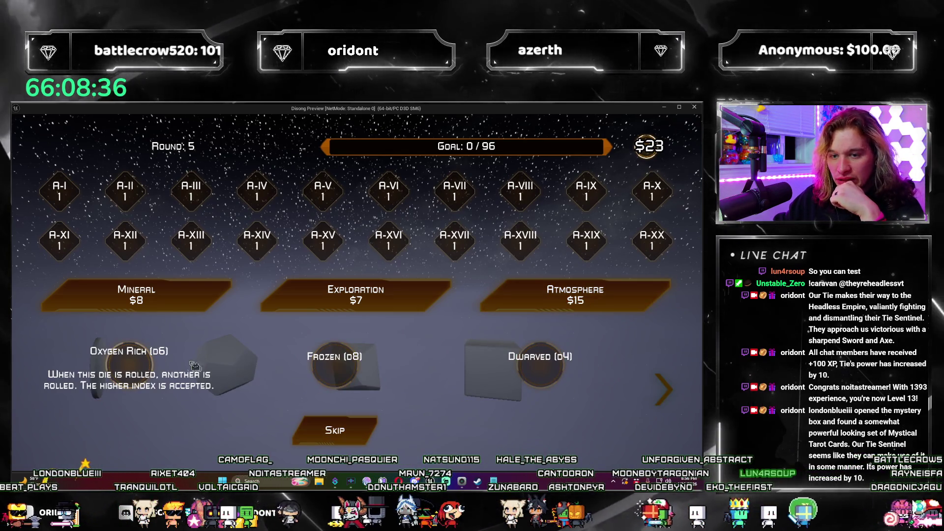
click(127, 369)
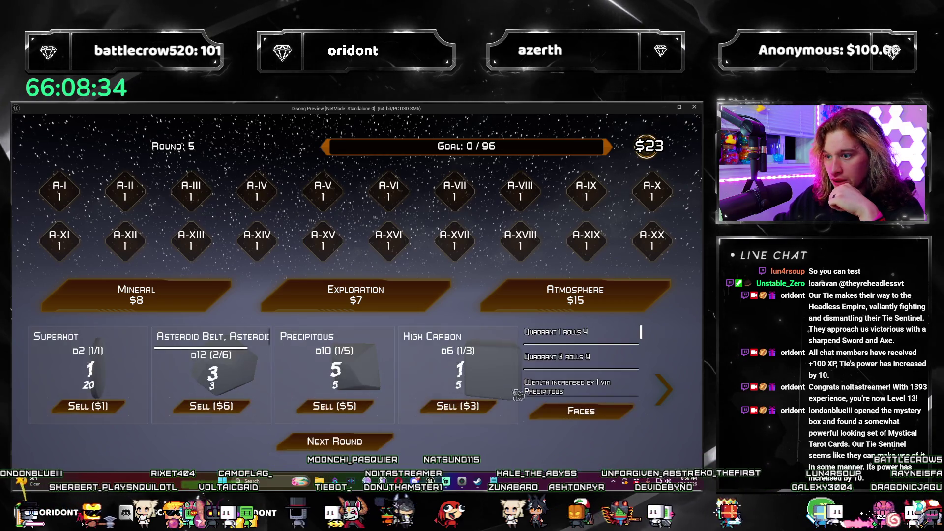
Step: Swap Precipitous for Noxious, replace High Carbon with Oxygen Rich, then Noxious with Lunar
click(634, 306)
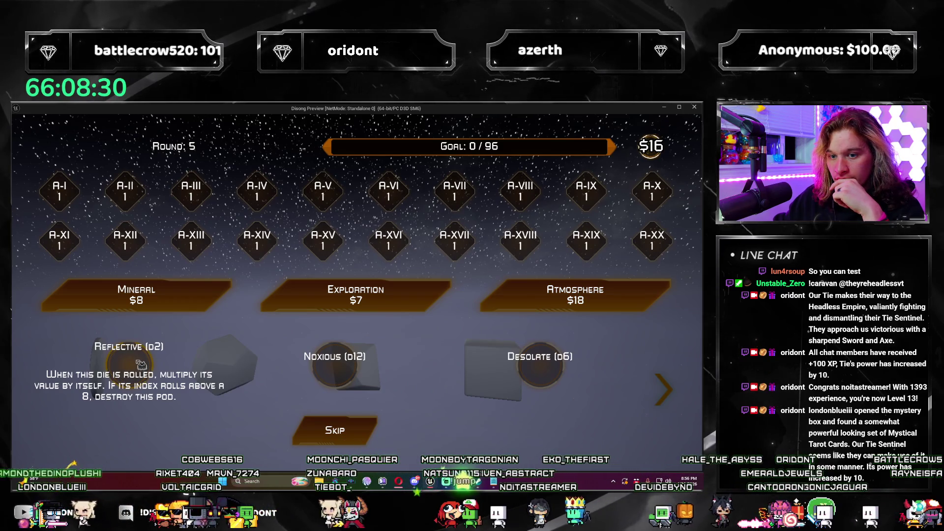
key(Escape)
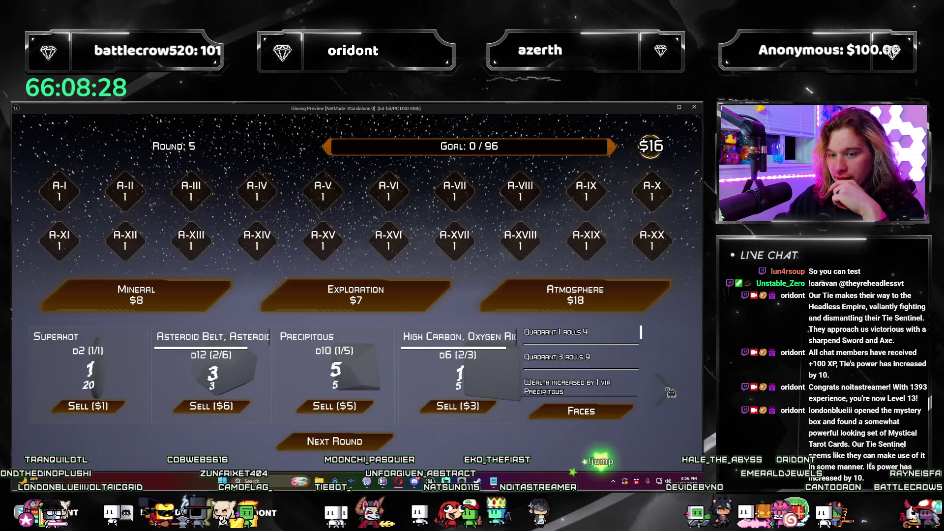
click(668, 391)
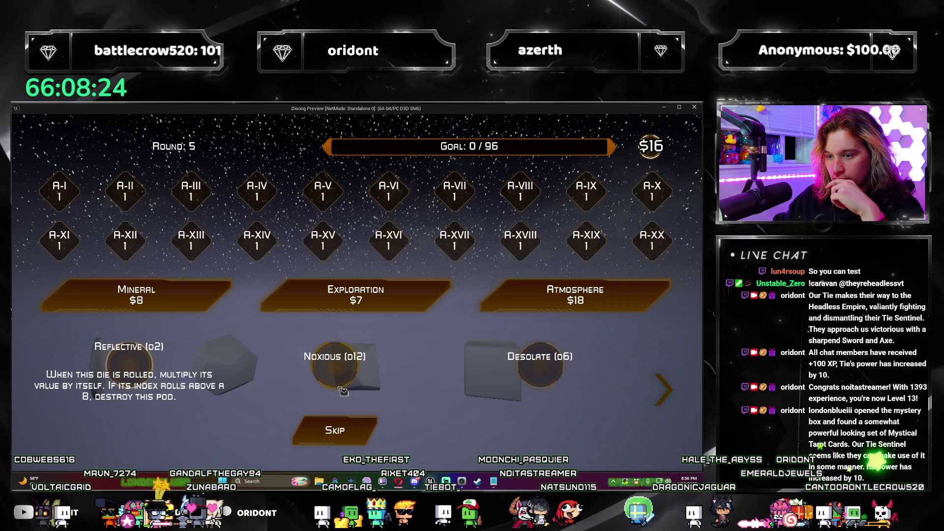
key(Escape)
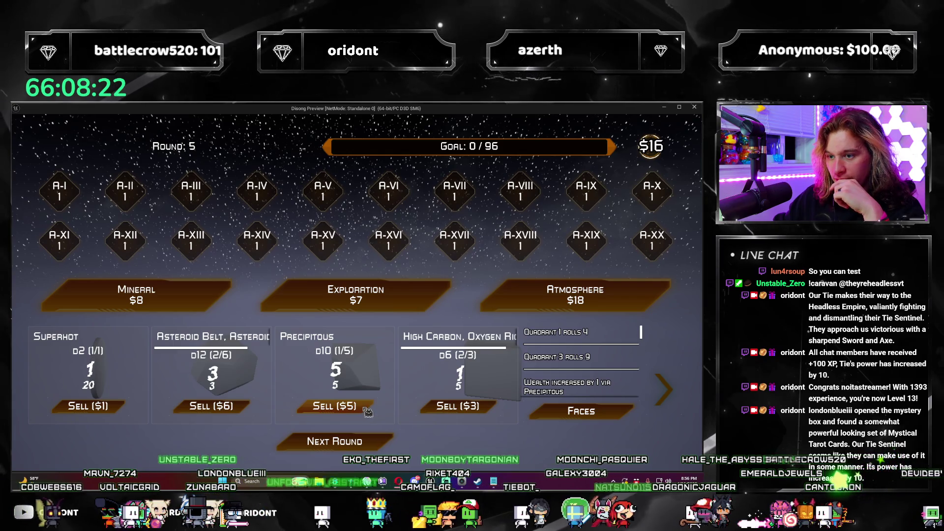
click(366, 407)
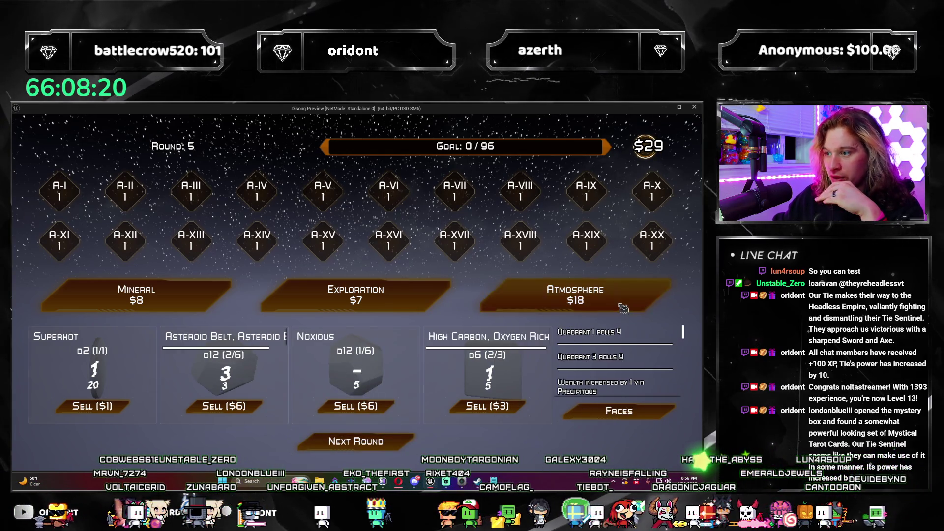
click(622, 308)
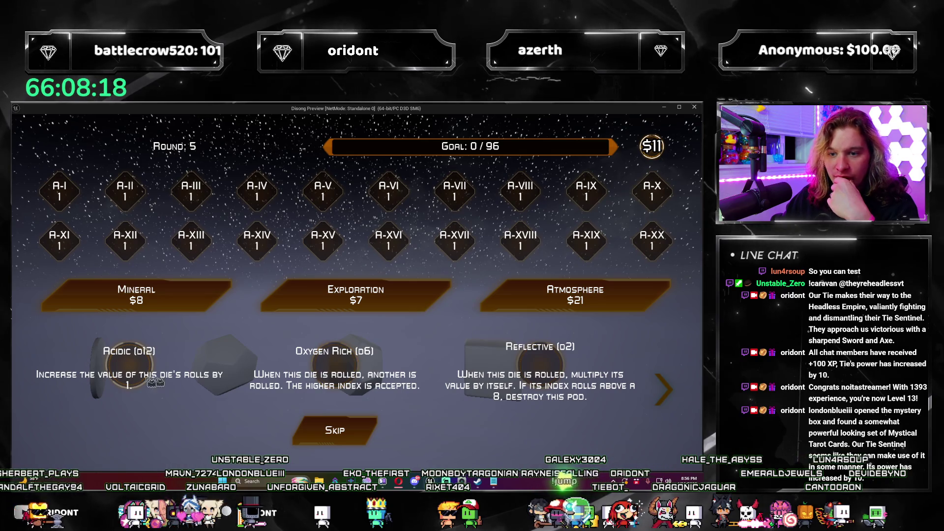
click(334, 366)
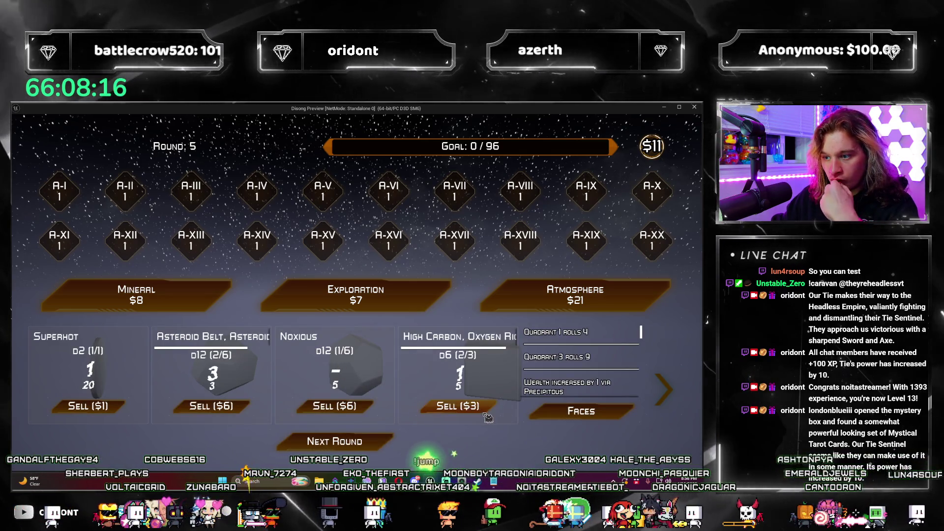
click(484, 409)
click(575, 295)
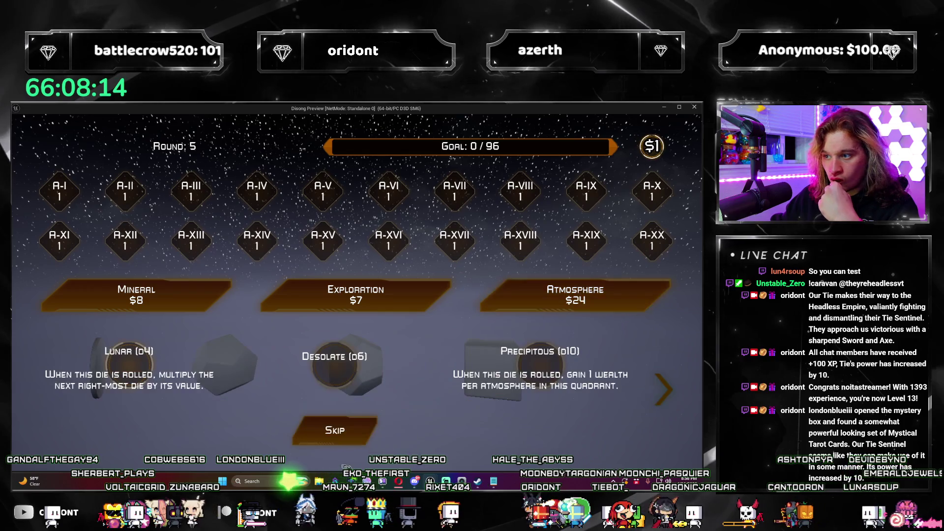
click(145, 366)
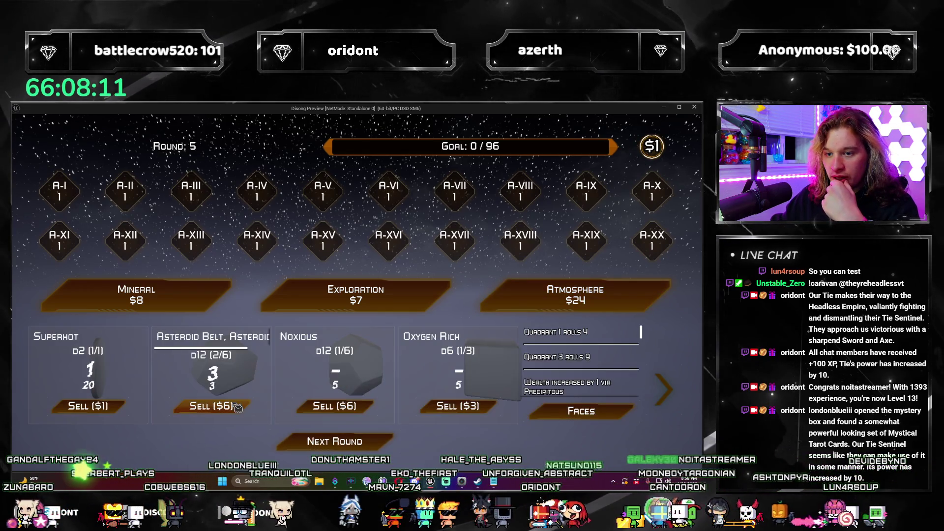
click(363, 408)
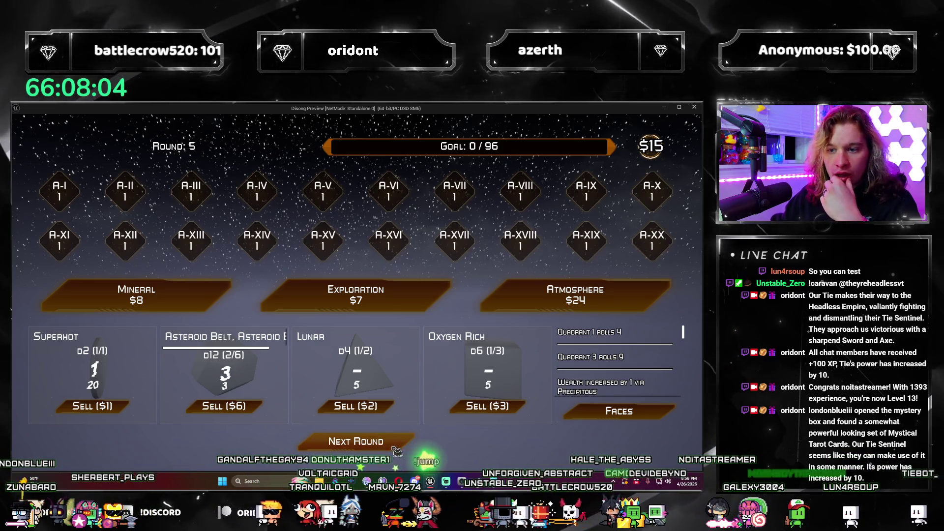
Step: Take the Artificial Gravity upgrade, roll past the goal, reach Round 6, and close the preview
click(344, 295)
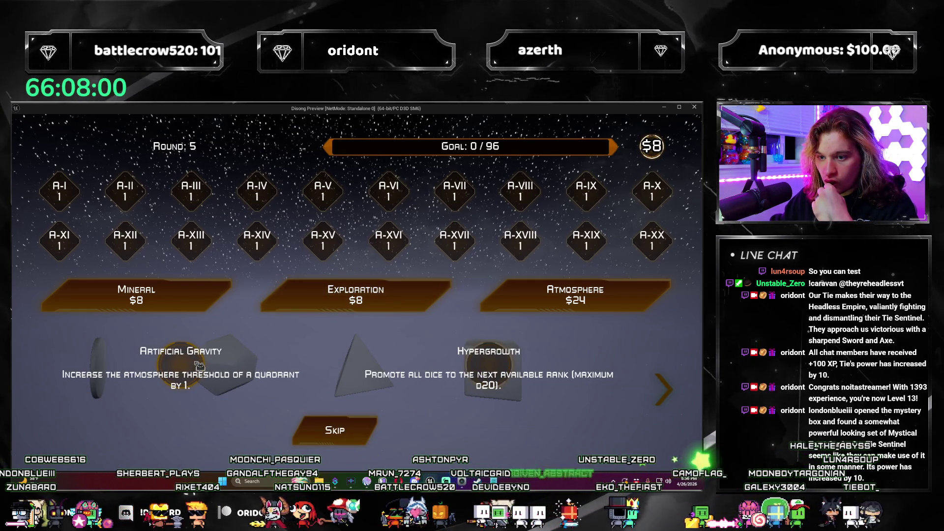
click(199, 365)
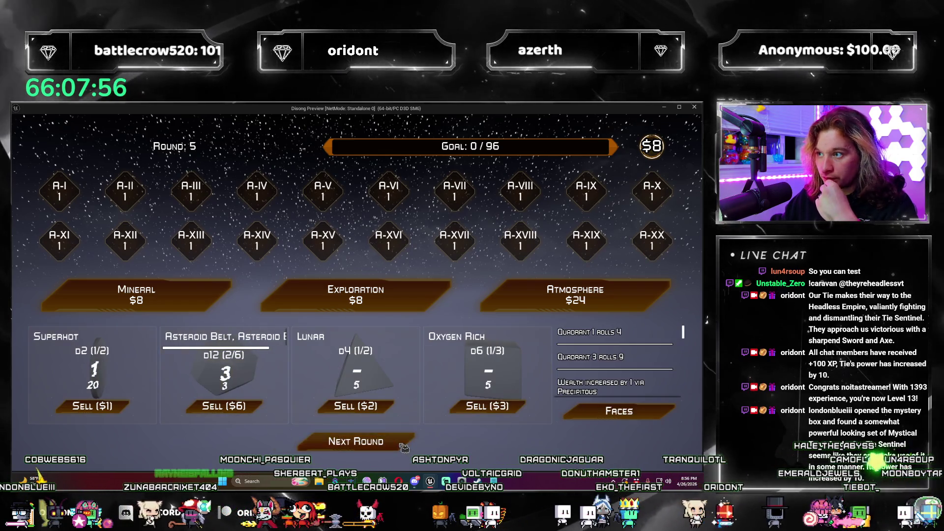
click(403, 445)
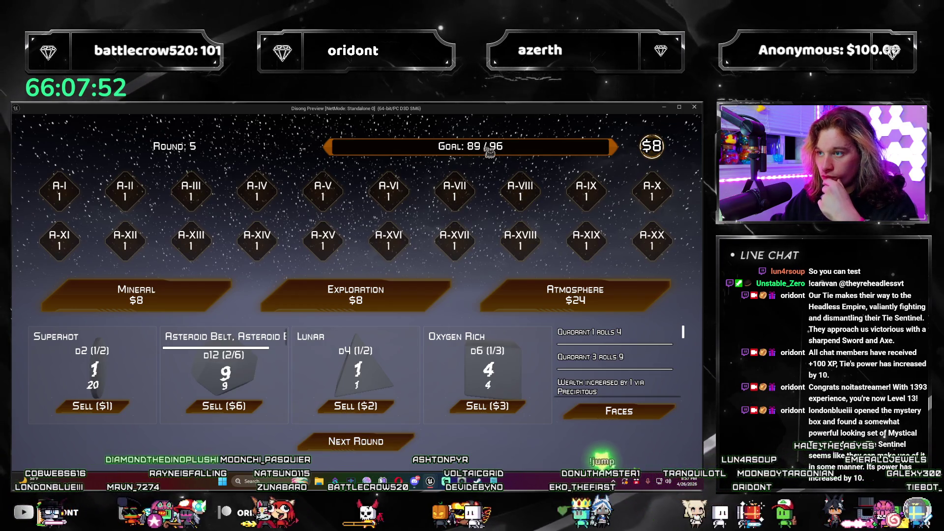
click(392, 451)
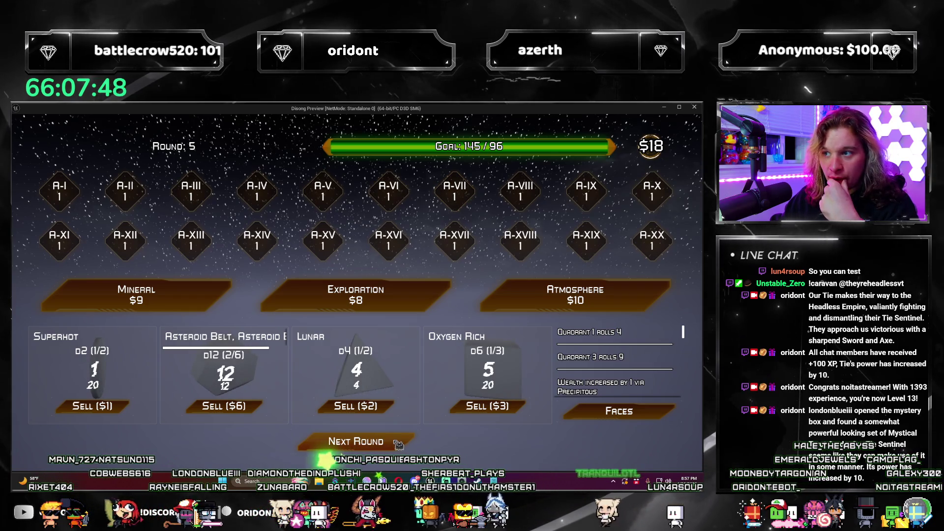
click(400, 445)
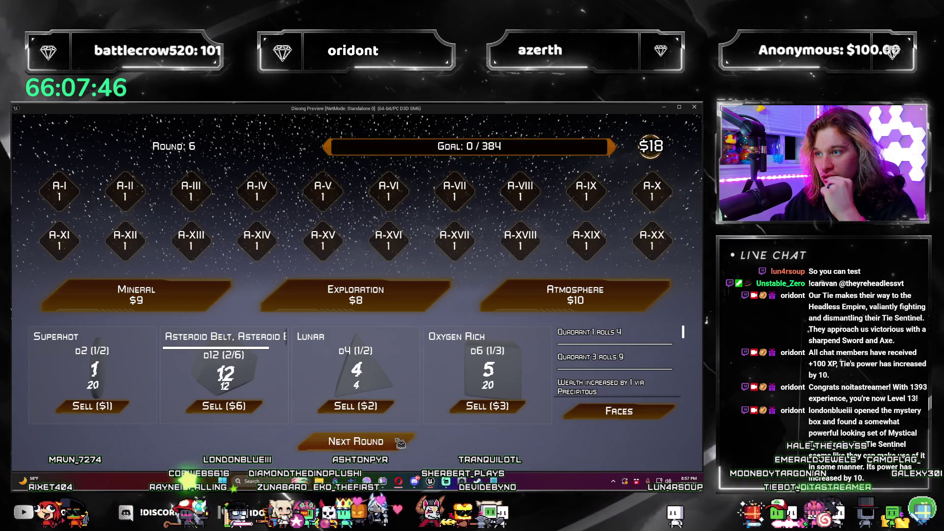
mouse_move(490, 111)
mouse_down()
mouse_move(541, 354)
mouse_move(616, 152)
mouse_up()
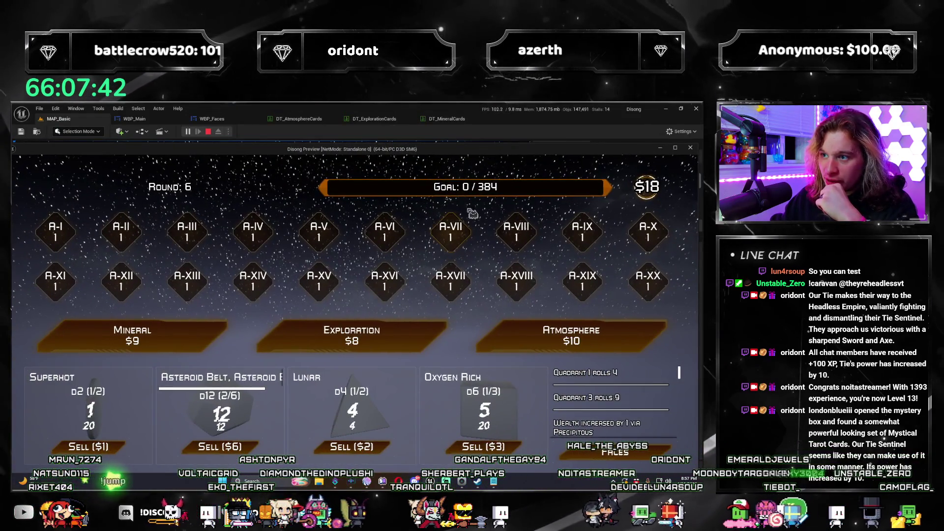
key(Escape)
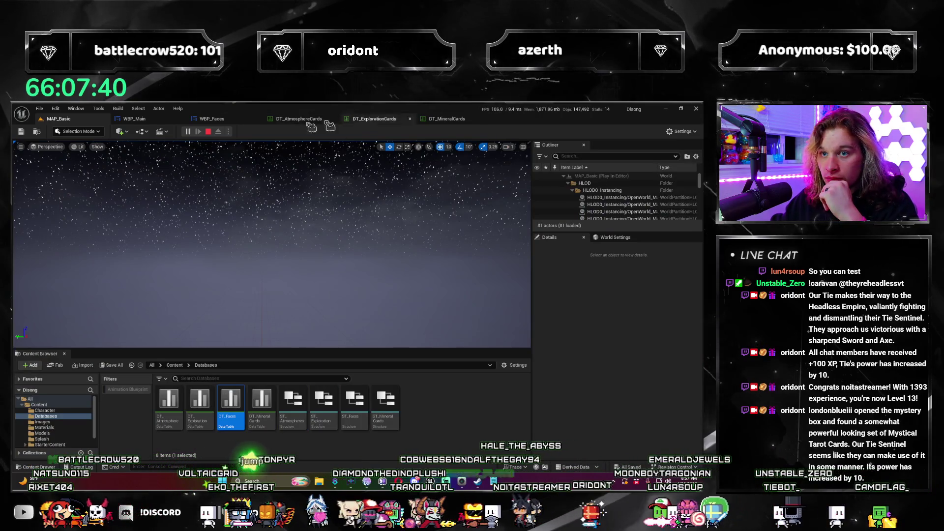
Step: Return to WBP_Main's Roll graph and pan across to its LENGTH nodes
click(136, 119)
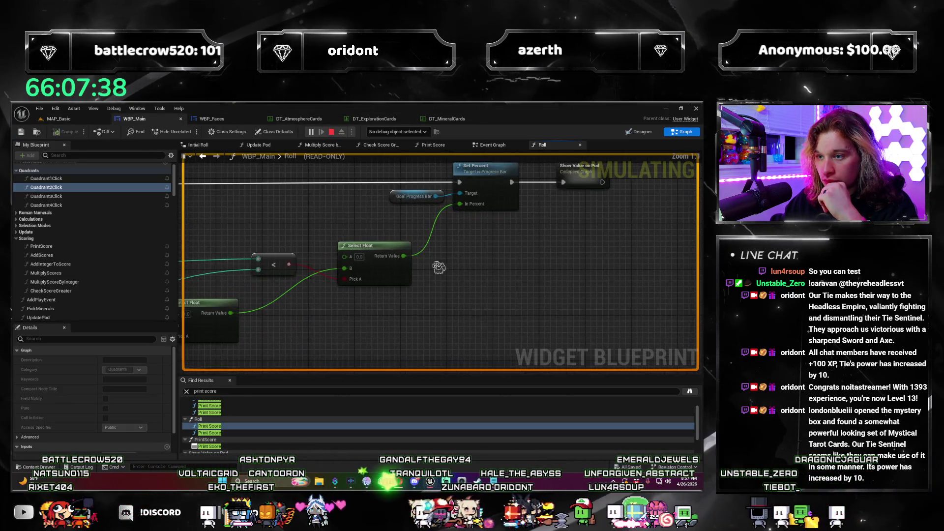
mouse_move(505, 283)
mouse_down()
mouse_move(475, 246)
mouse_move(468, 291)
mouse_move(628, 264)
mouse_up()
scroll(594, 276, down, 2)
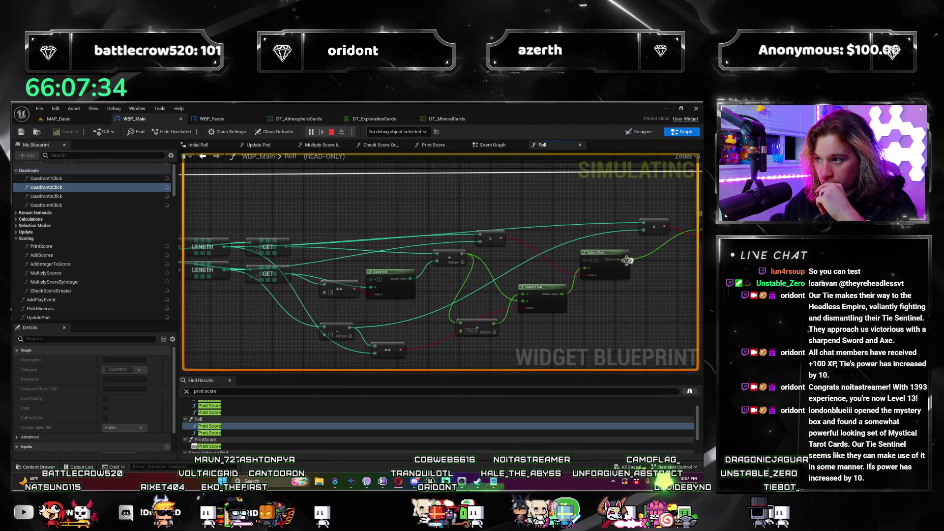
mouse_move(433, 288)
mouse_down()
mouse_move(447, 274)
mouse_move(523, 276)
mouse_move(414, 282)
mouse_up()
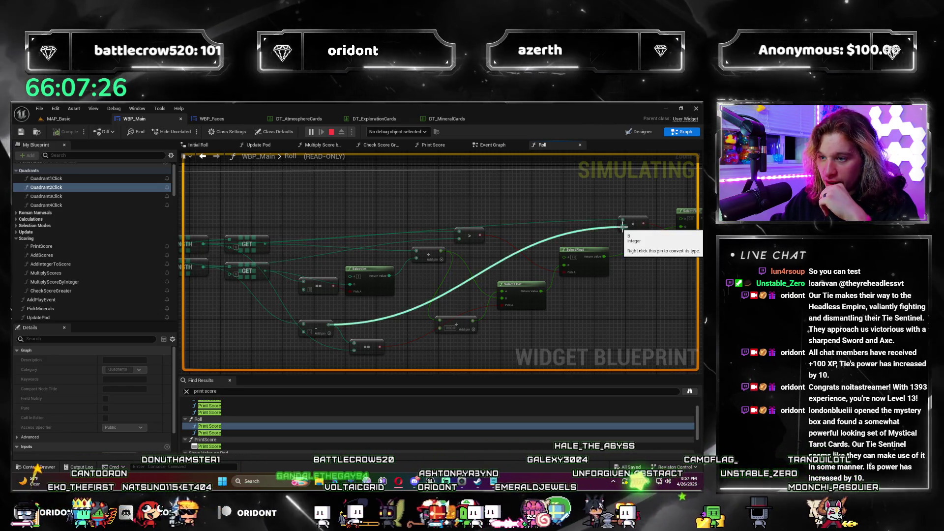
drag(260, 271, 312, 274)
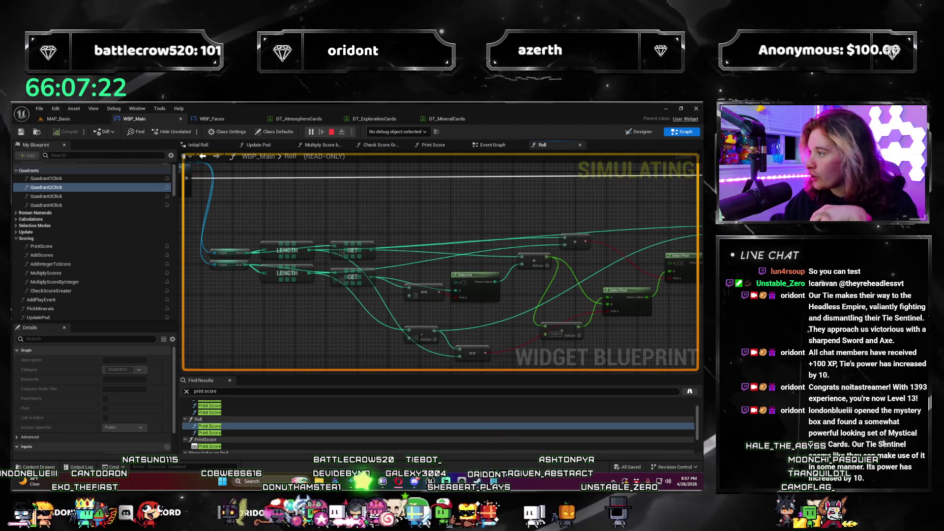
scroll(413, 288, down, 2)
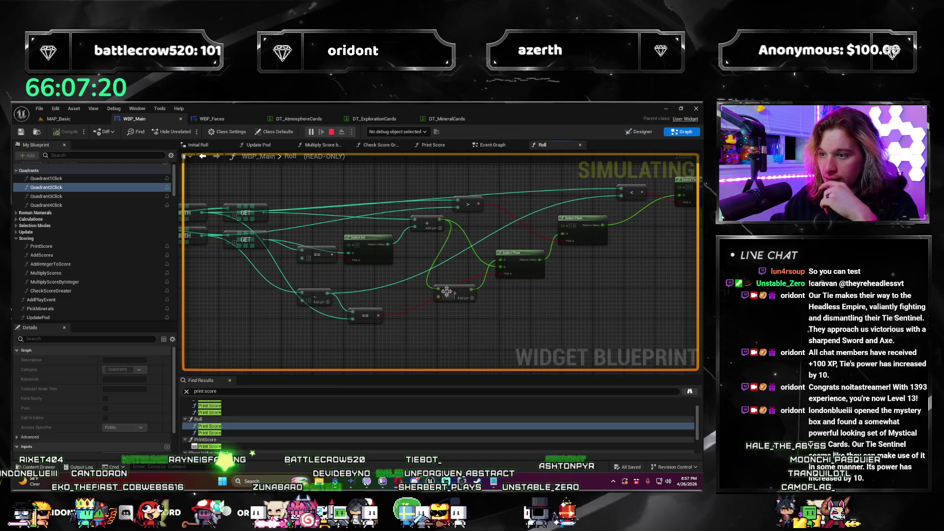
drag(413, 287, 367, 305)
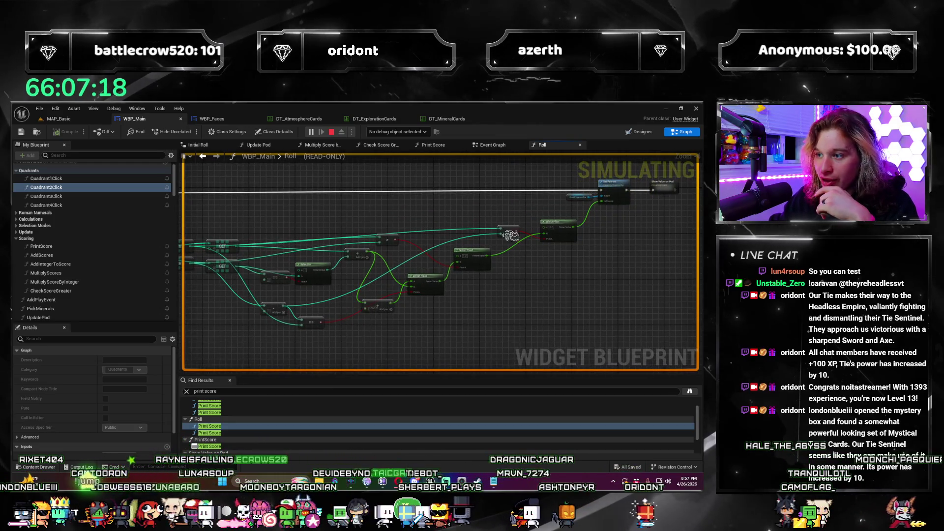
scroll(510, 236, up, 1)
scroll(566, 266, up, 1)
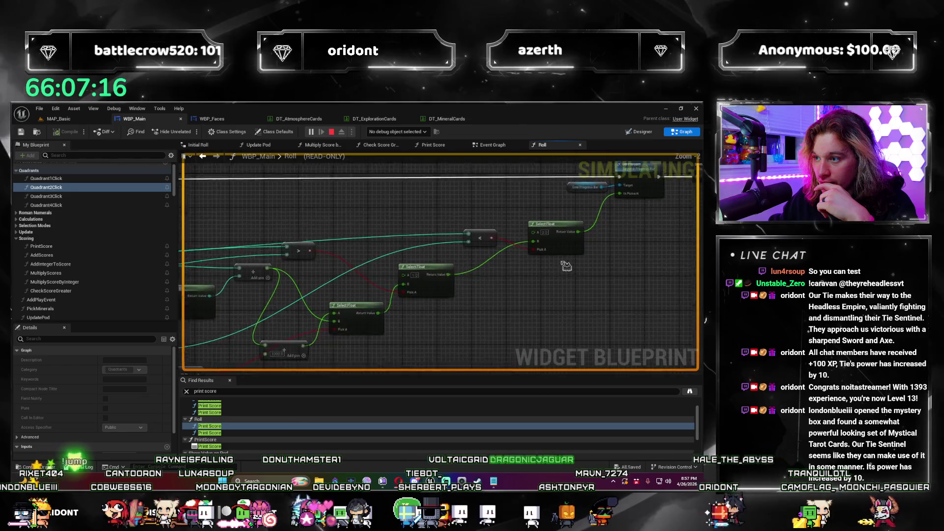
scroll(566, 266, up, 1)
Step: Pan and zoom around the Select Int and == nodes of the Roll graph
mouse_move(361, 278)
mouse_down()
mouse_move(590, 163)
mouse_move(589, 206)
mouse_up()
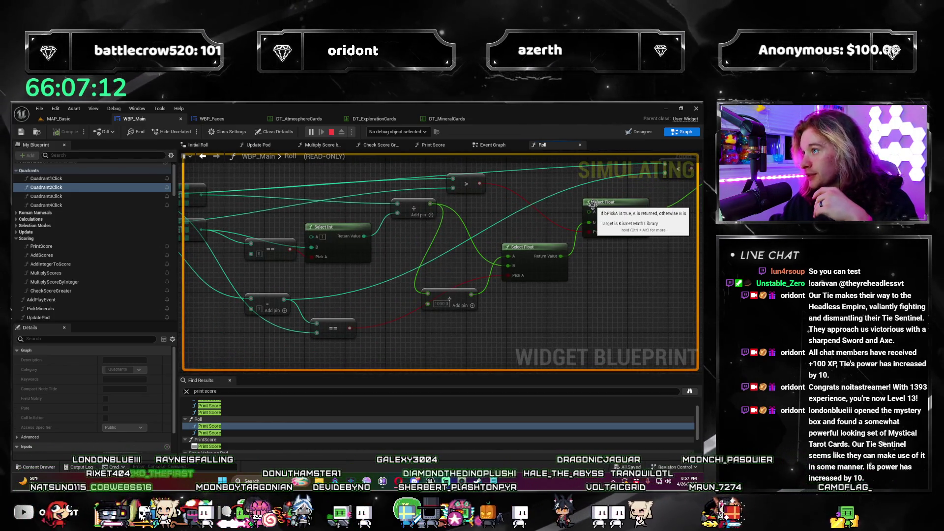
scroll(598, 278, down, 1)
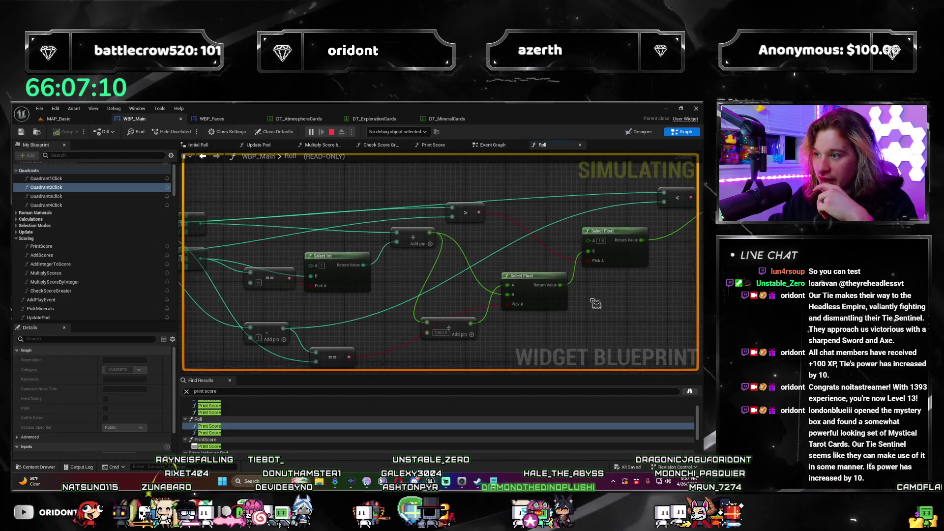
scroll(596, 295, down, 1)
scroll(513, 240, down, 1)
mouse_move(512, 241)
mouse_down()
mouse_move(540, 239)
mouse_move(541, 220)
mouse_move(559, 218)
mouse_move(479, 214)
mouse_up()
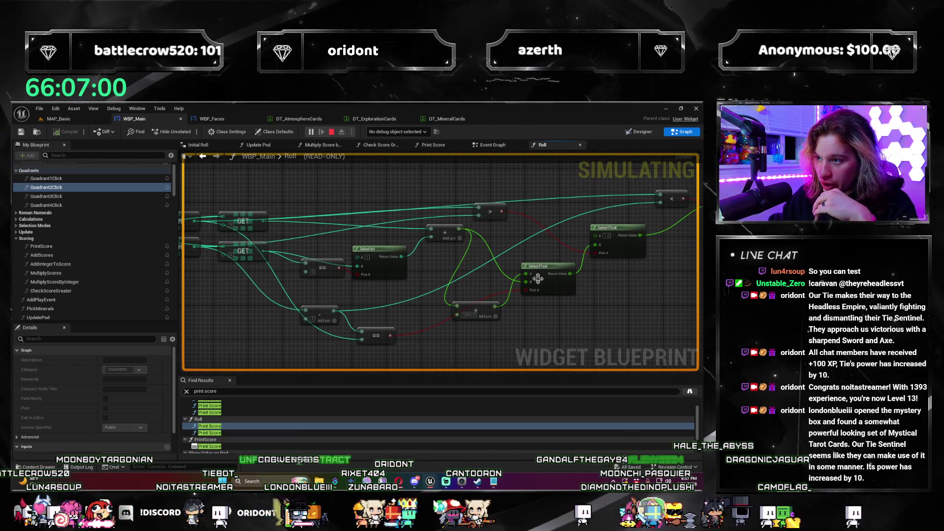
drag(537, 279, 599, 264)
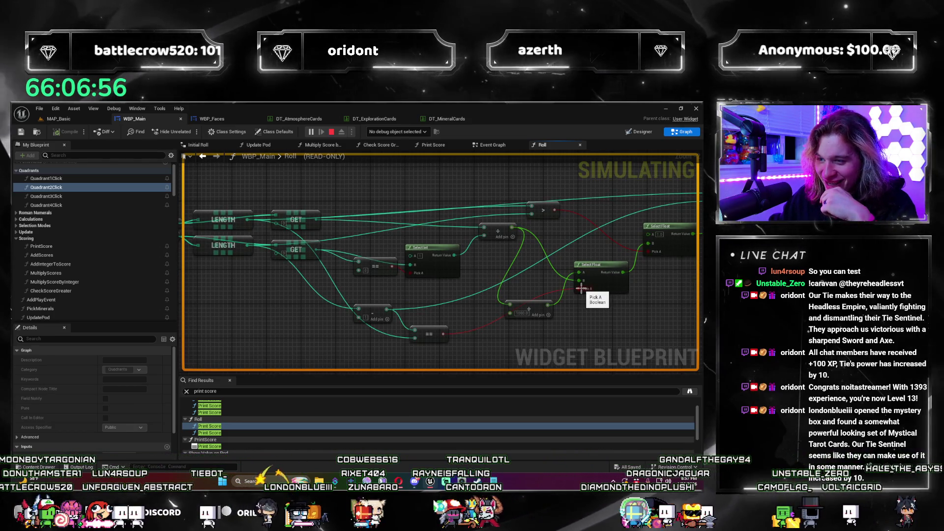
mouse_move(223, 242)
mouse_down()
mouse_move(240, 239)
mouse_move(278, 257)
mouse_up()
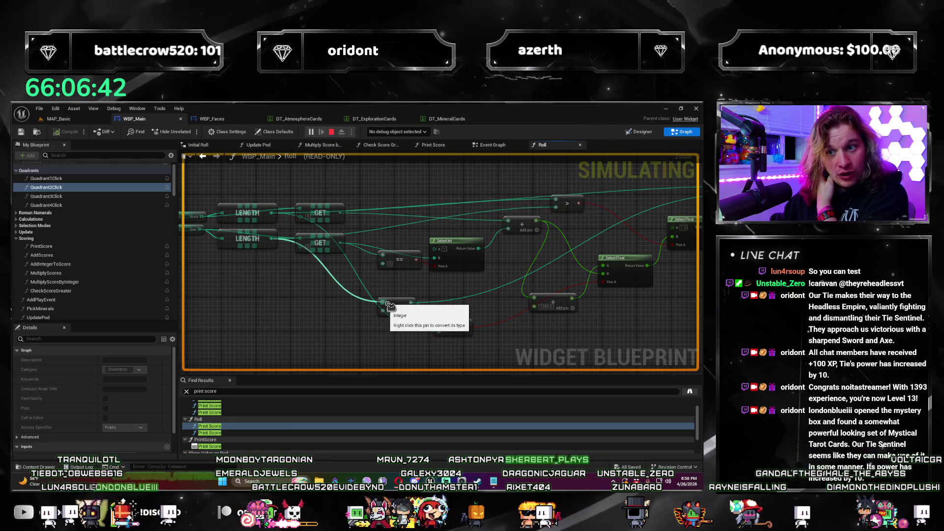
mouse_move(390, 307)
mouse_down()
mouse_move(356, 317)
mouse_move(368, 322)
mouse_move(356, 338)
mouse_move(345, 330)
mouse_up()
mouse_move(491, 295)
mouse_down()
mouse_move(447, 331)
mouse_move(466, 297)
mouse_up()
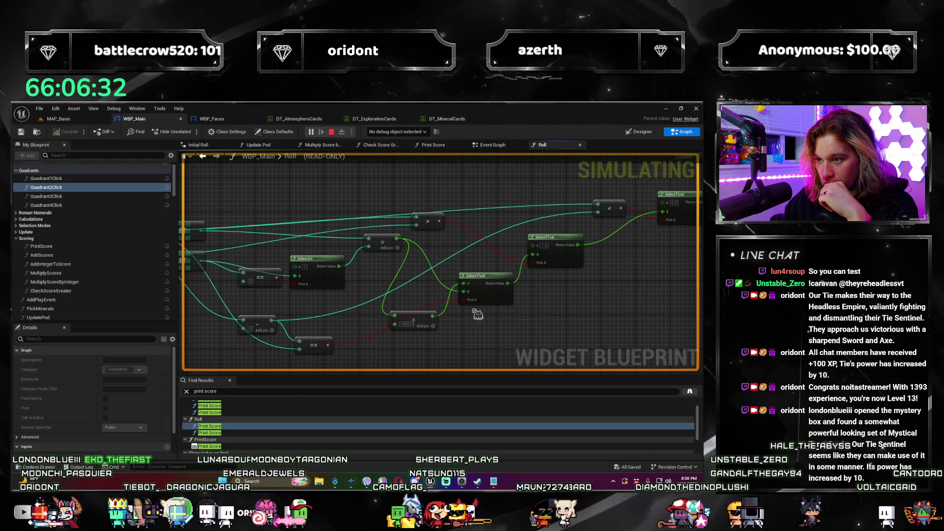
drag(462, 292, 414, 253)
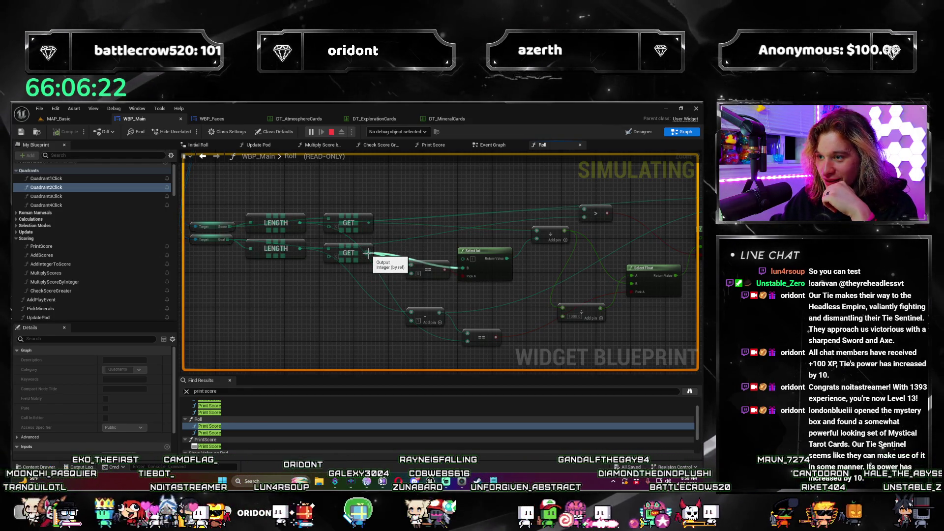
Step: Follow the Roll graph from the LENGTH nodes through Select Float to Set Percent
drag(344, 287, 311, 309)
scroll(357, 305, up, 2)
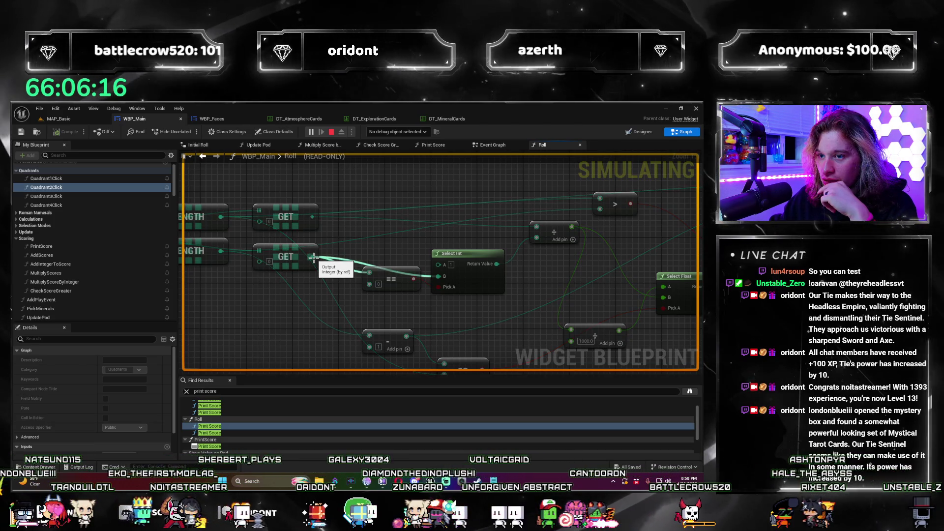
drag(282, 274, 394, 268)
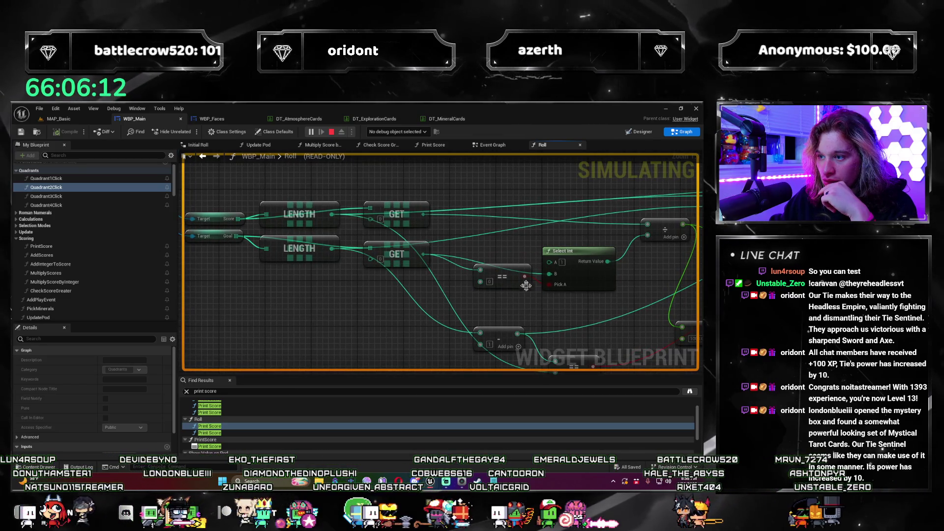
drag(347, 291, 359, 305)
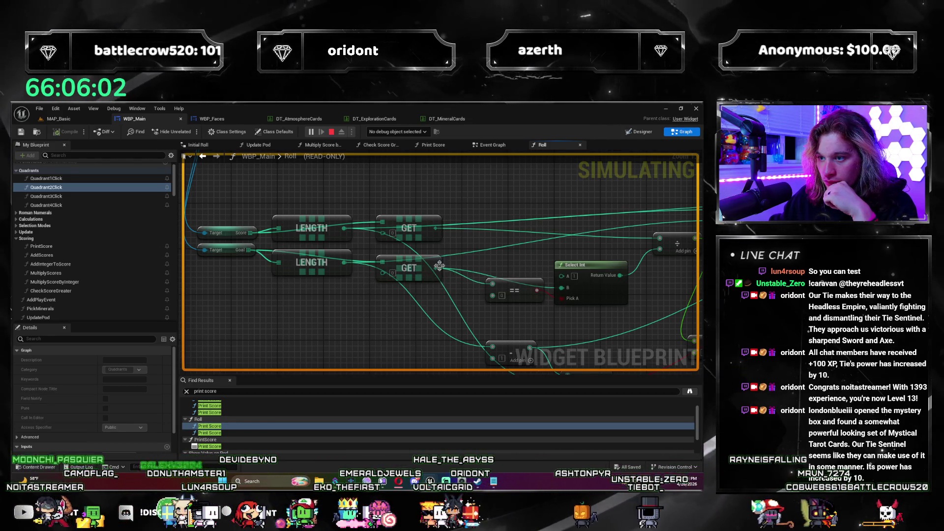
mouse_move(426, 316)
mouse_down()
mouse_move(308, 320)
mouse_move(295, 290)
mouse_move(361, 310)
mouse_move(432, 291)
mouse_move(432, 305)
mouse_move(398, 317)
mouse_move(432, 305)
mouse_move(515, 319)
mouse_up()
scroll(400, 315, up, 1)
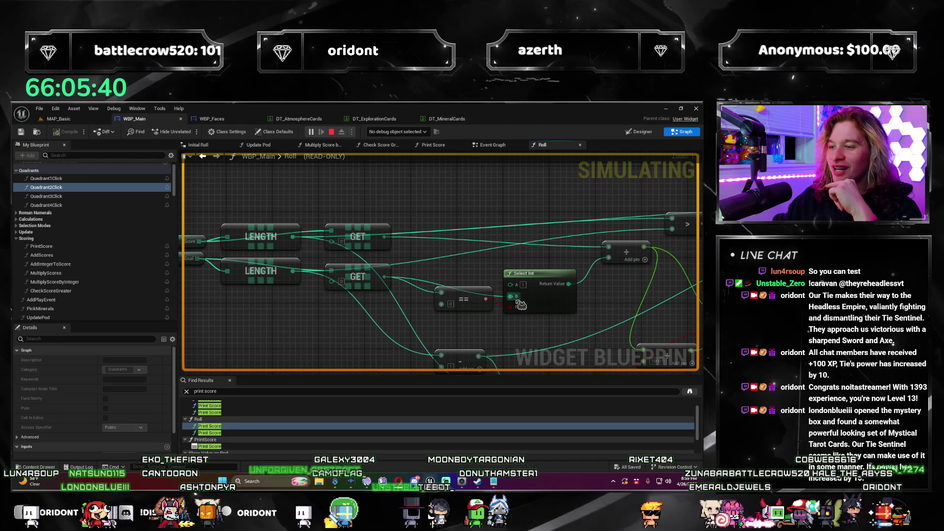
mouse_move(520, 300)
mouse_down()
mouse_move(404, 322)
mouse_move(374, 280)
mouse_move(326, 263)
mouse_up()
scroll(404, 322, down, 2)
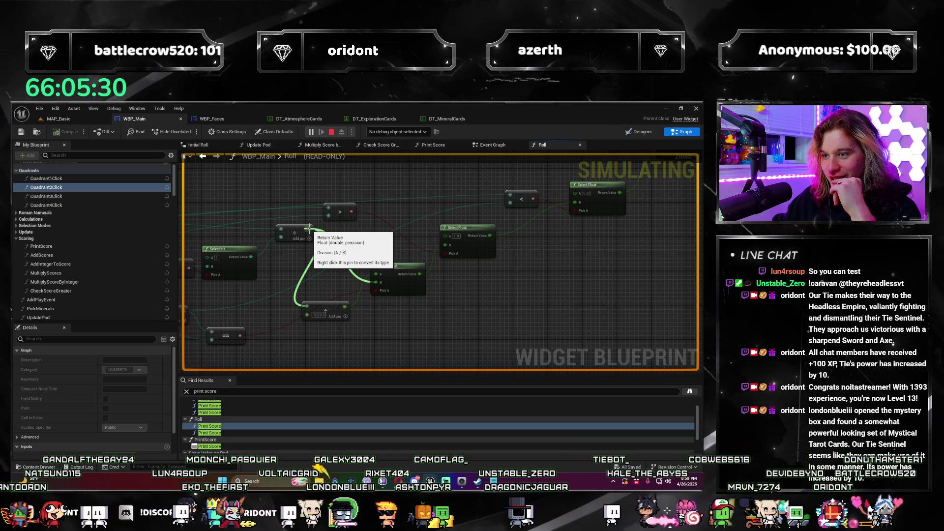
mouse_move(517, 288)
mouse_down()
mouse_move(434, 301)
mouse_move(267, 352)
mouse_move(374, 324)
mouse_move(616, 304)
mouse_move(449, 311)
mouse_up()
scroll(448, 312, up, 1)
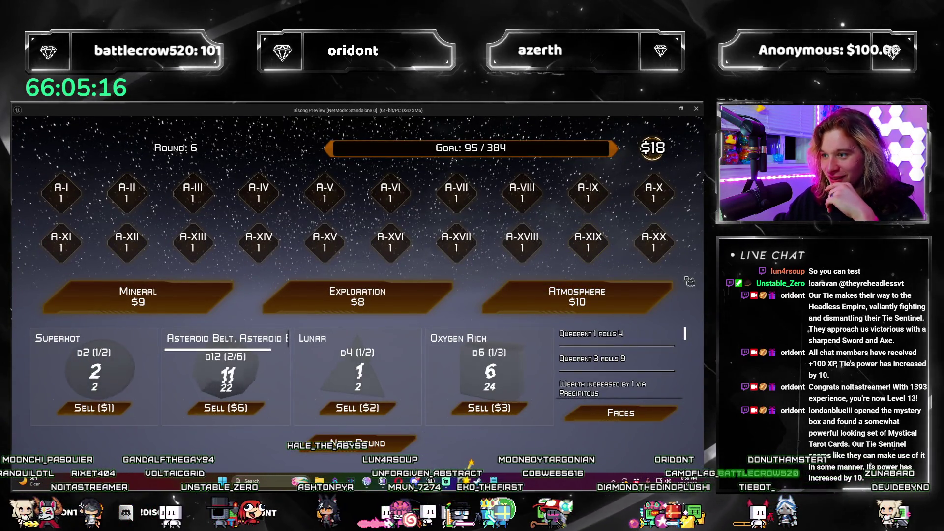
Step: In the preview, buy two Atmosphere cards and an Exploration card, taking the Lunar die
click(646, 307)
click(344, 368)
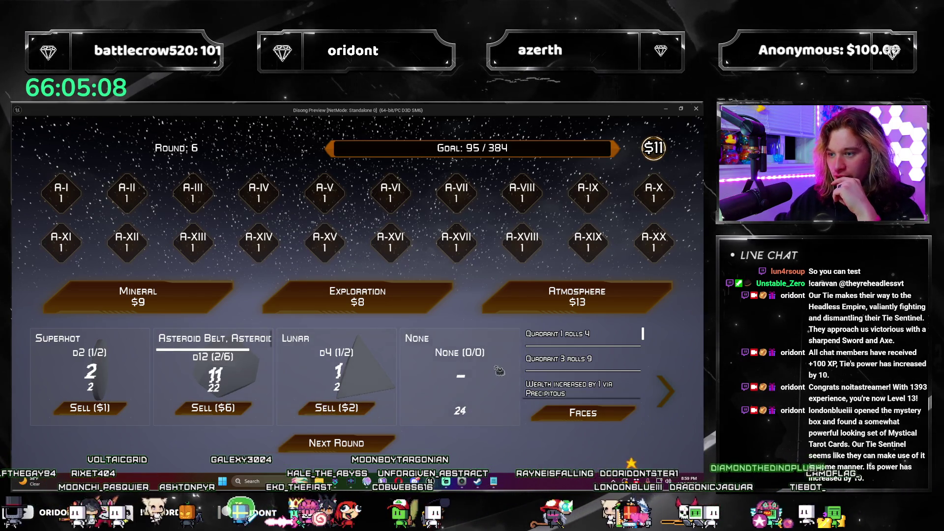
click(585, 300)
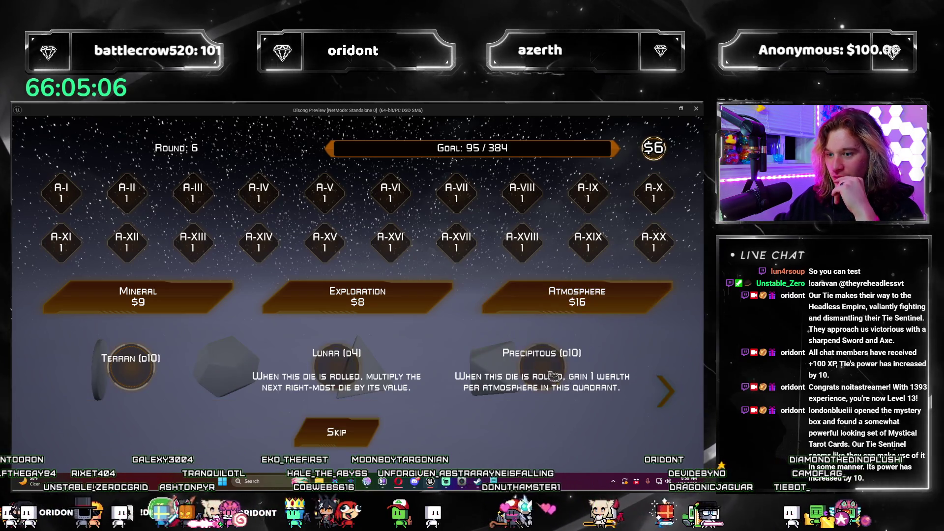
click(344, 366)
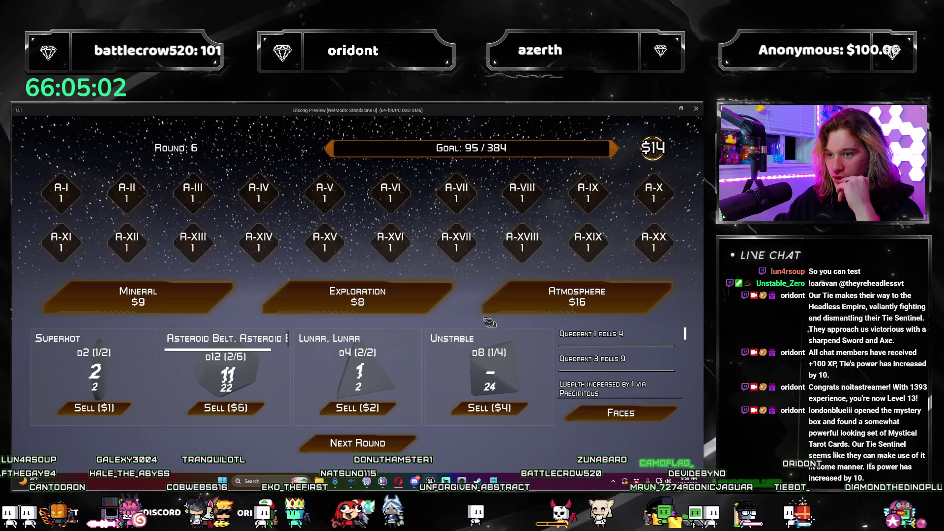
click(399, 300)
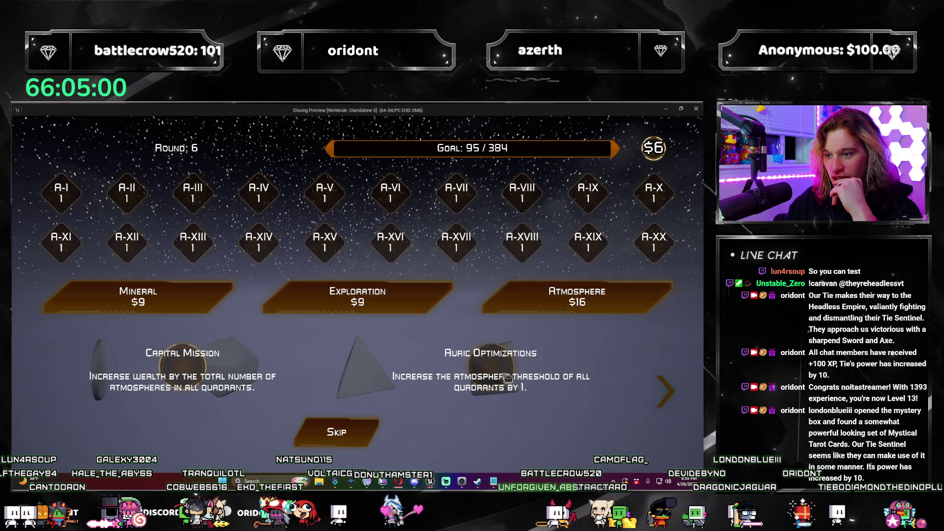
click(484, 371)
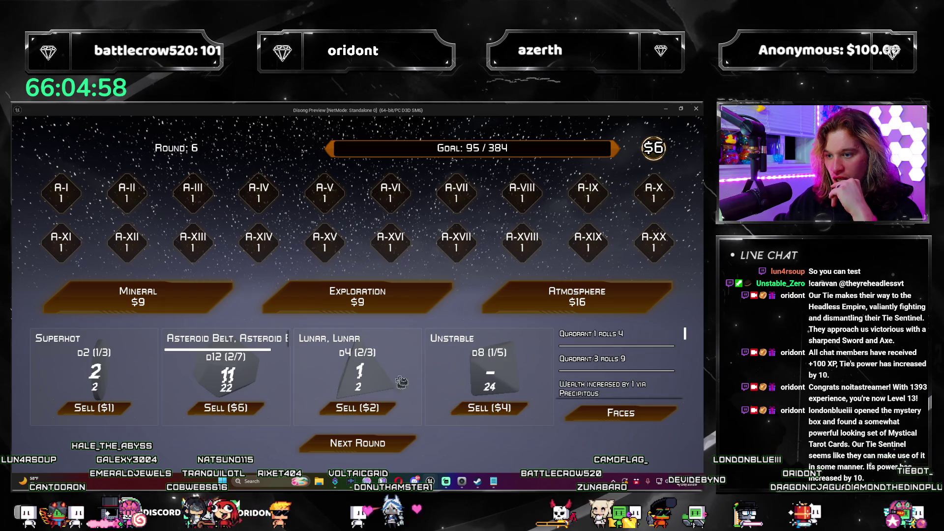
Step: Play through rounds 1–3 with restarts, then close the preview back to the Select Float nodes
click(388, 443)
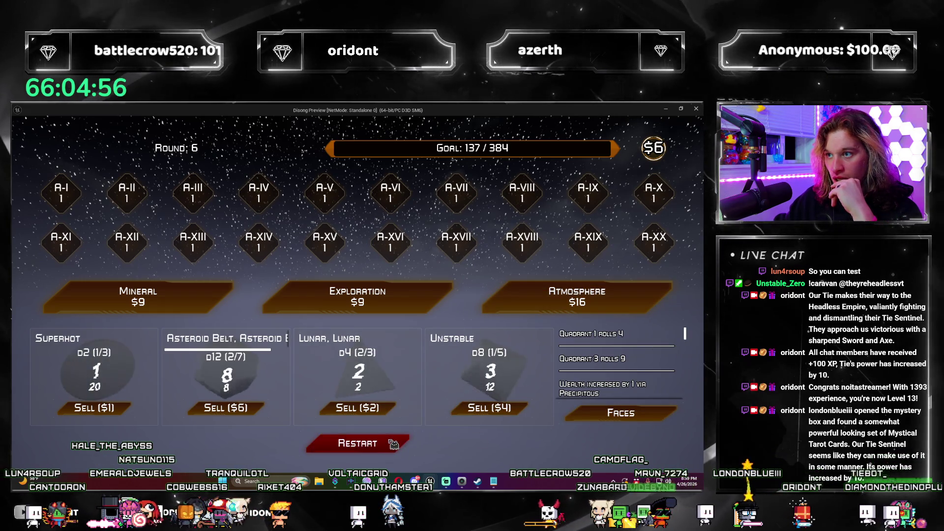
click(388, 442)
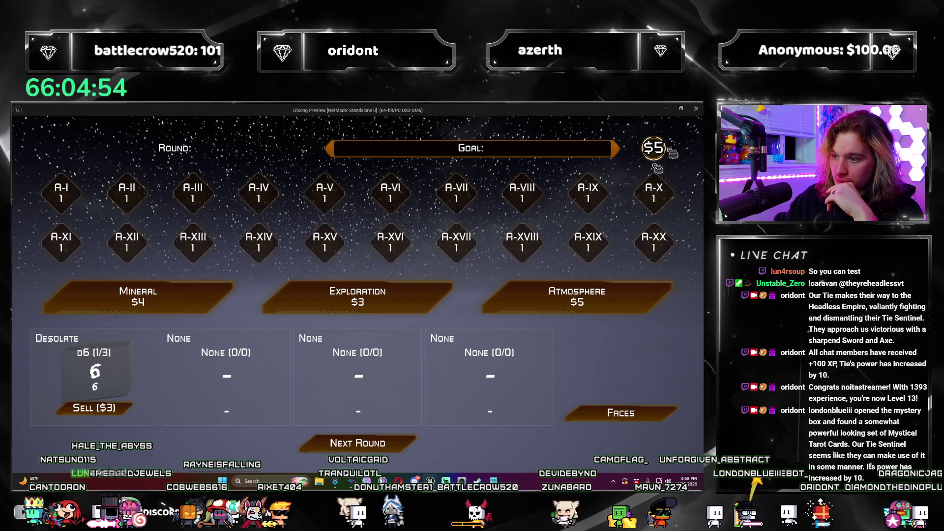
click(398, 447)
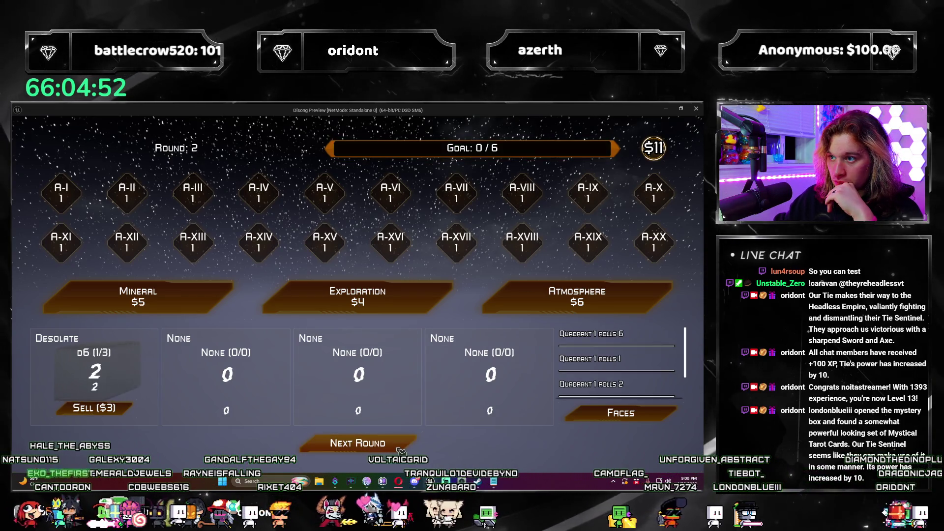
click(400, 449)
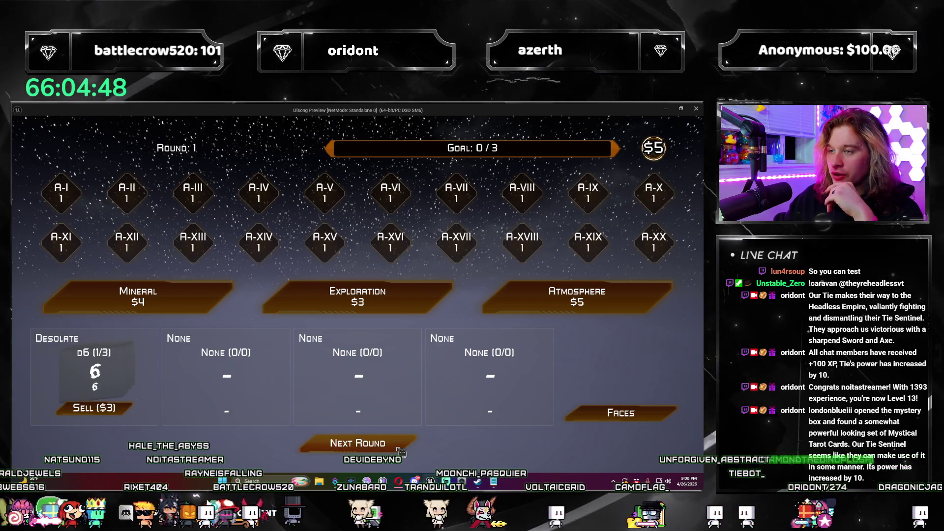
click(401, 450)
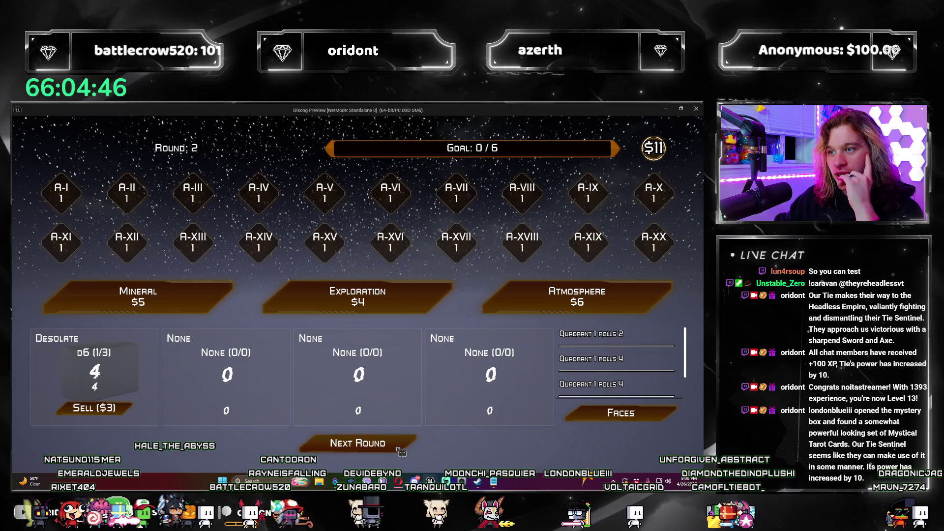
click(401, 451)
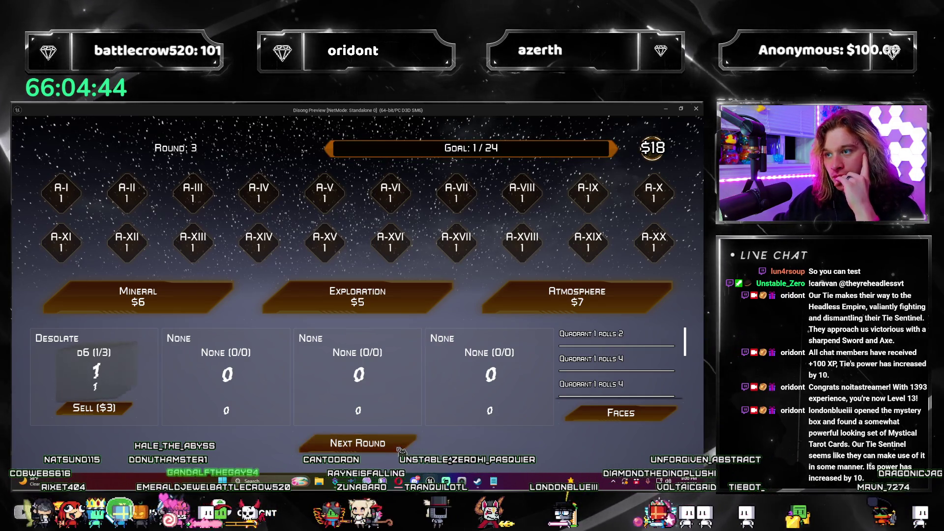
click(401, 448)
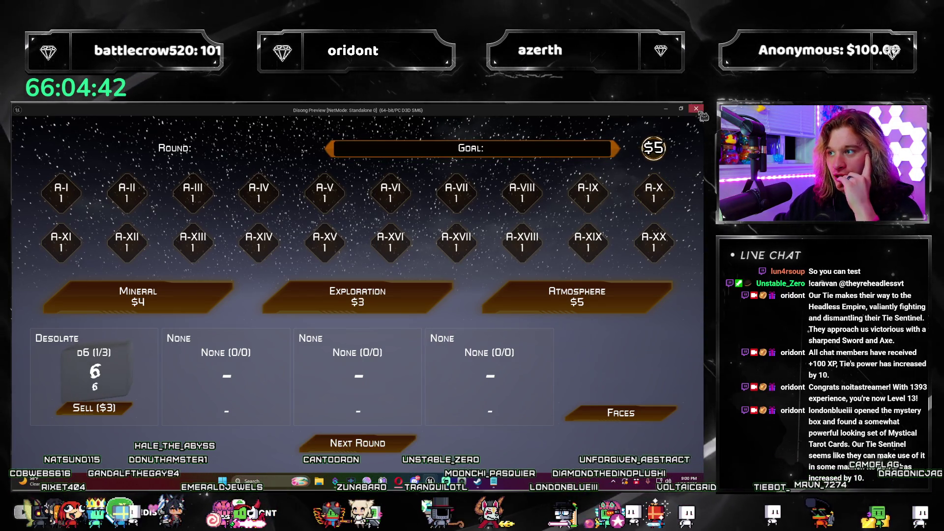
click(696, 109)
mouse_move(506, 339)
mouse_down()
mouse_move(511, 320)
mouse_move(483, 296)
mouse_up()
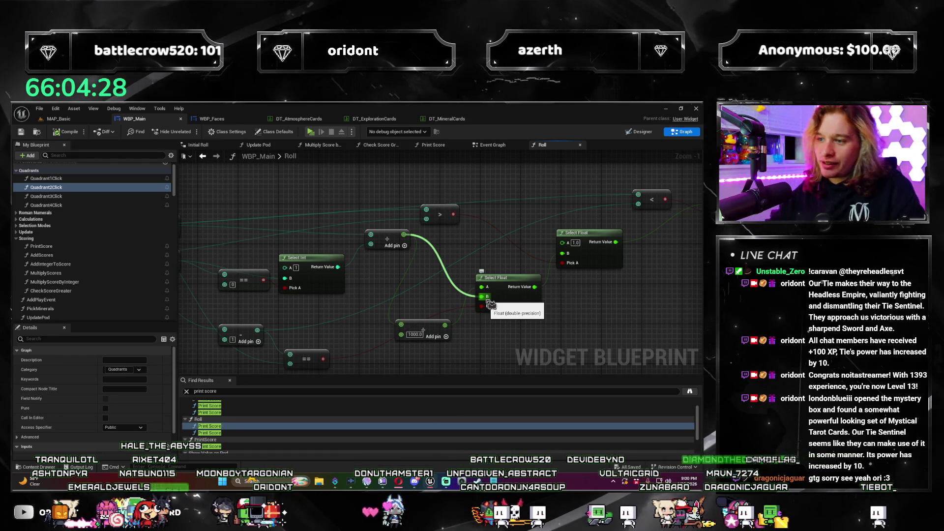
Step: Centre the Select Float nodes, then compile and save WBP_Main
scroll(491, 294, down, 1)
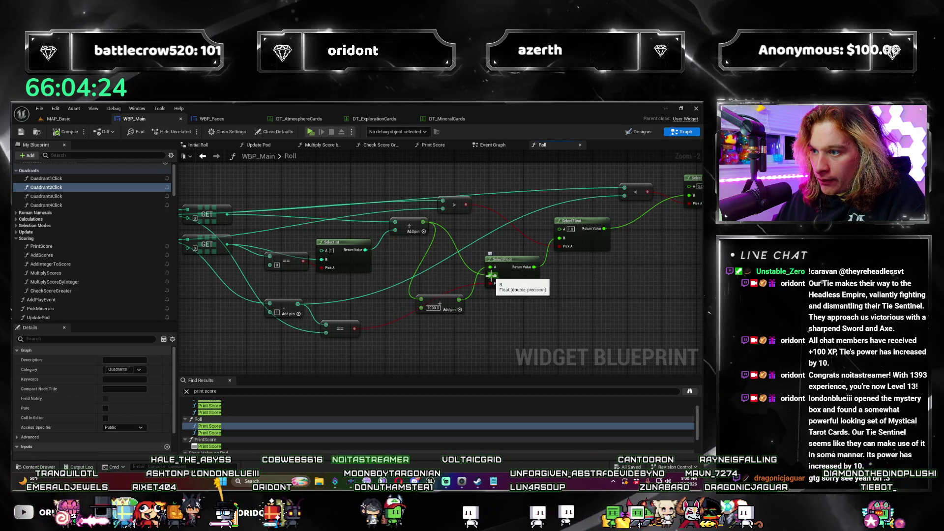
drag(492, 275, 457, 331)
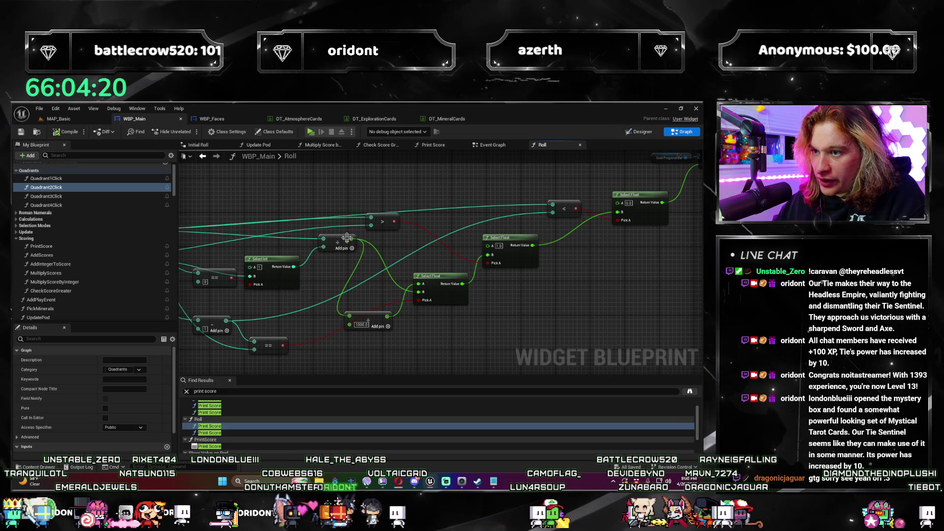
drag(527, 309, 532, 301)
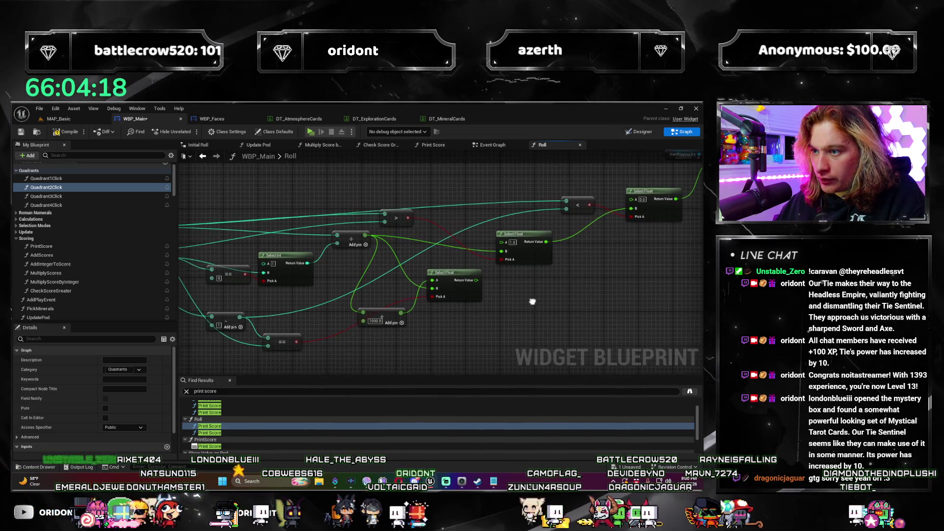
drag(426, 292, 393, 294)
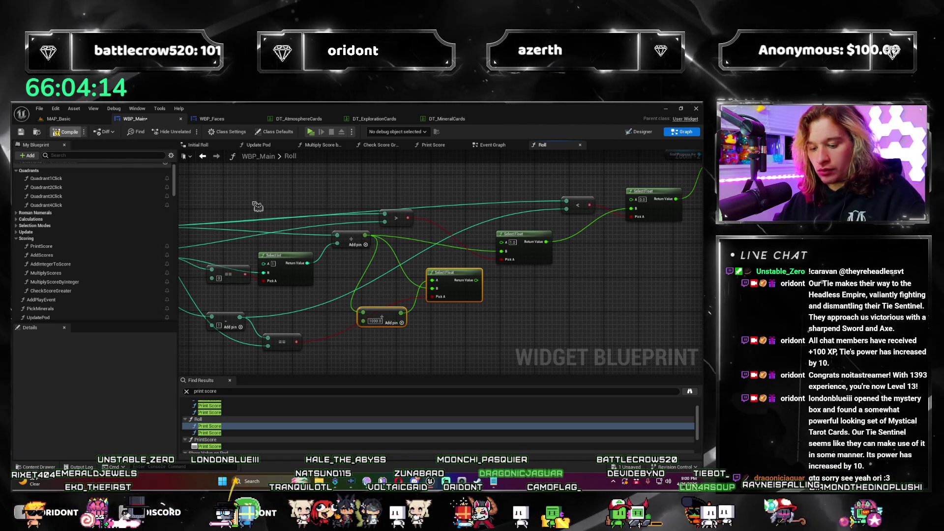
click(47, 187)
key(ctrl+s)
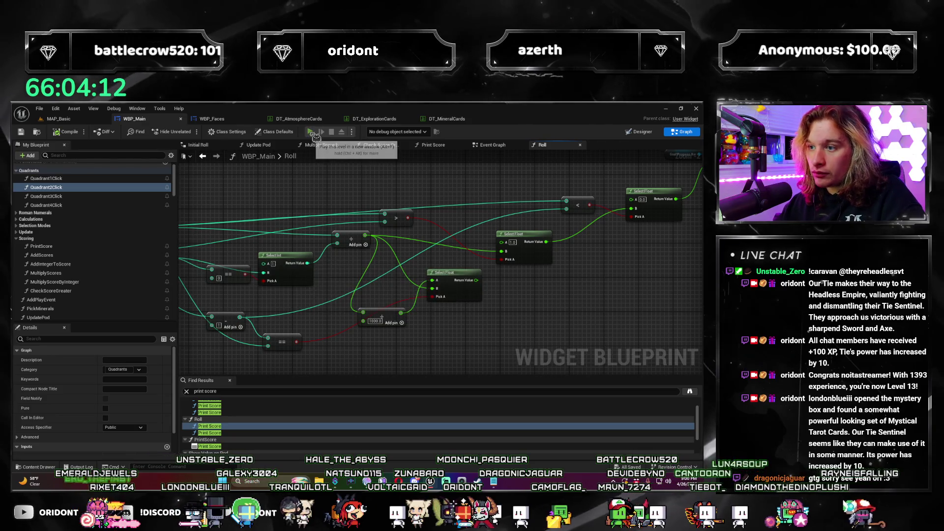
Step: Playtest: roll, buy an Atmosphere card, advance a round, restart, then exit with Escape
click(312, 134)
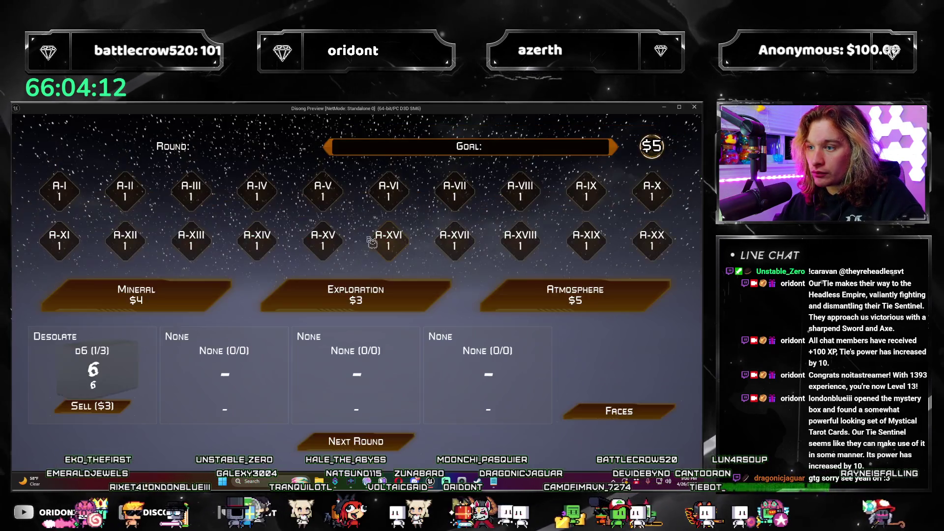
click(382, 448)
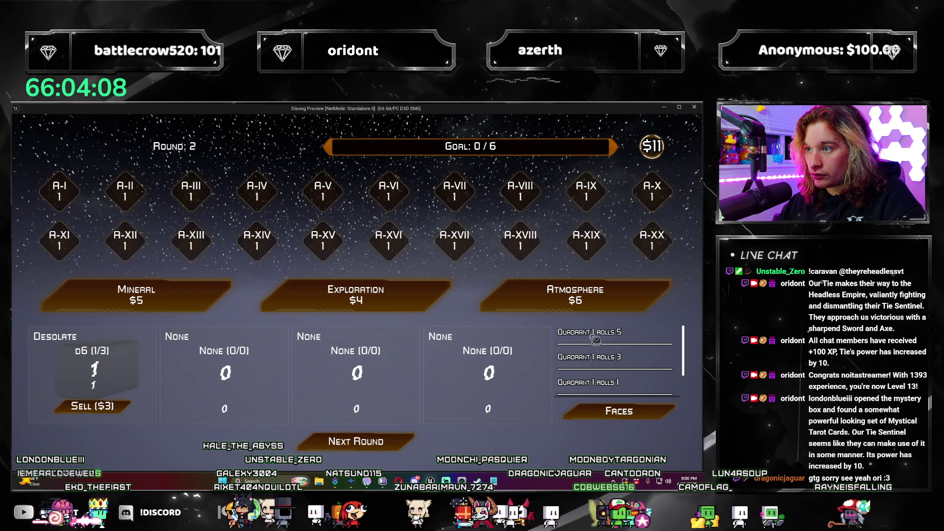
click(624, 306)
click(382, 440)
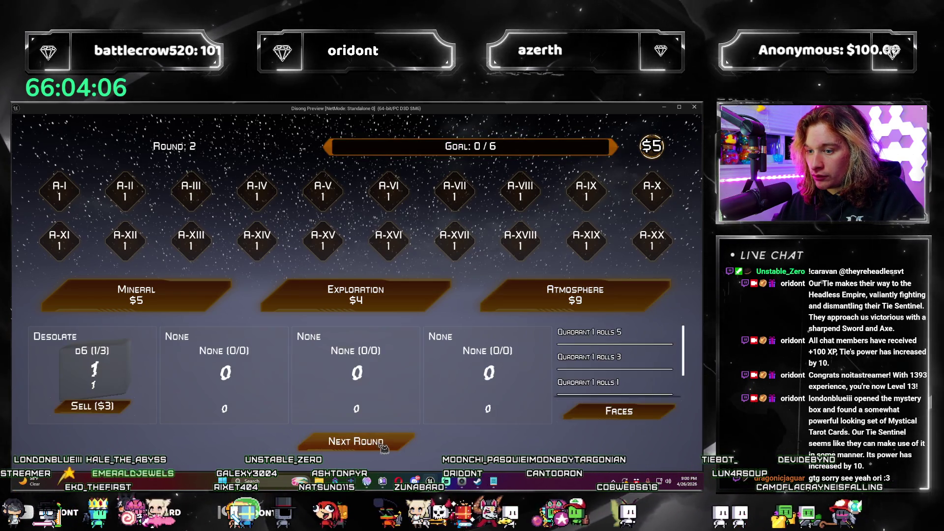
click(382, 442)
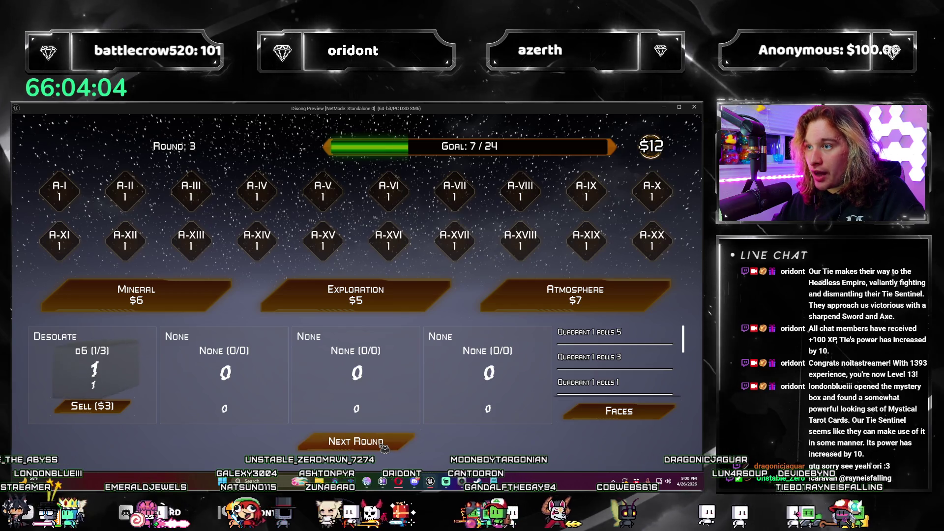
click(383, 445)
key(Escape)
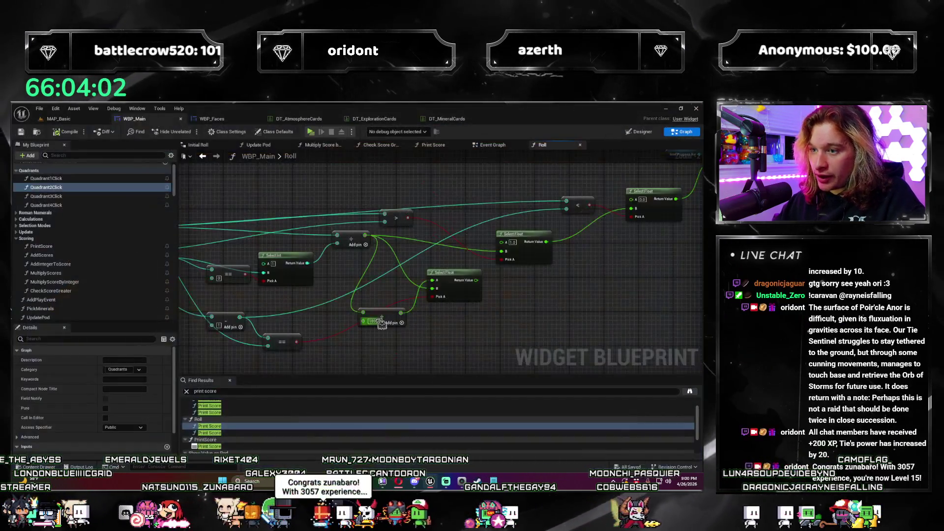
Step: Look over the upper Select nodes and the LENGTH and GET nodes, undoing a stray wire
drag(425, 324, 403, 312)
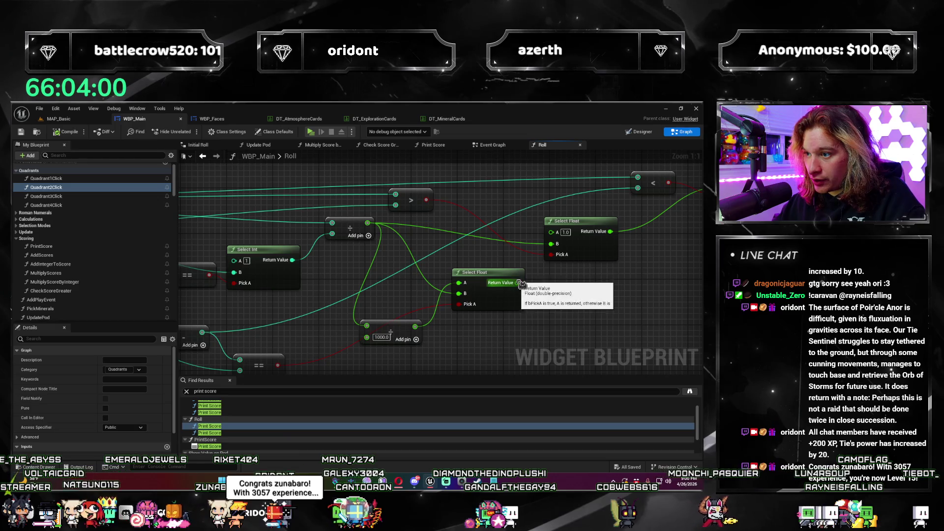
drag(519, 283, 538, 273)
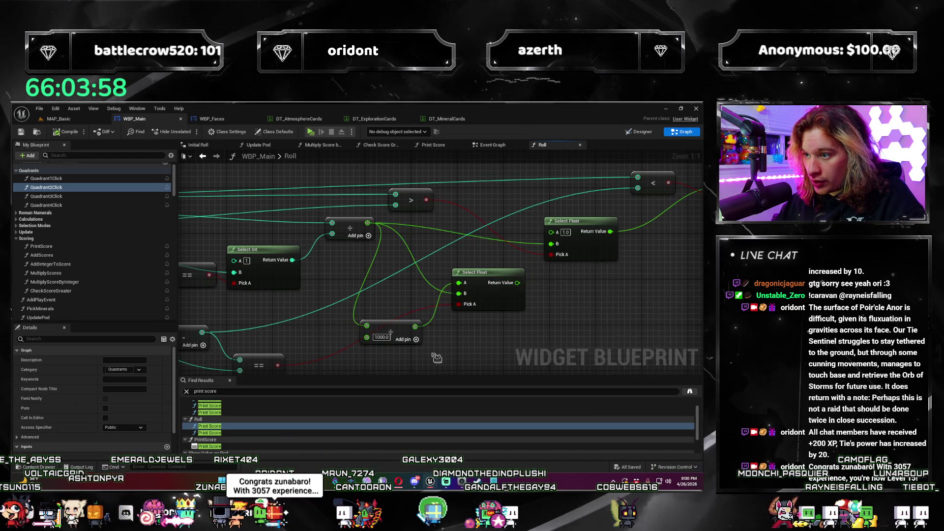
drag(479, 269, 521, 258)
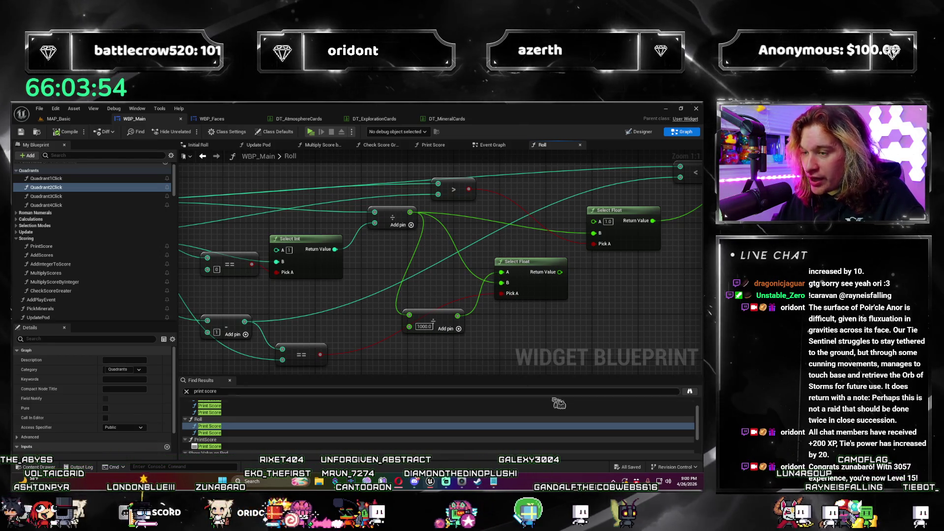
scroll(511, 334, down, 1)
drag(509, 339, 522, 343)
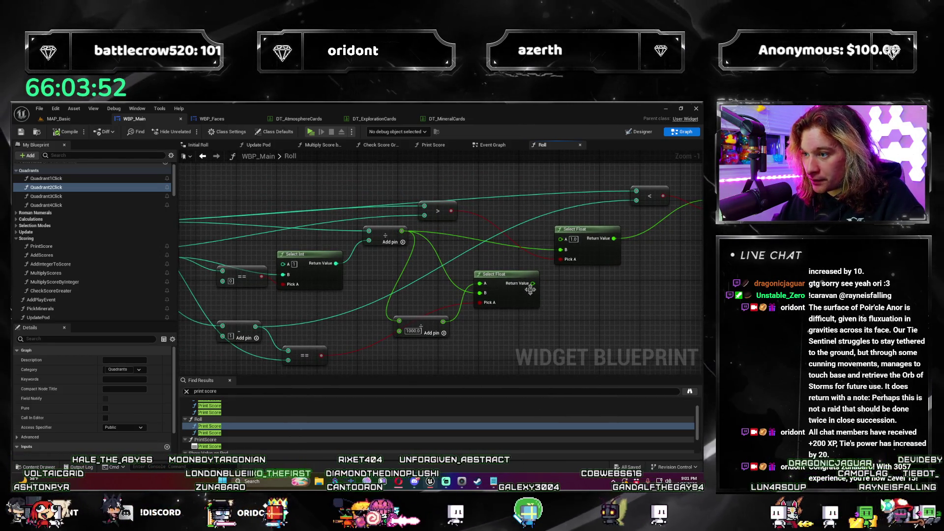
drag(508, 306, 538, 296)
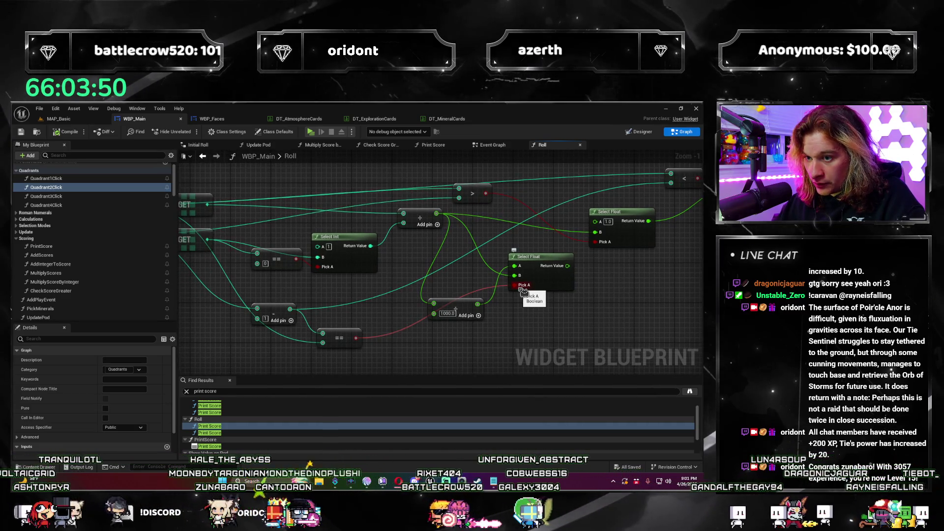
scroll(522, 292, down, 2)
drag(452, 338, 466, 338)
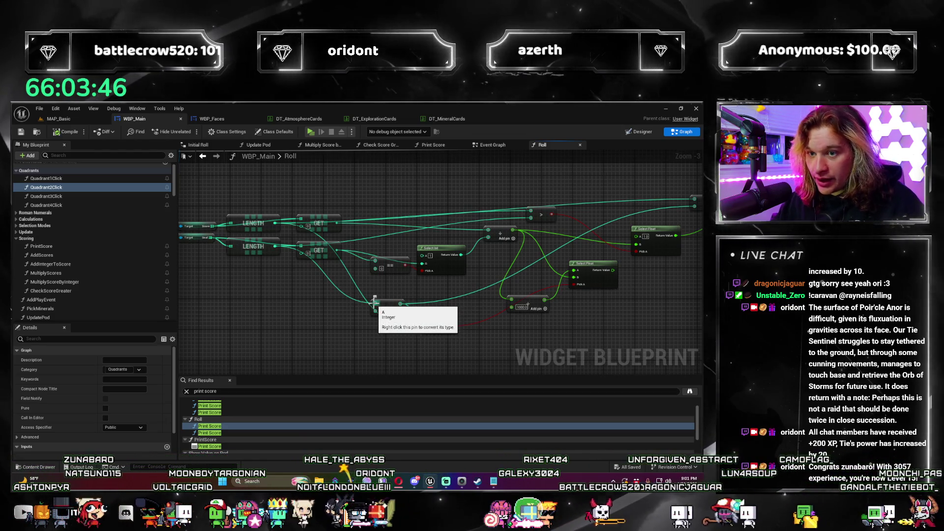
key(ctrl+z)
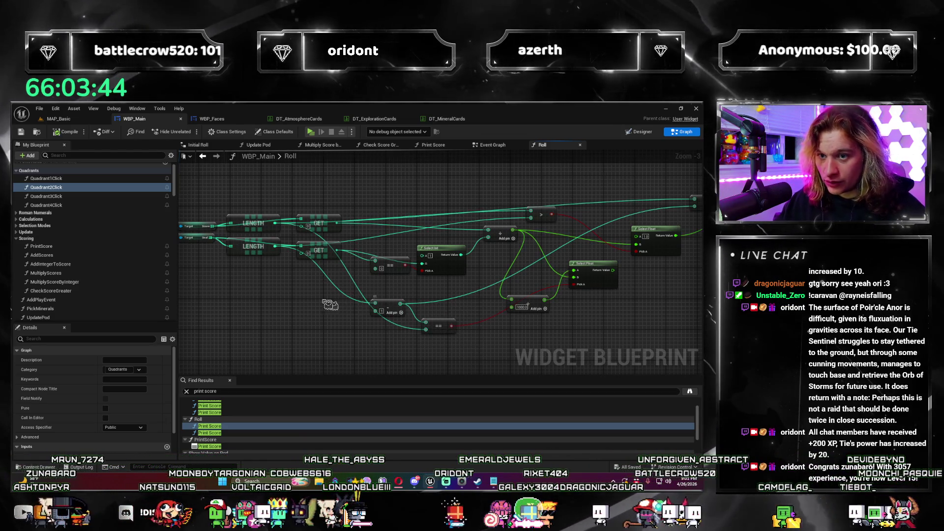
Step: Nudge the LENGTH node up, revisit the Select Float nodes, and launch a test play
click(257, 259)
drag(256, 260, 254, 247)
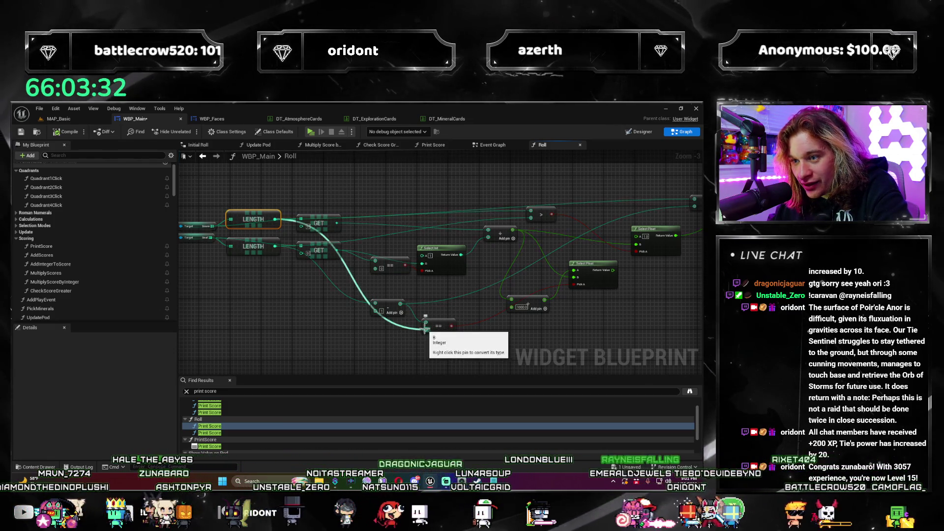
scroll(425, 329, up, 1)
mouse_move(425, 328)
mouse_down()
mouse_move(414, 351)
mouse_move(393, 340)
mouse_move(332, 358)
mouse_up()
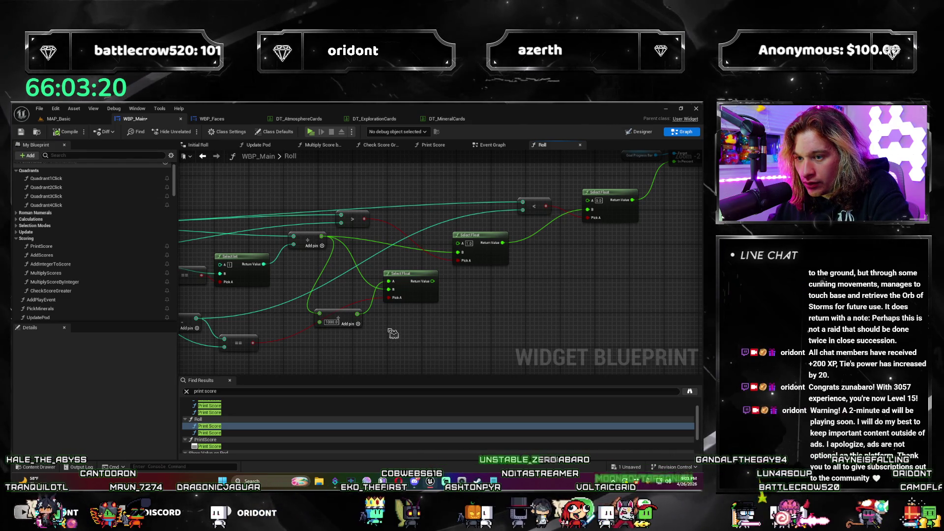
drag(392, 334, 440, 301)
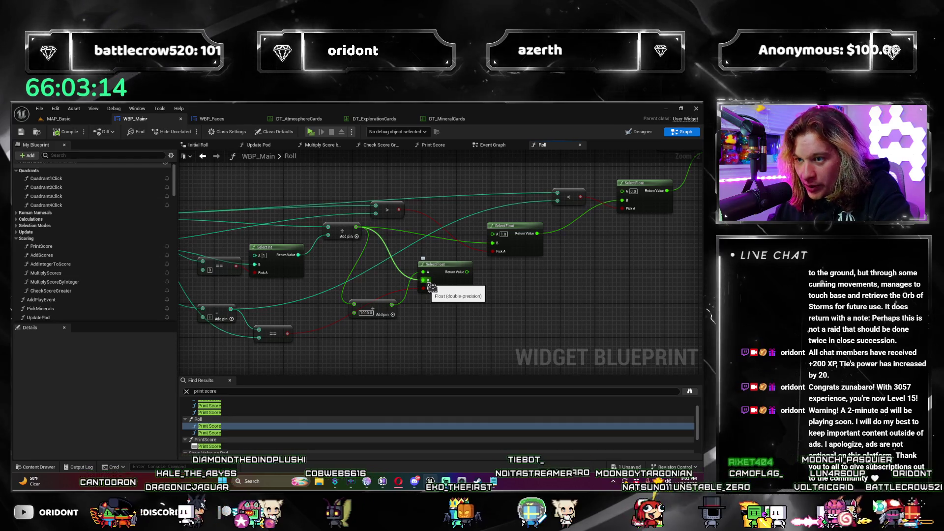
mouse_move(467, 271)
mouse_down()
mouse_move(479, 271)
mouse_move(493, 243)
mouse_up()
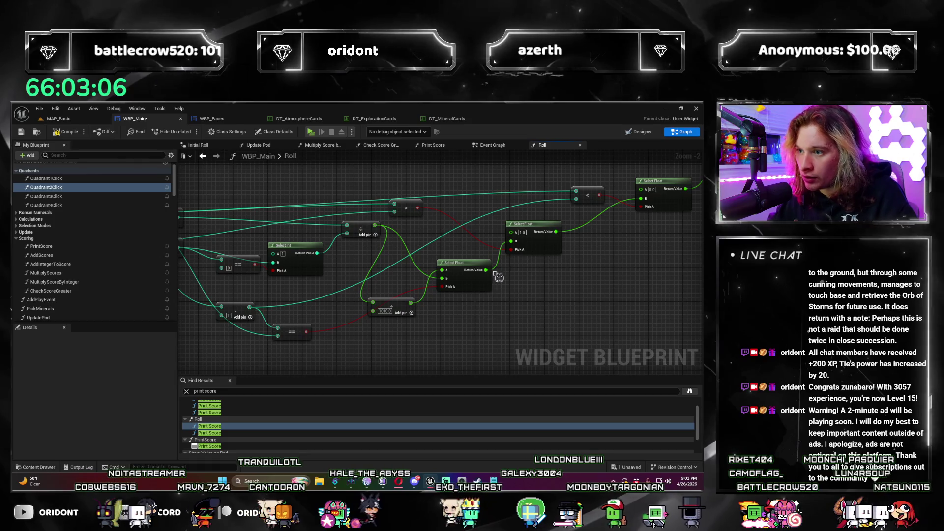
click(500, 286)
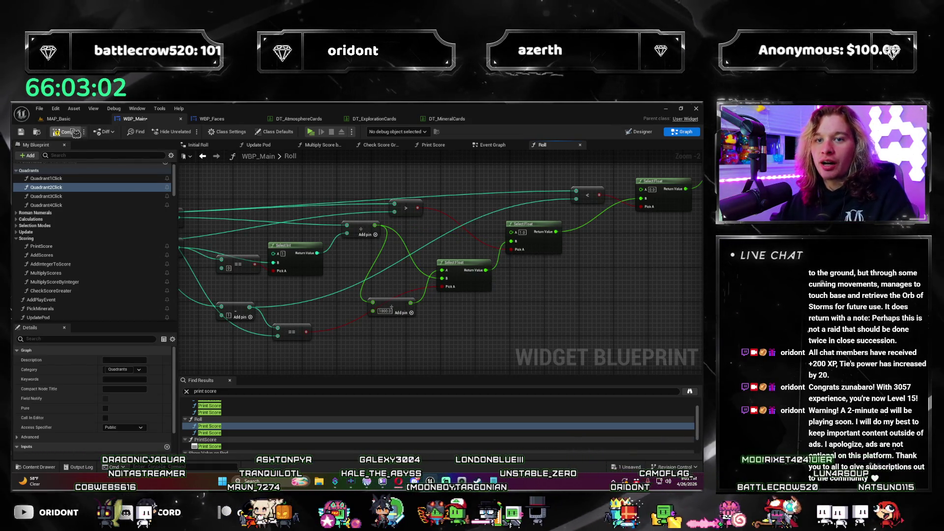
click(312, 136)
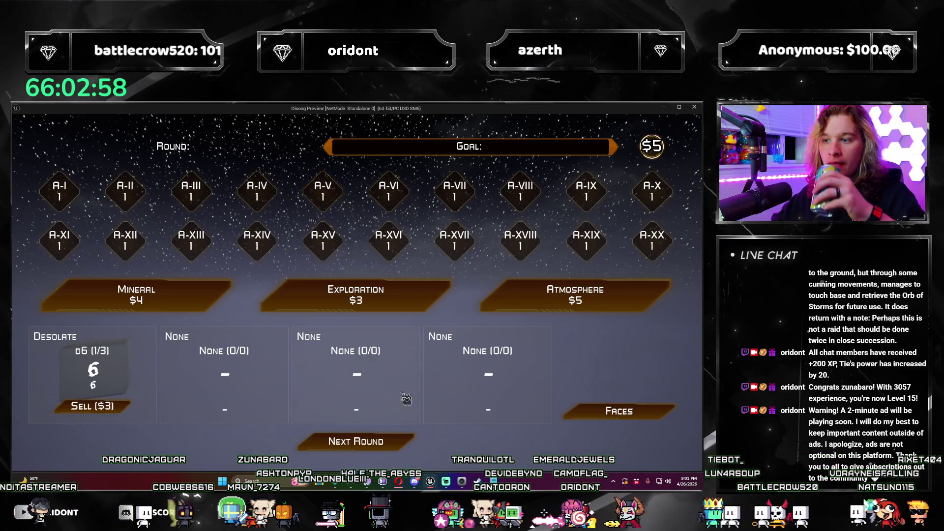
click(379, 445)
click(379, 445)
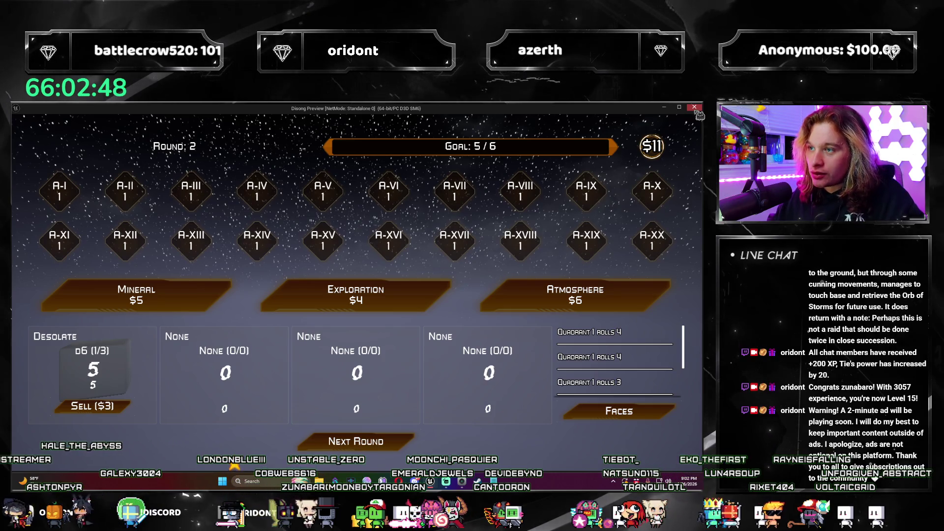
click(695, 109)
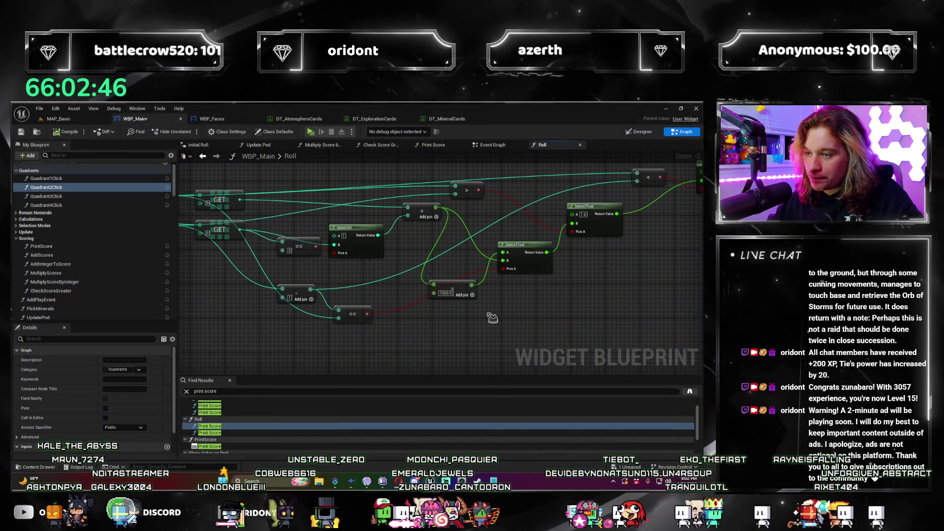
Step: Delete and restore the 1000.0 divide node, placing it beside the first divide node
click(418, 301)
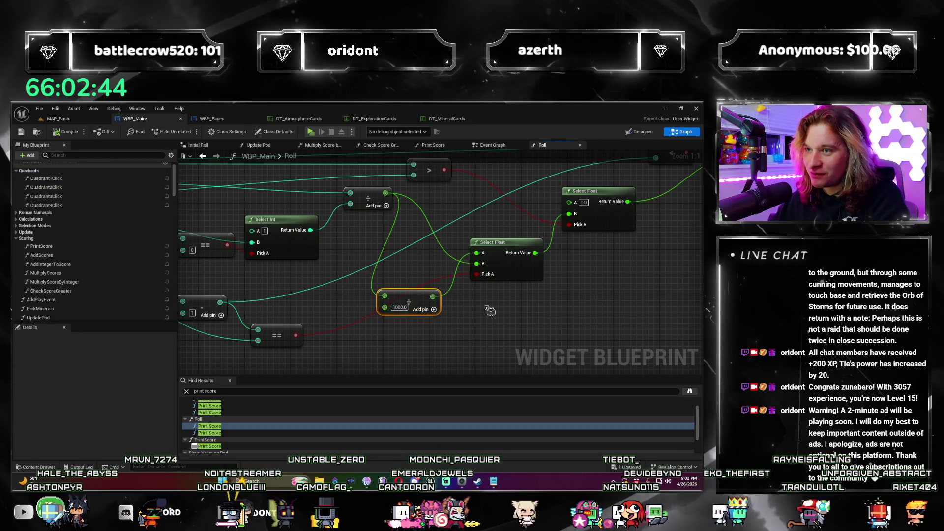
key(Delete)
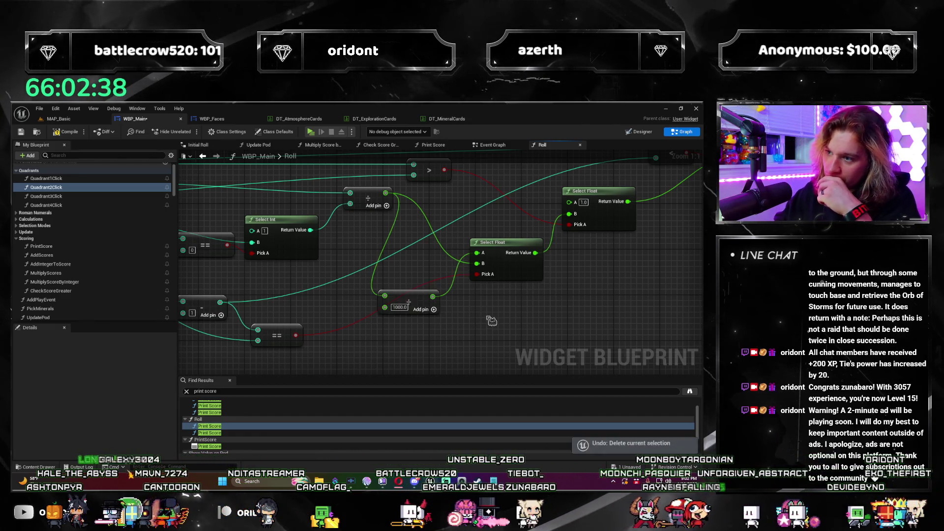
scroll(441, 359, down, 1)
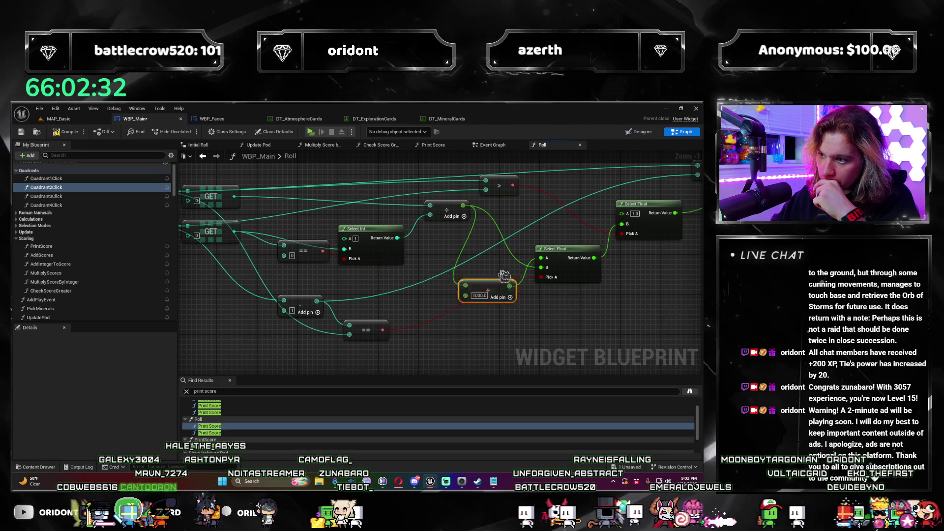
drag(512, 220, 522, 217)
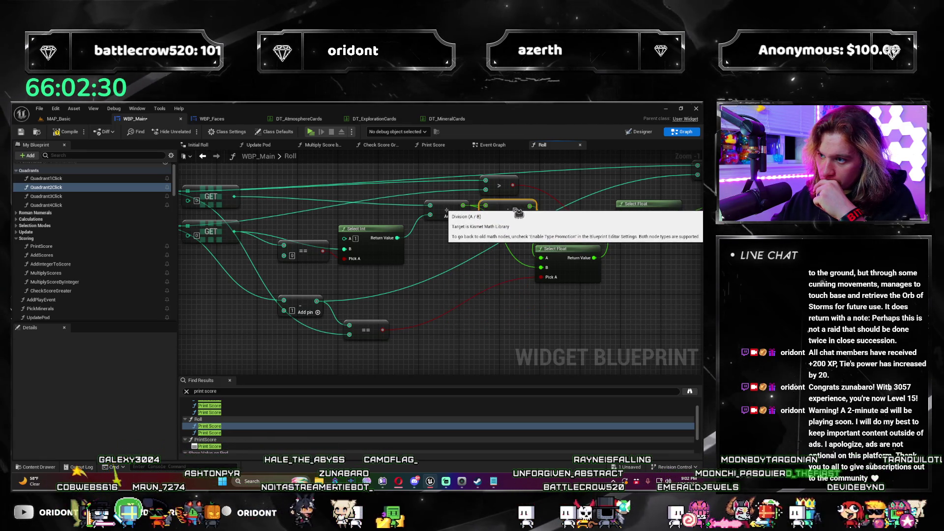
scroll(491, 236, up, 1)
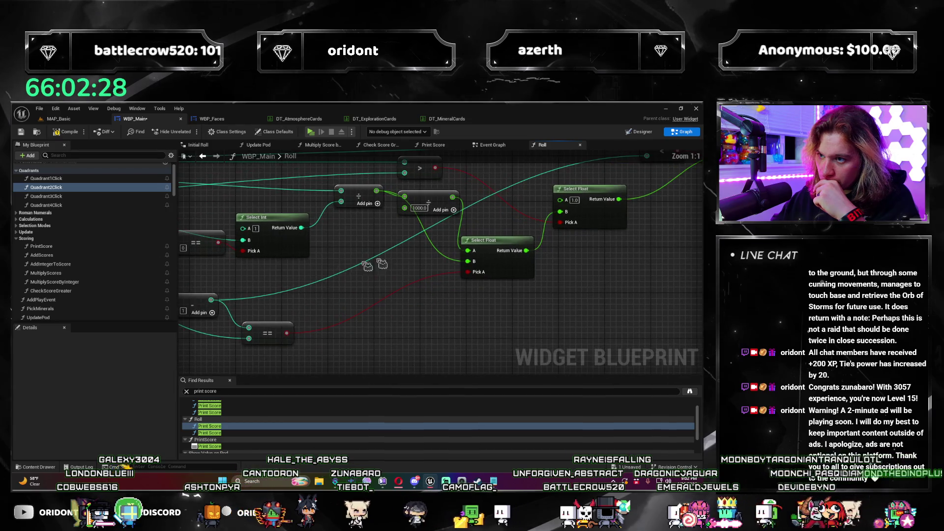
drag(485, 336, 506, 331)
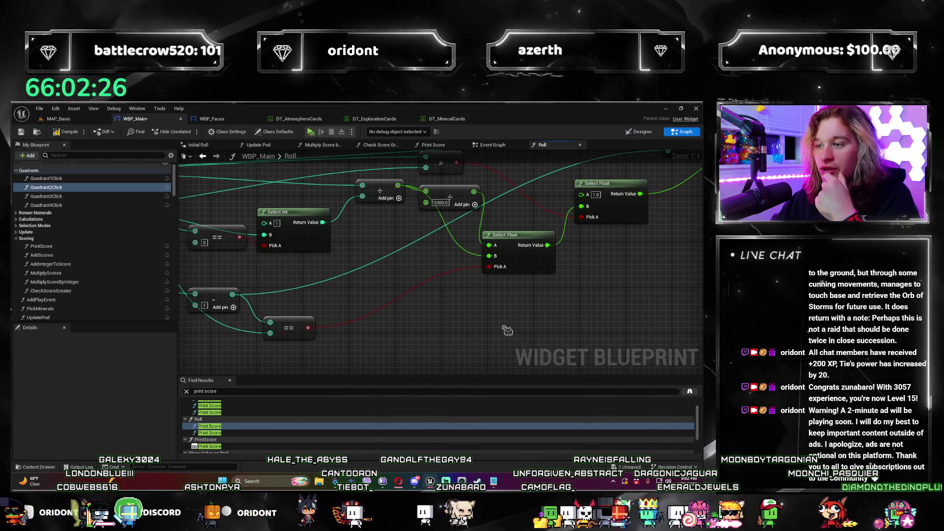
scroll(506, 331, down, 3)
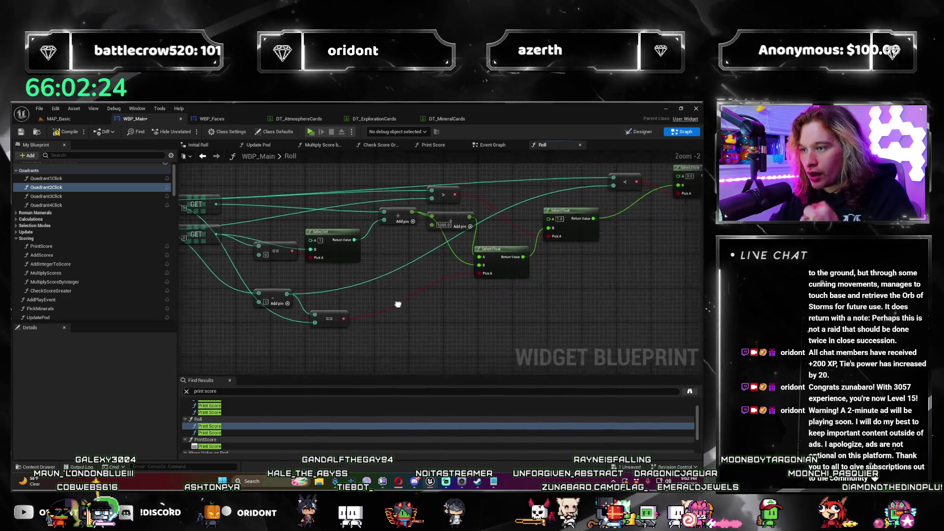
scroll(401, 325, up, 1)
mouse_move(401, 324)
mouse_down()
mouse_move(442, 285)
mouse_move(394, 351)
mouse_up()
scroll(442, 285, down, 1)
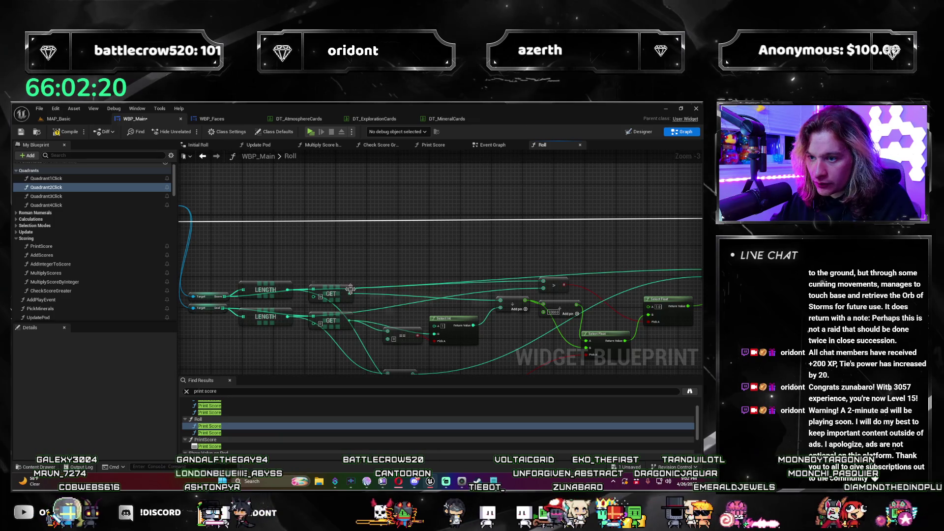
Step: Add a Print String node to the Roll graph and duplicate it
drag(426, 185, 419, 190)
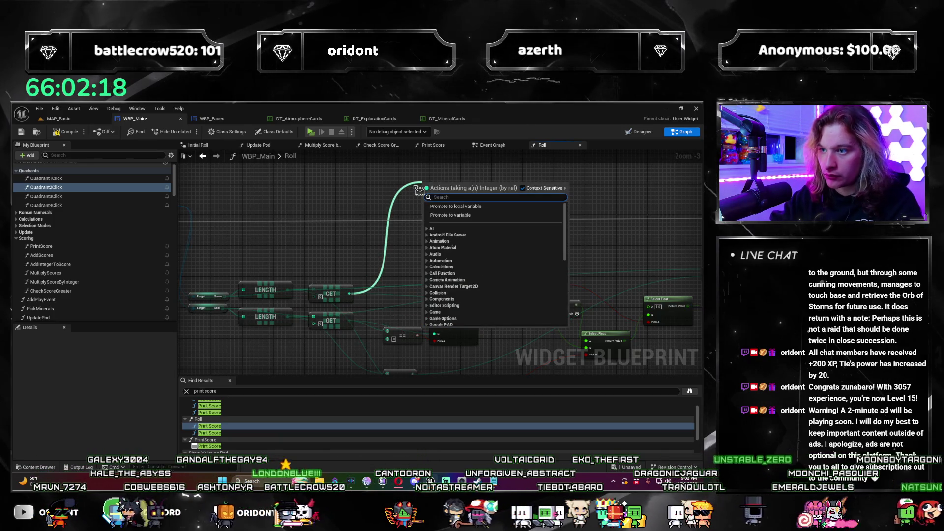
key(Escape)
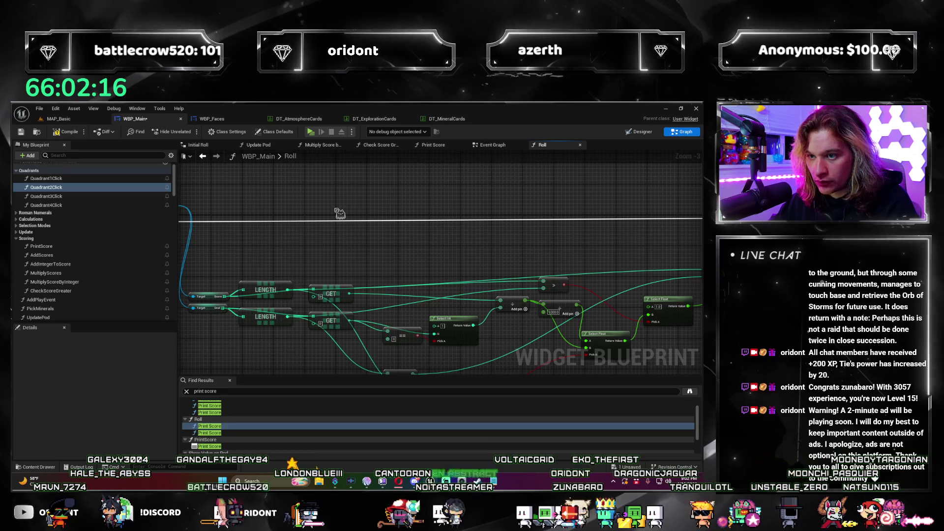
right_click(338, 208)
text(print string)
key(Return)
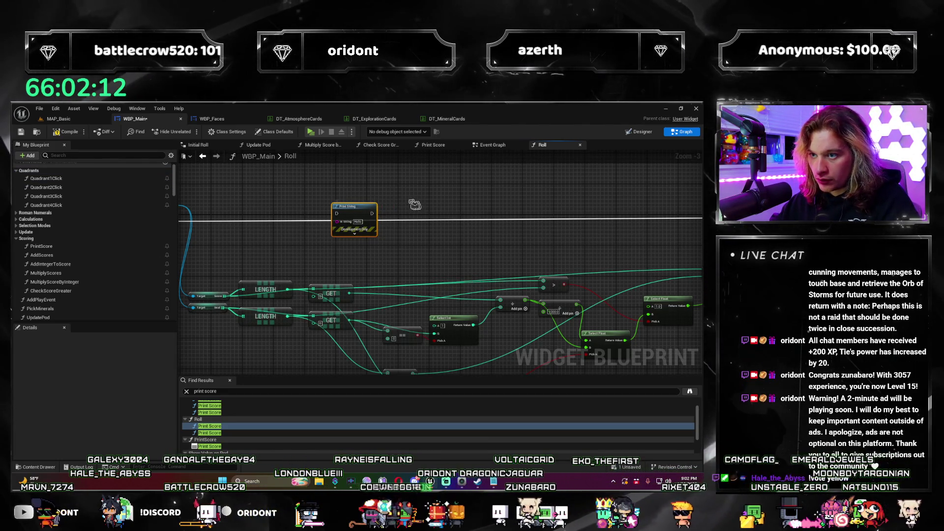
key(ctrl+w)
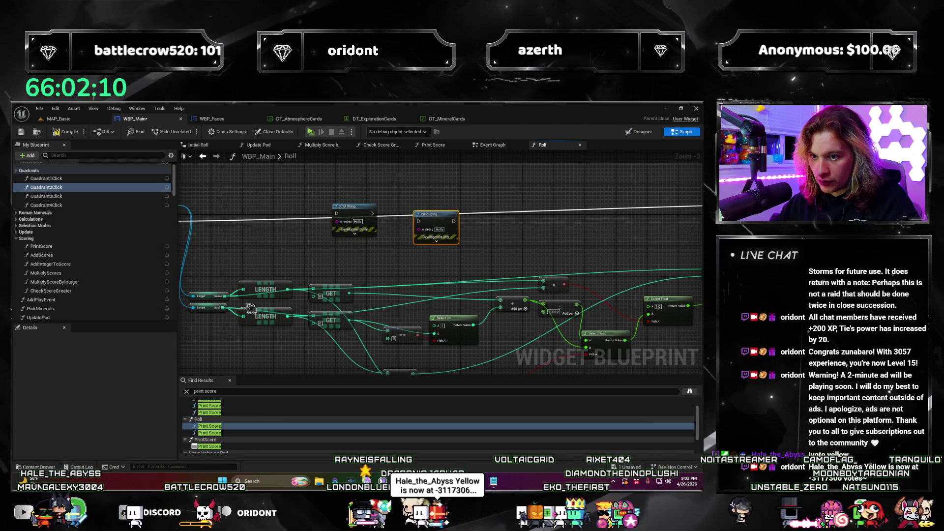
Step: Wire both LENGTH values into the Print Strings, chain them after Show Value on Pod, and save
drag(289, 290, 337, 221)
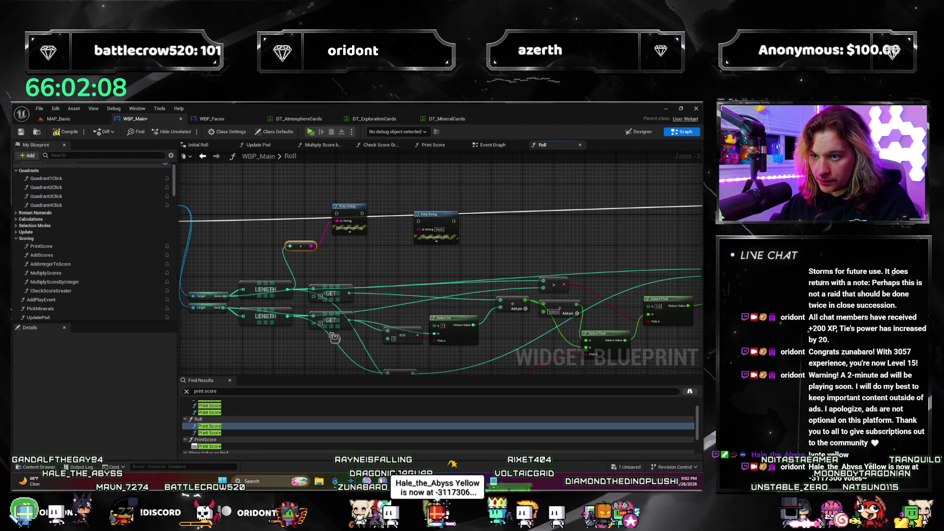
mouse_move(287, 316)
mouse_down()
mouse_move(418, 228)
mouse_move(354, 222)
mouse_move(274, 187)
mouse_up()
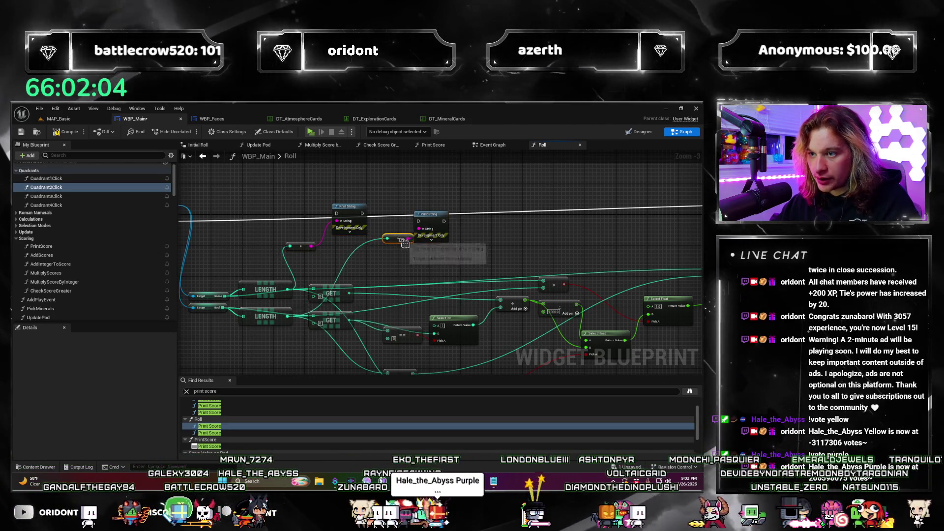
drag(340, 261, 398, 242)
scroll(297, 255, down, 5)
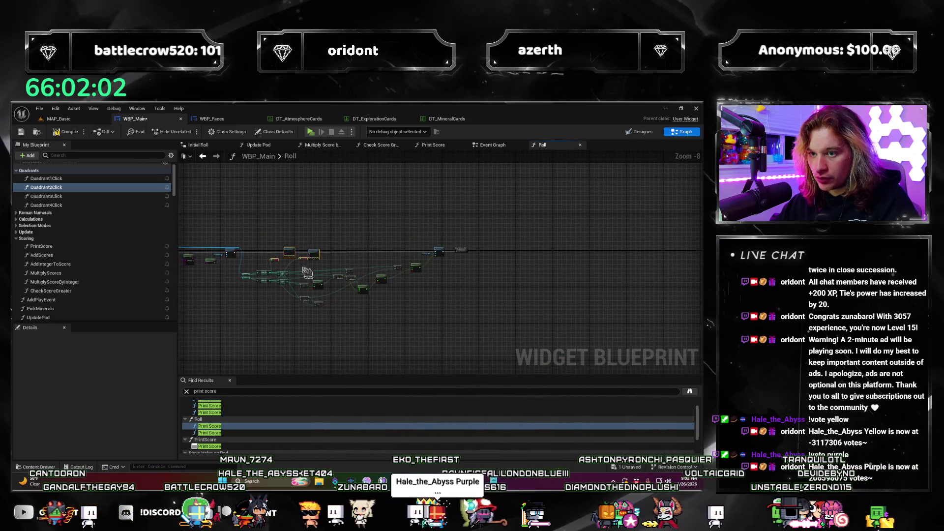
scroll(320, 290, up, 3)
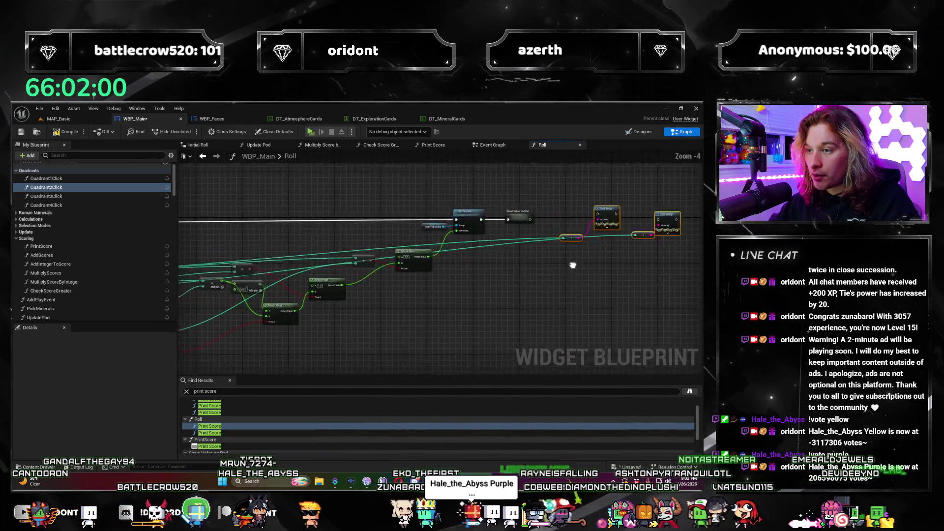
drag(595, 246, 574, 265)
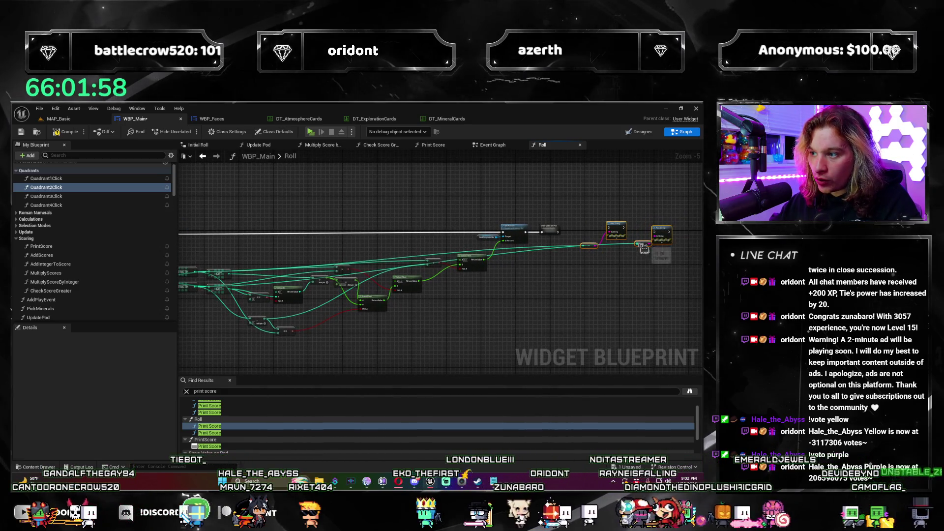
scroll(642, 248, up, 3)
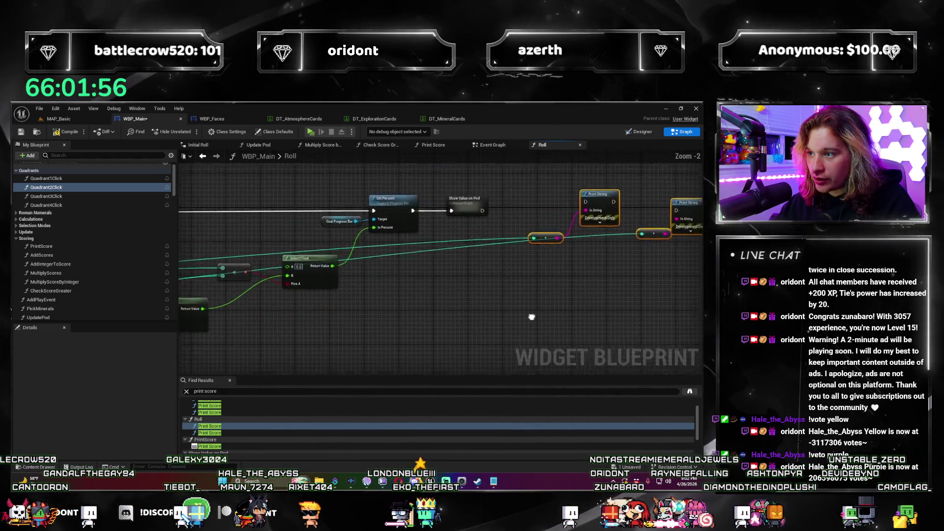
drag(535, 262, 531, 259)
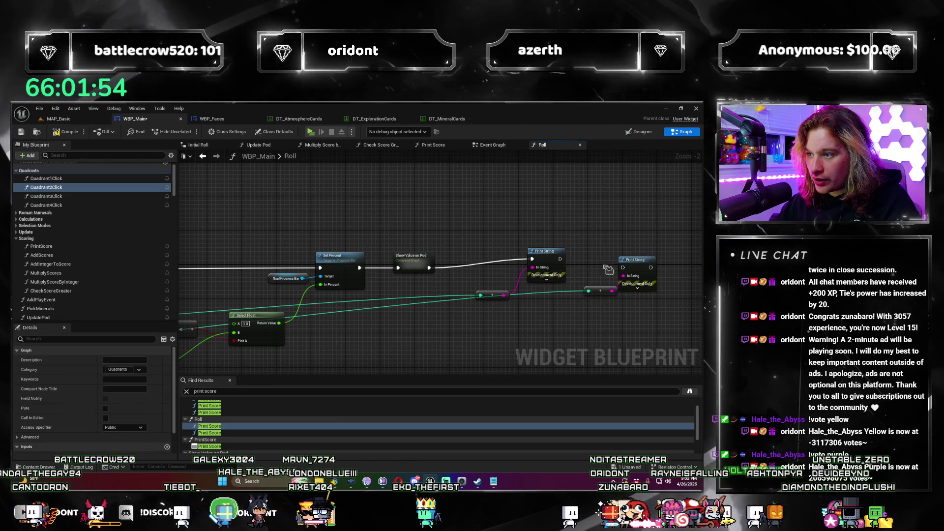
scroll(573, 281, down, 4)
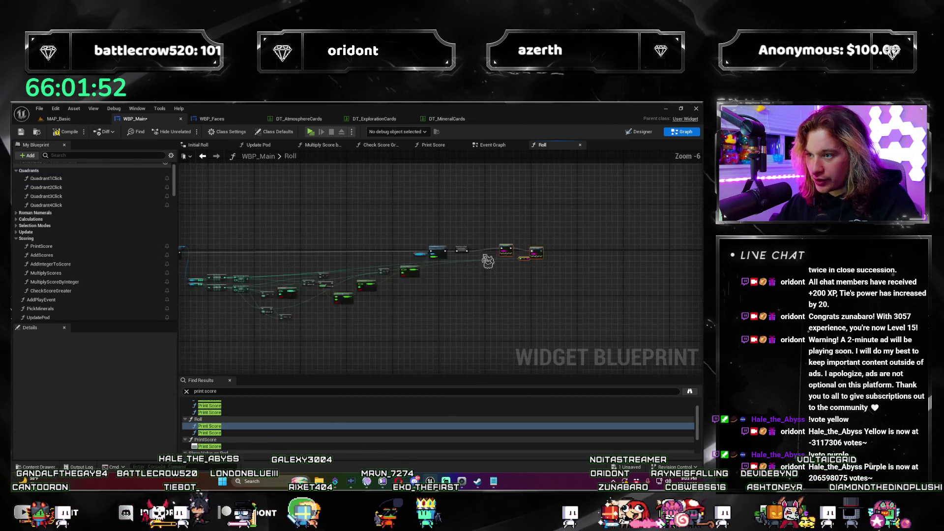
scroll(447, 327, up, 1)
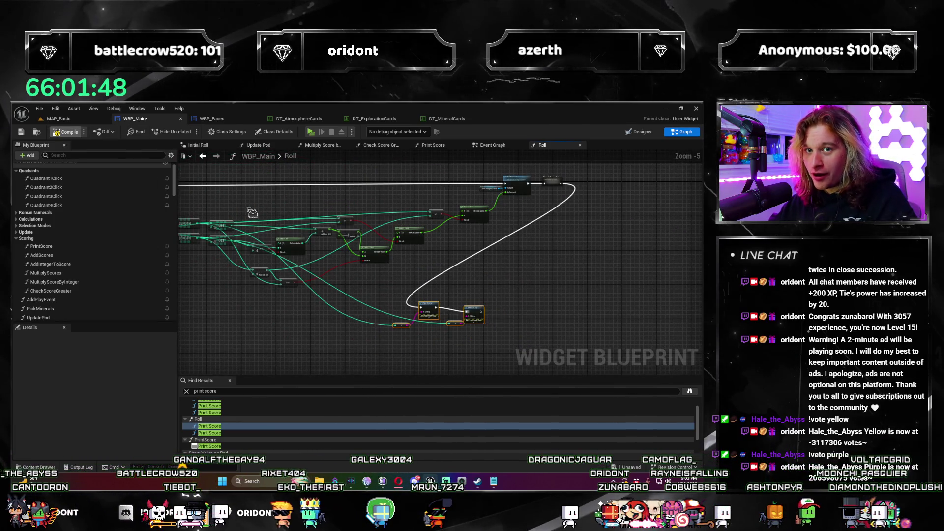
key(ctrl+s)
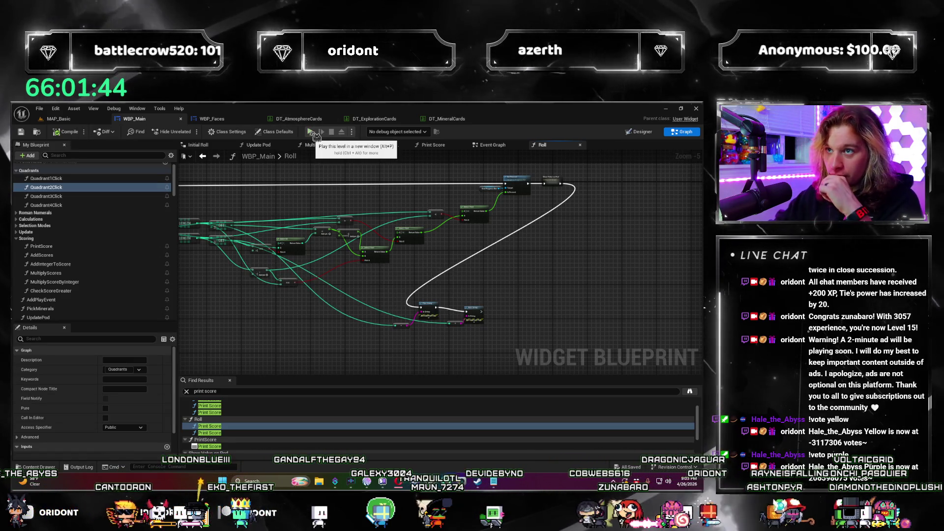
click(312, 132)
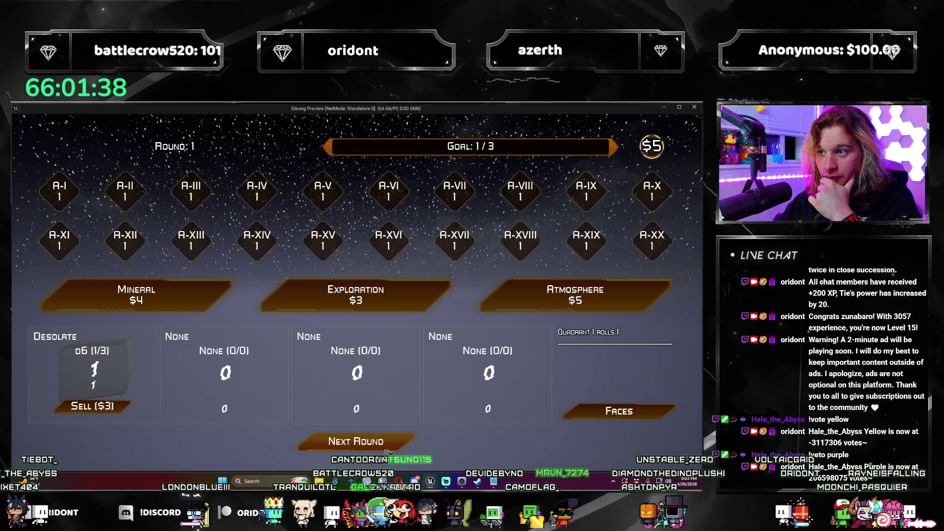
click(387, 450)
click(387, 451)
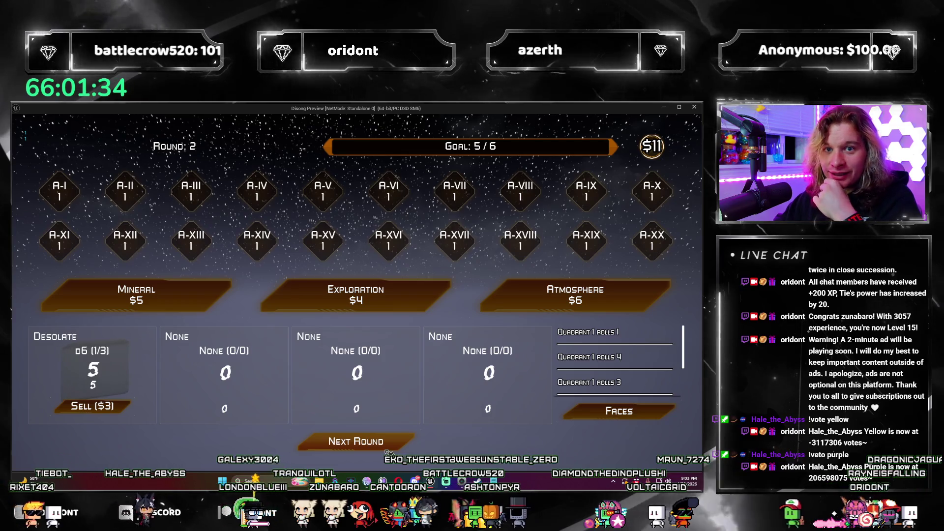
click(388, 452)
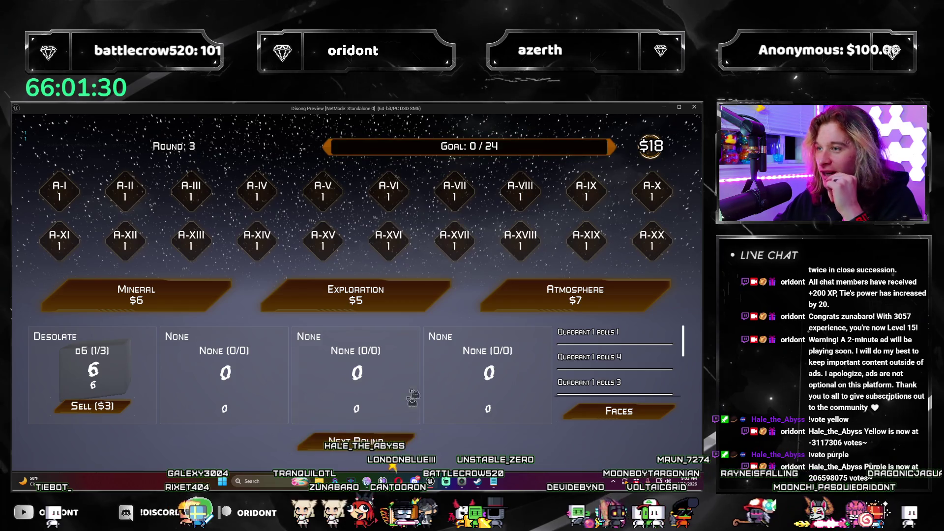
click(693, 108)
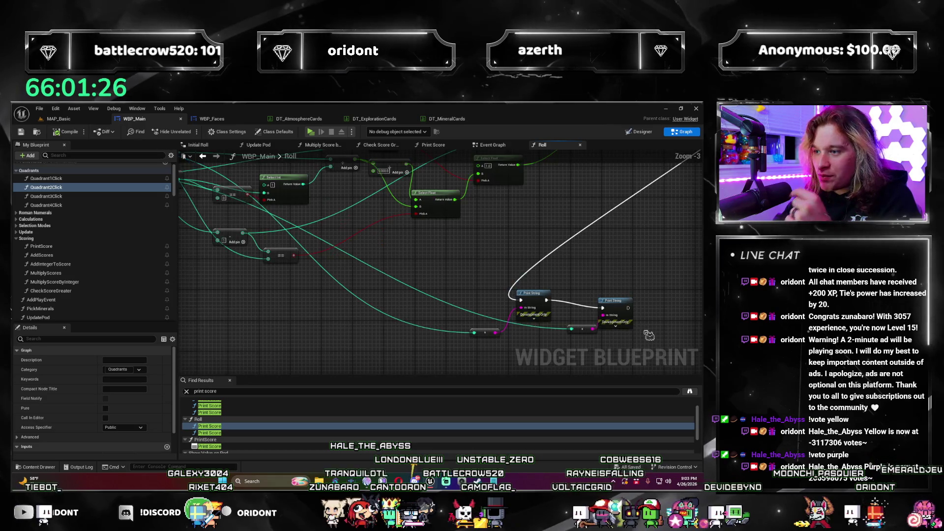
Step: Delete the Print String debug nodes and recentre on the Select nodes
key(Delete)
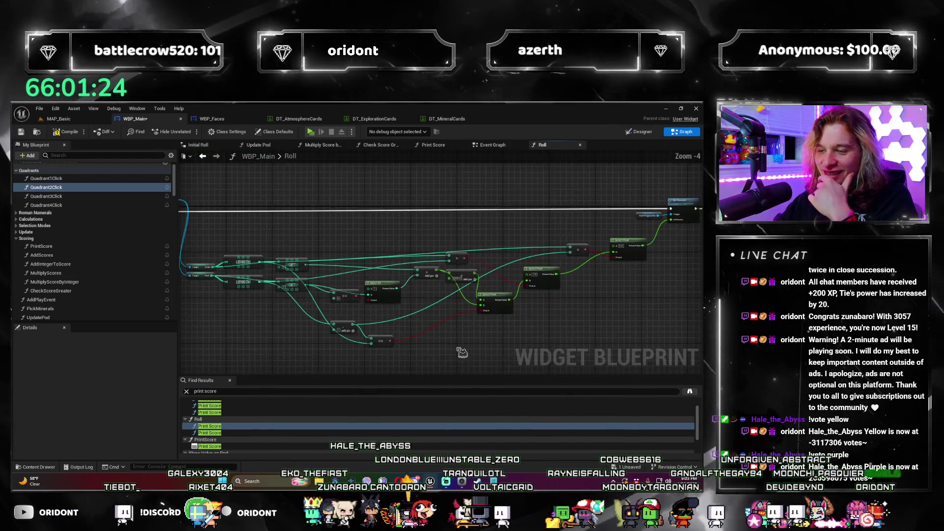
scroll(446, 298, up, 2)
mouse_move(461, 297)
mouse_down()
mouse_move(475, 263)
mouse_move(431, 275)
mouse_up()
drag(408, 325, 440, 322)
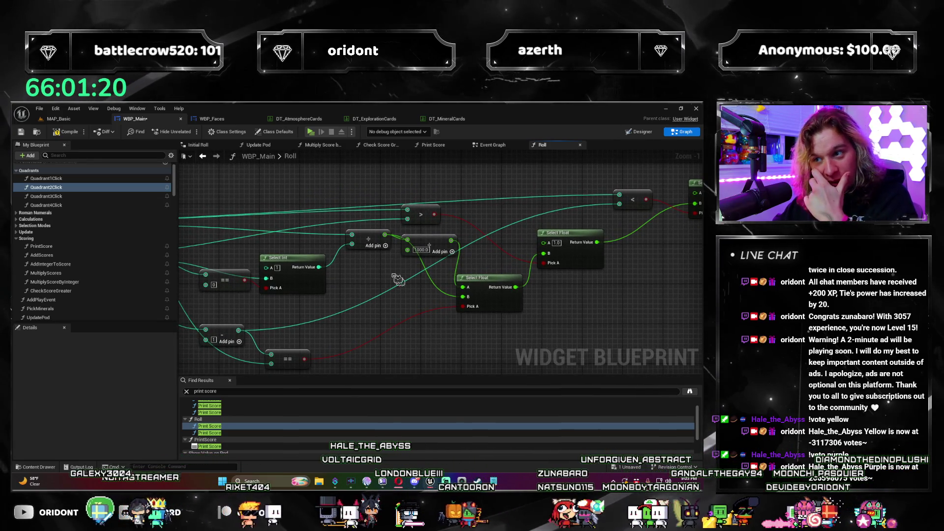
Step: Wire the 1000 multiply into Select Float's B pin, save, and start a test play
drag(543, 257, 542, 254)
mouse_move(438, 237)
mouse_down()
mouse_move(432, 341)
mouse_move(414, 302)
mouse_up()
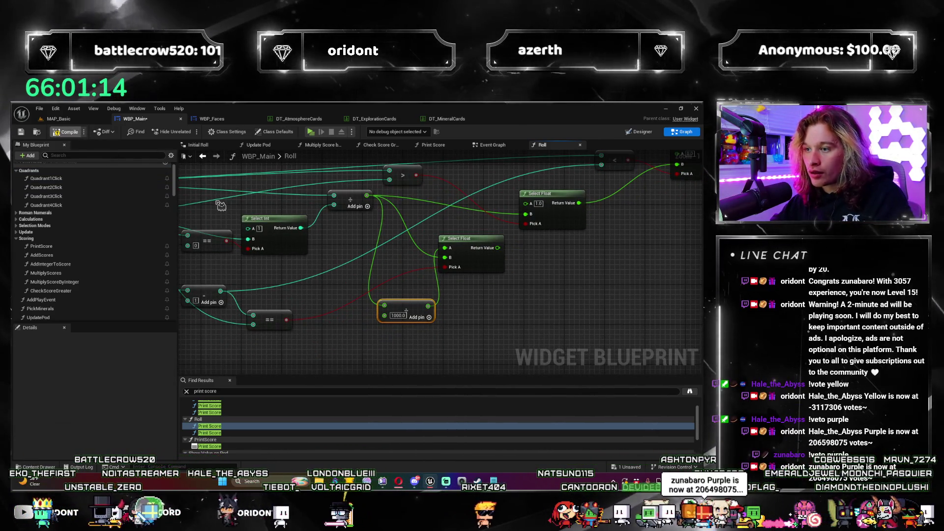
key(ctrl+s)
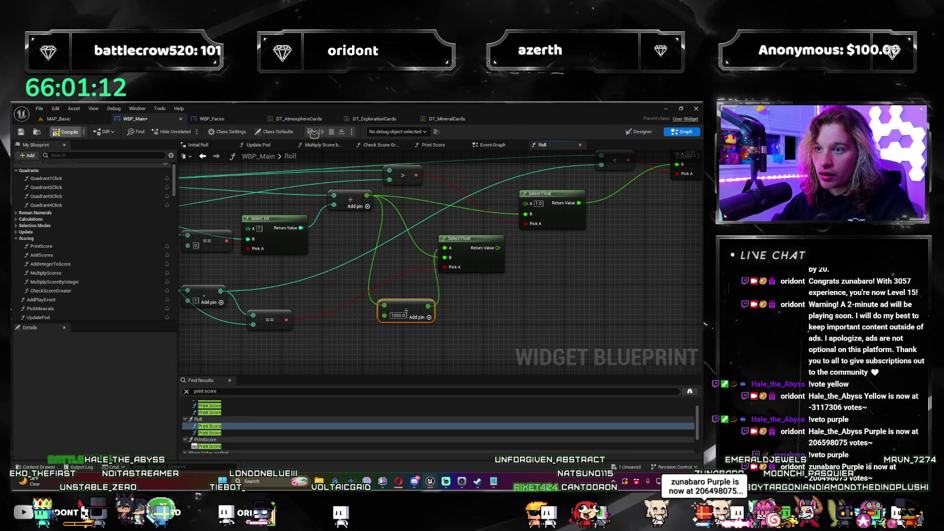
click(318, 132)
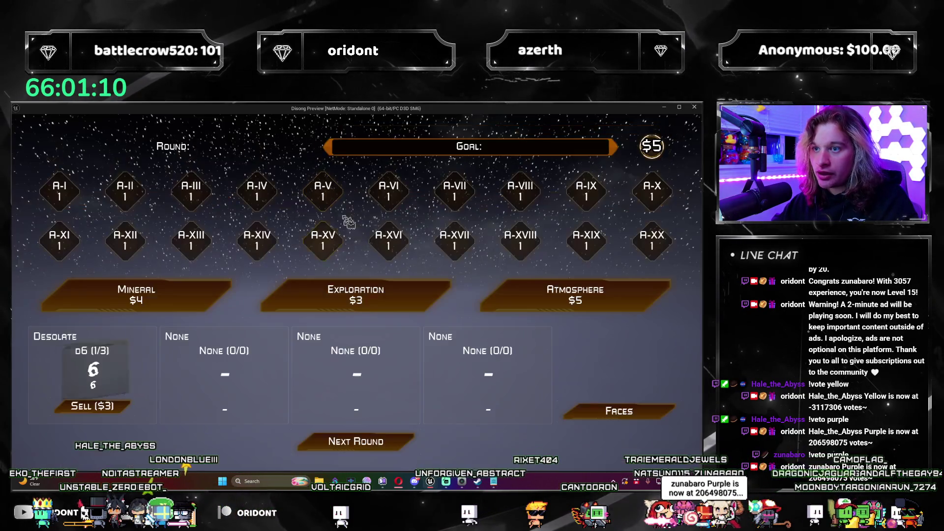
click(409, 444)
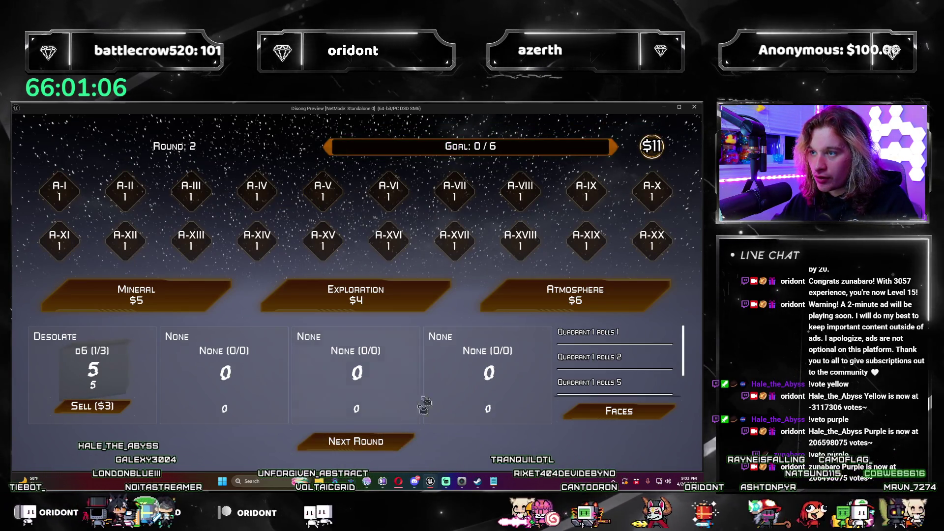
click(694, 107)
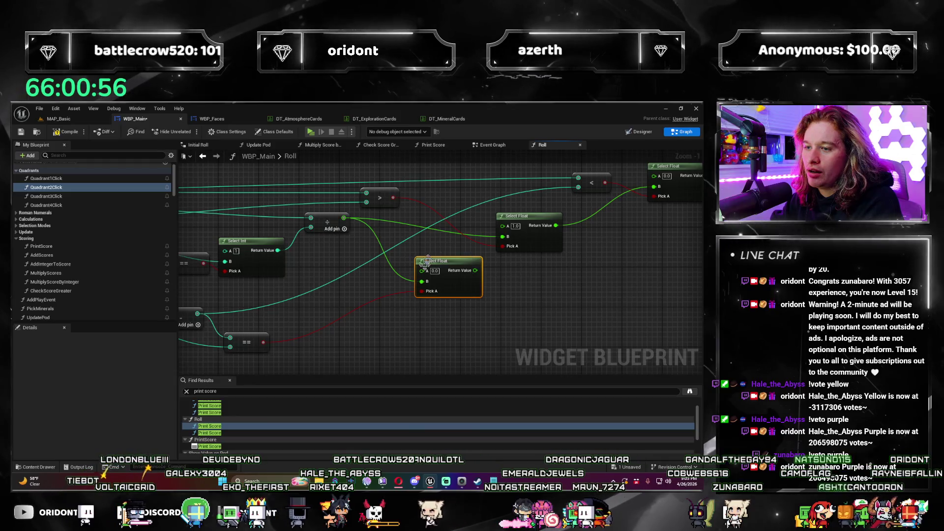
Step: Select the == node and zoom out over the Roll graph
click(418, 301)
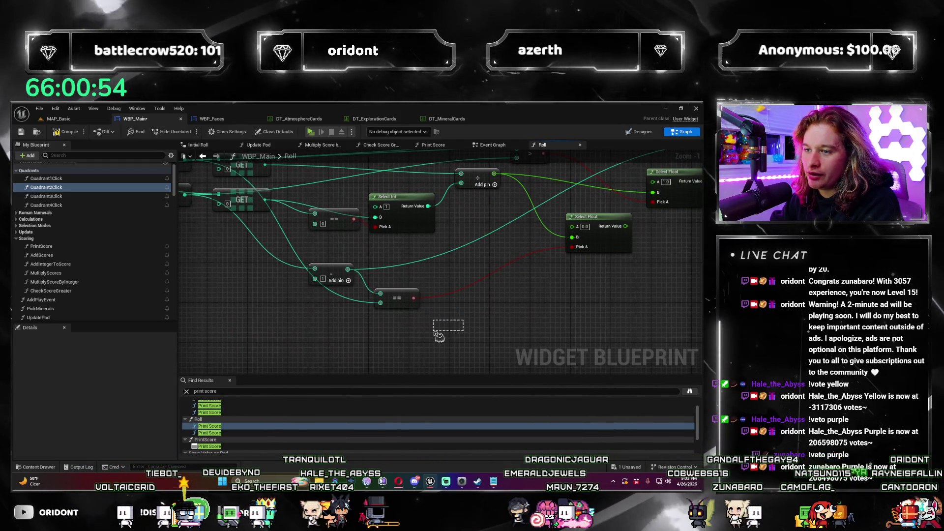
drag(412, 293, 499, 325)
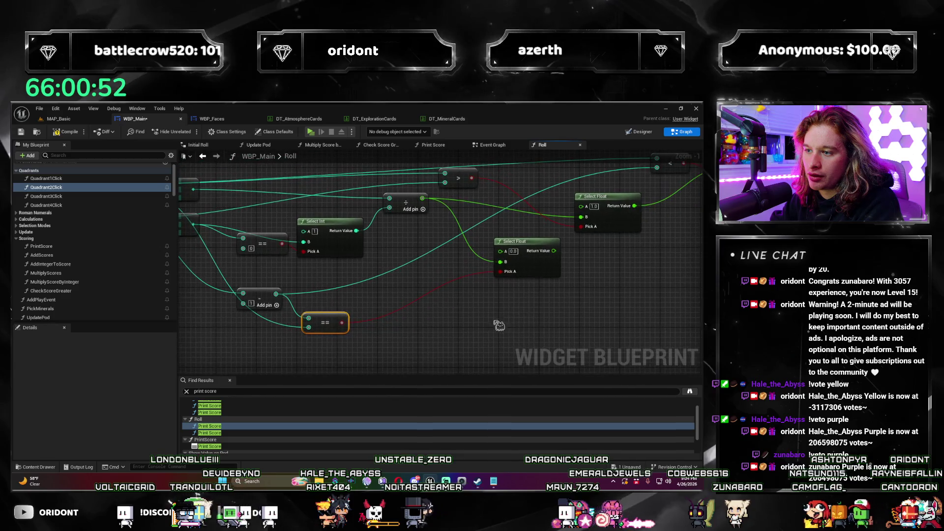
scroll(573, 295, down, 2)
mouse_move(574, 295)
mouse_down()
mouse_move(436, 314)
mouse_move(440, 323)
mouse_move(354, 326)
mouse_move(558, 308)
mouse_move(460, 308)
mouse_up()
scroll(436, 315, up, 1)
scroll(433, 325, down, 1)
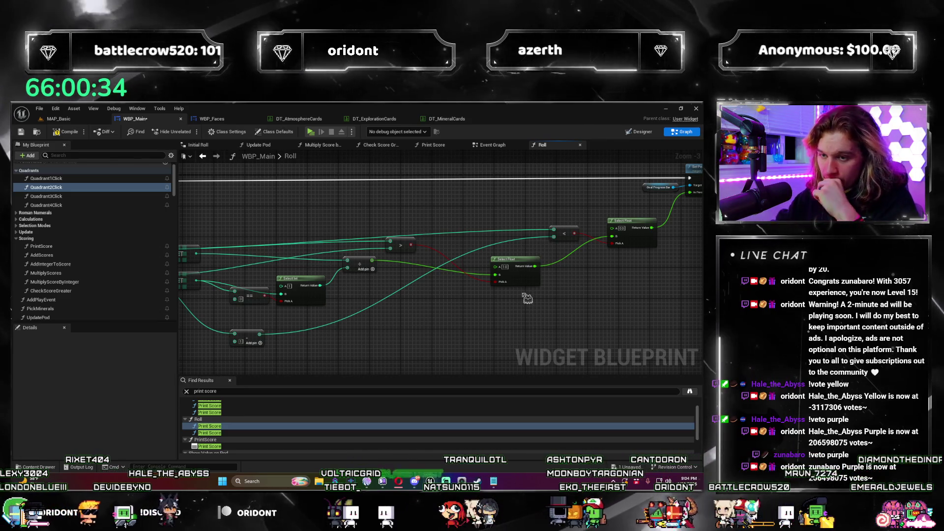
Step: Pan across the Roll graph's Select and entry nodes, then save WBP_Main
mouse_move(368, 341)
mouse_down()
mouse_move(476, 351)
mouse_move(501, 316)
mouse_move(560, 276)
mouse_move(544, 294)
mouse_move(554, 297)
mouse_up()
scroll(547, 305, up, 1)
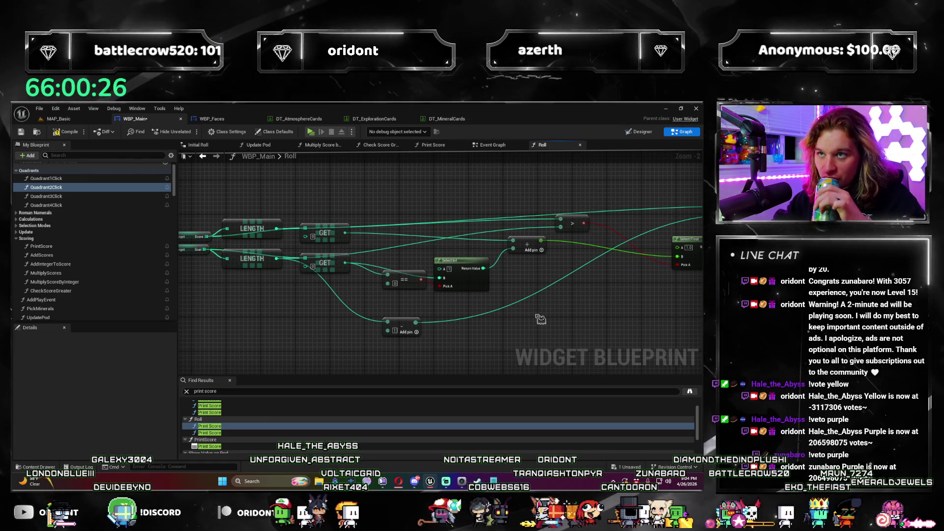
mouse_move(542, 316)
mouse_down()
mouse_move(345, 314)
mouse_move(320, 331)
mouse_move(548, 326)
mouse_move(501, 345)
mouse_move(389, 330)
mouse_move(467, 305)
mouse_move(300, 310)
mouse_move(274, 326)
mouse_move(343, 312)
mouse_up()
scroll(273, 327, down, 2)
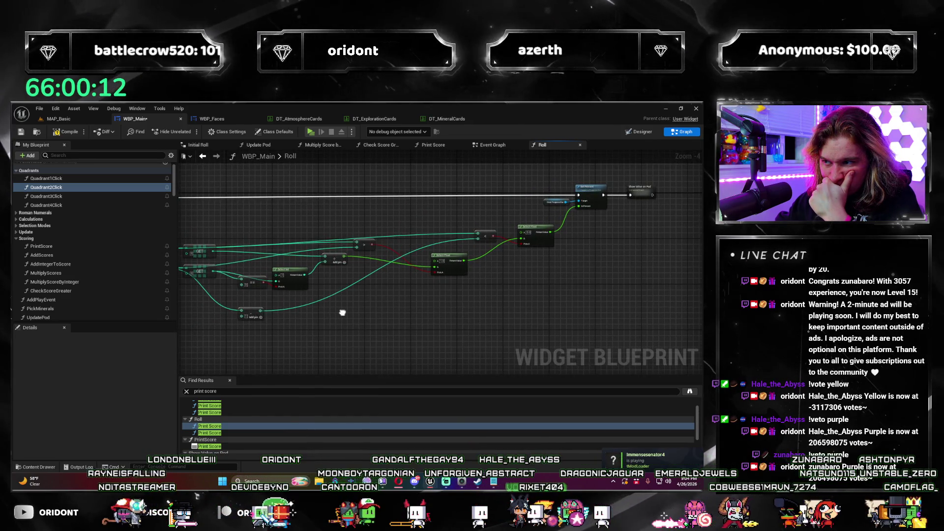
mouse_move(343, 312)
mouse_down()
mouse_move(592, 343)
mouse_move(376, 305)
mouse_up()
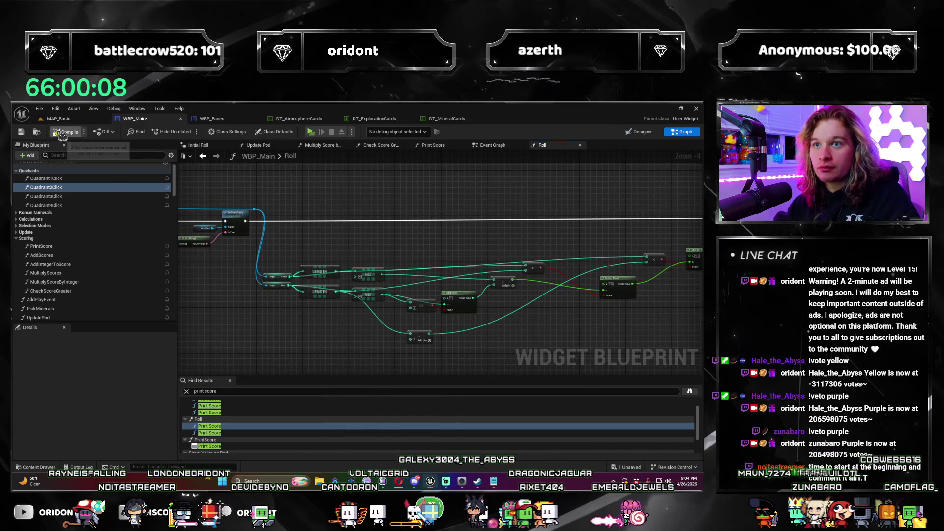
key(ctrl+s)
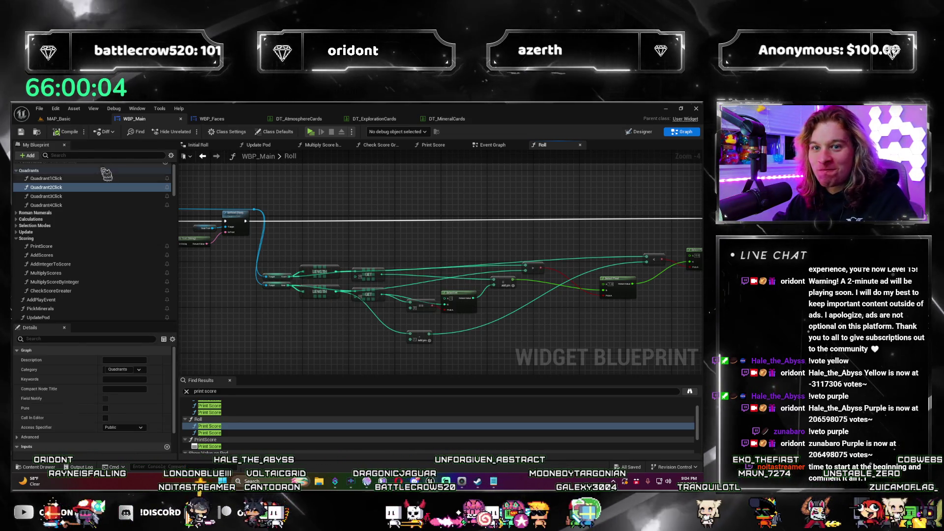
scroll(314, 218, down, 1)
drag(314, 218, 391, 334)
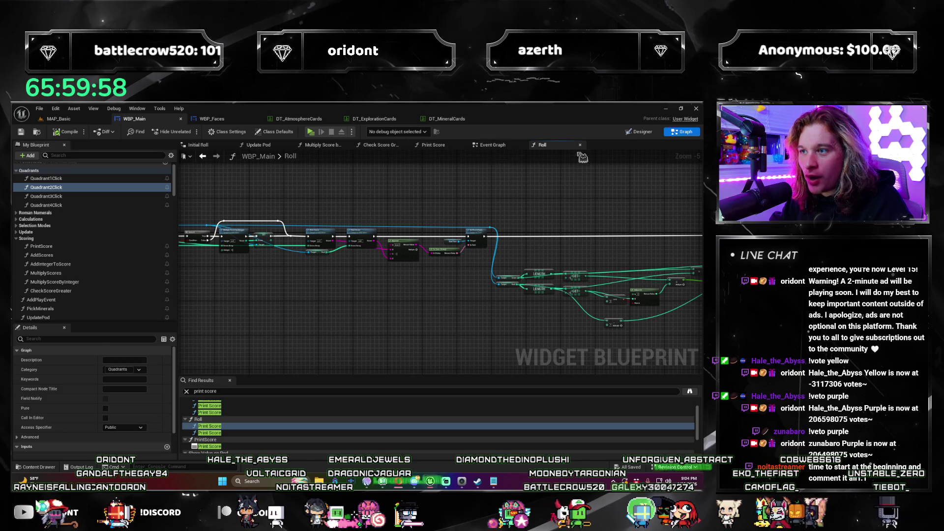
click(485, 145)
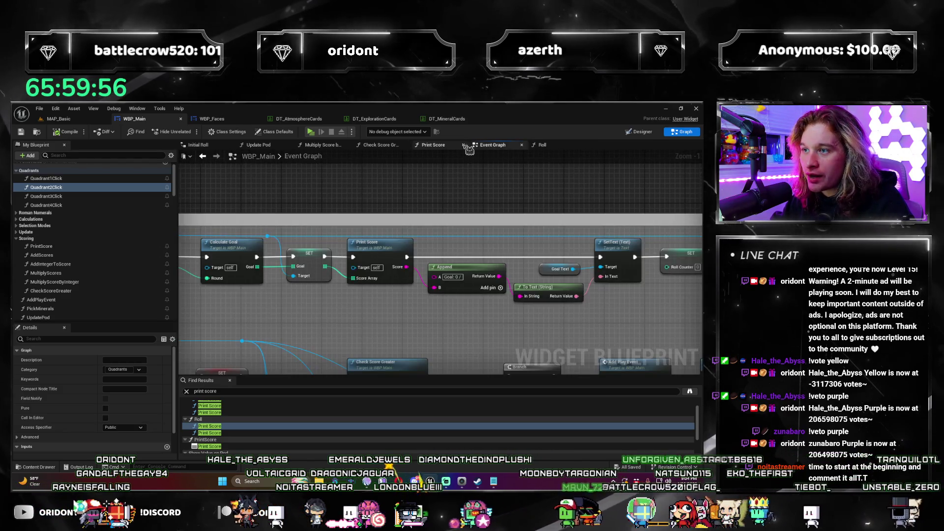
Step: Close the Update Pod and Multiply Score graphs, edit the Find Results search, and frame the event nodes
click(344, 144)
click(288, 144)
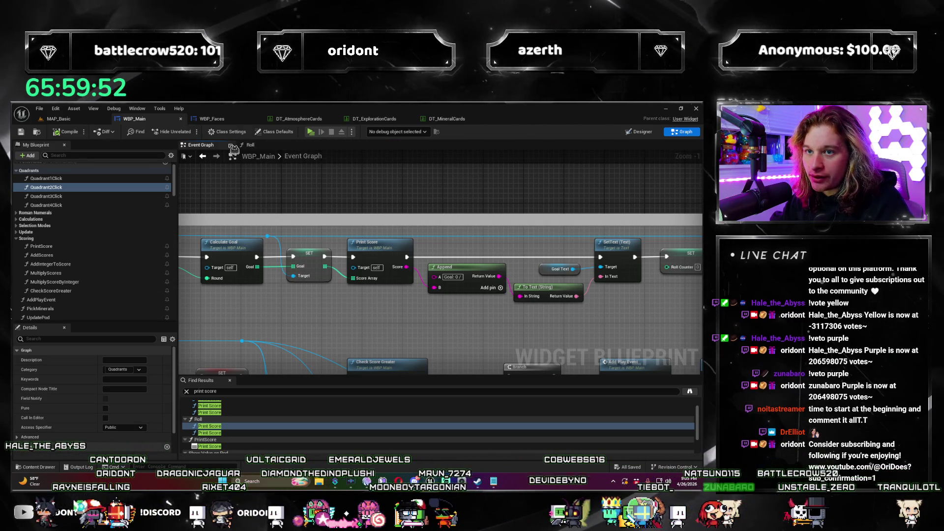
scroll(282, 346, down, 4)
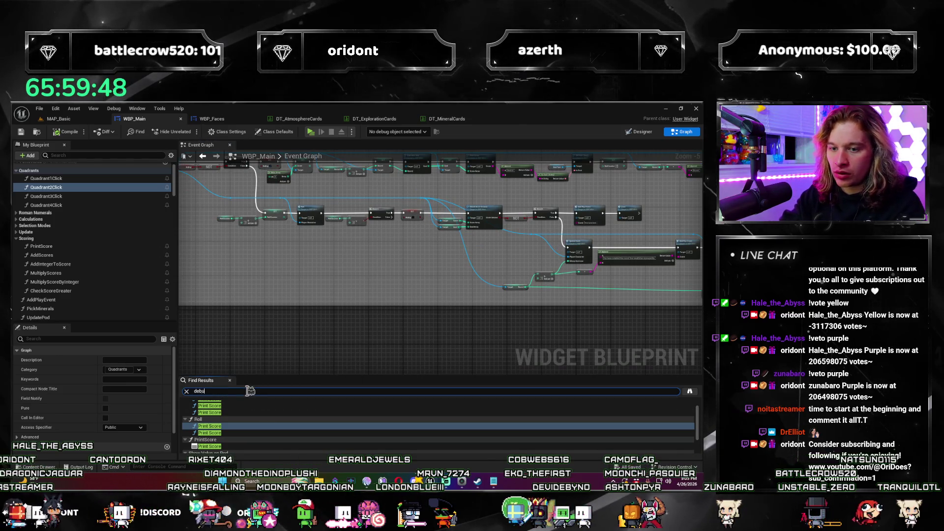
text(g)
scroll(249, 343, down, 4)
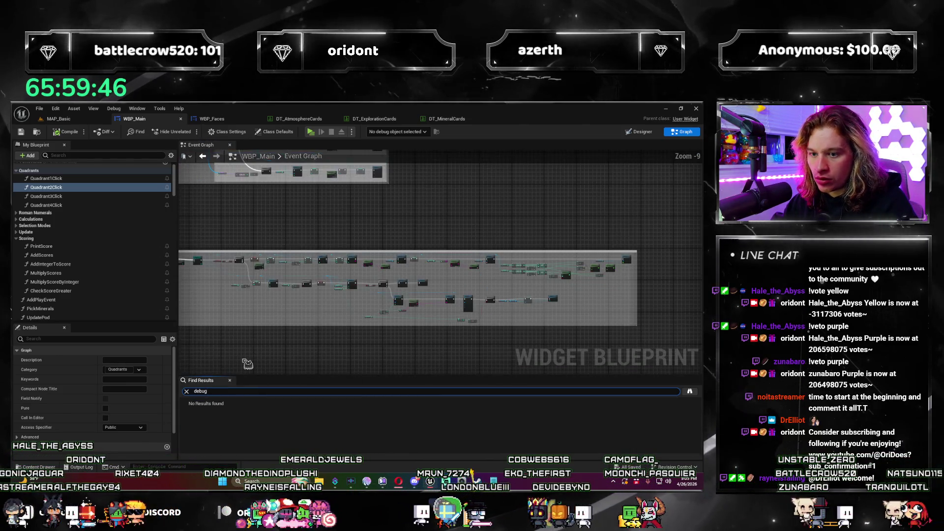
click(253, 391)
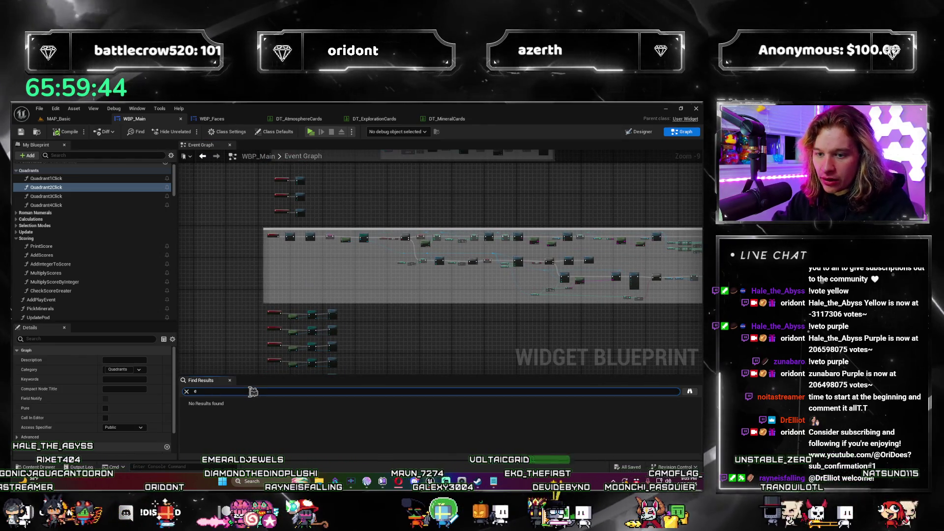
text(key)
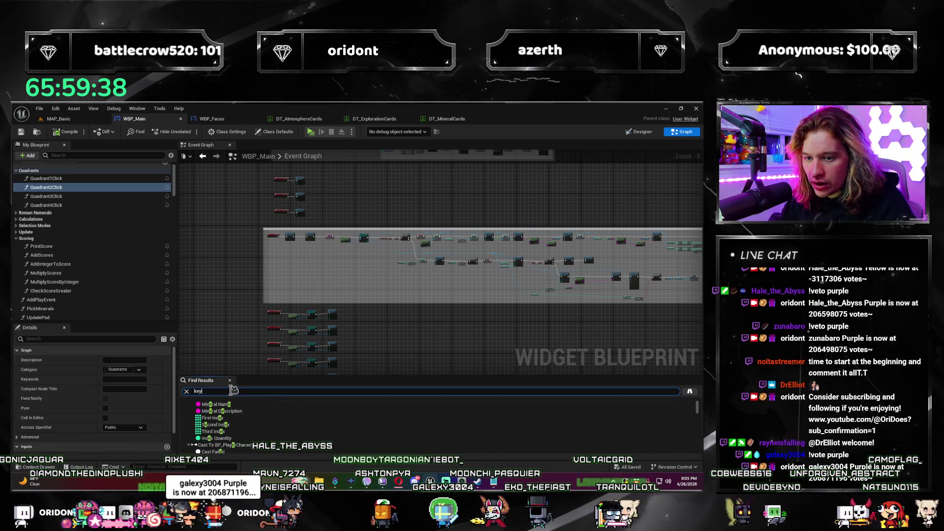
key(ctrl+a)
mouse_move(387, 331)
mouse_down()
mouse_move(390, 197)
mouse_move(360, 242)
mouse_move(509, 344)
mouse_up()
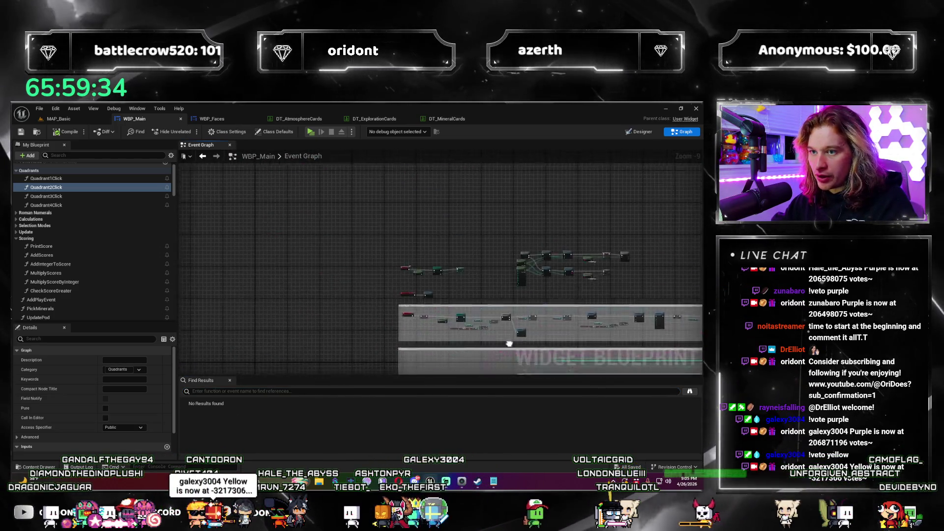
scroll(510, 343, up, 4)
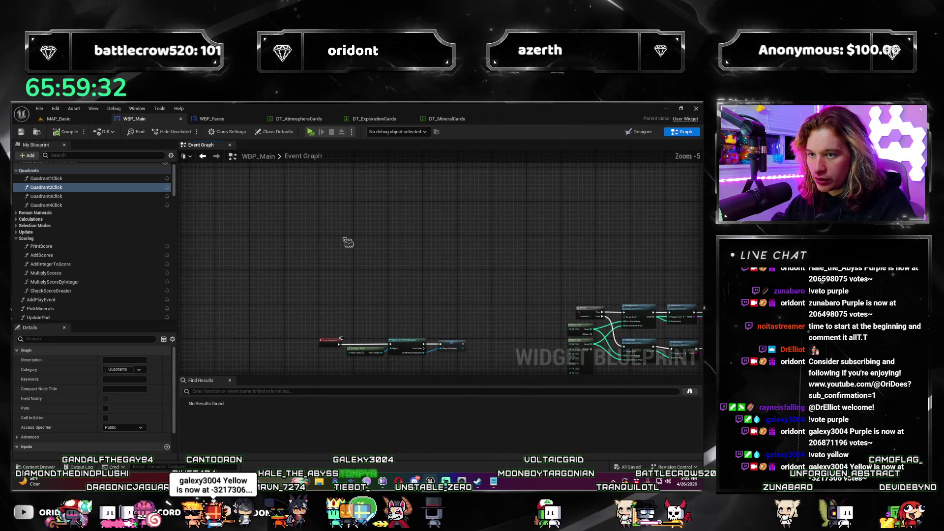
Step: Add a Debug Key Enter event node to WBP_Main's Event Graph
right_click(348, 242)
key(BackSpace)
key(BackSpace)
key(BackSpace)
text(debug p)
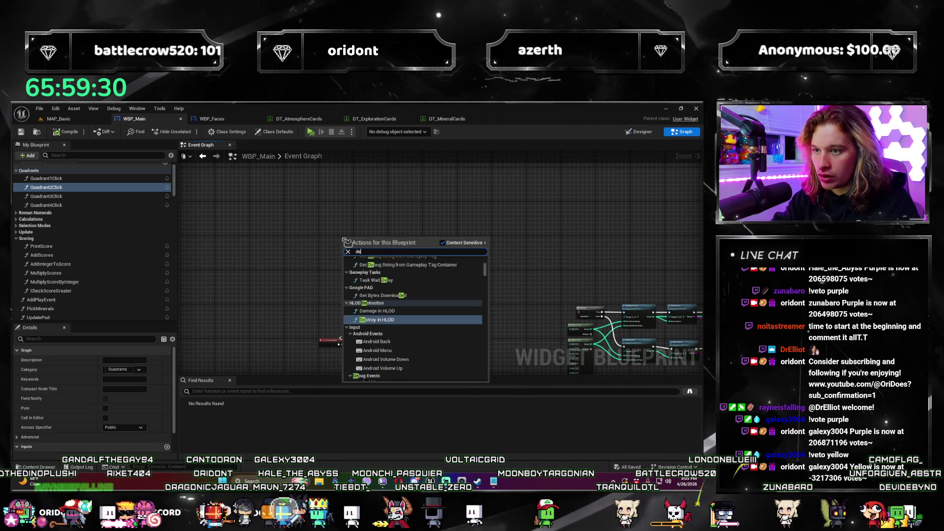
key(BackSpace)
key(BackSpace)
text(key)
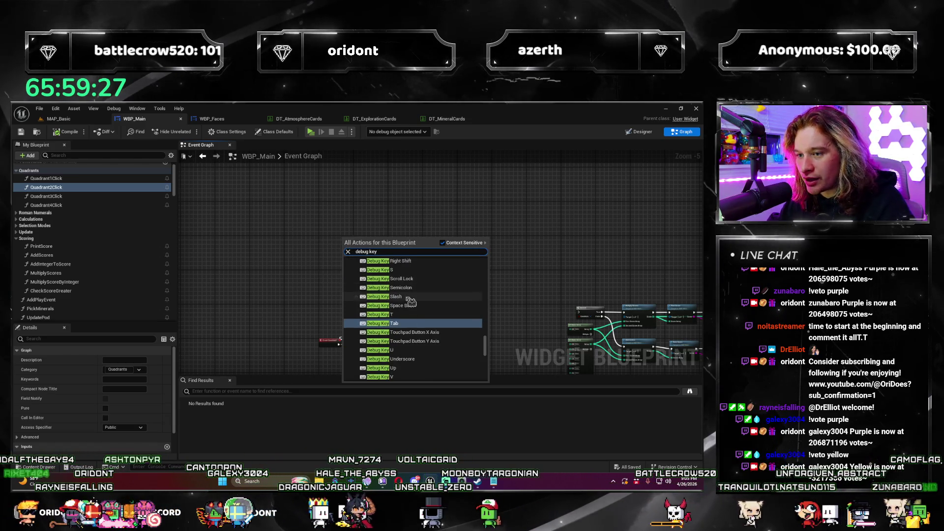
scroll(412, 314, down, 2)
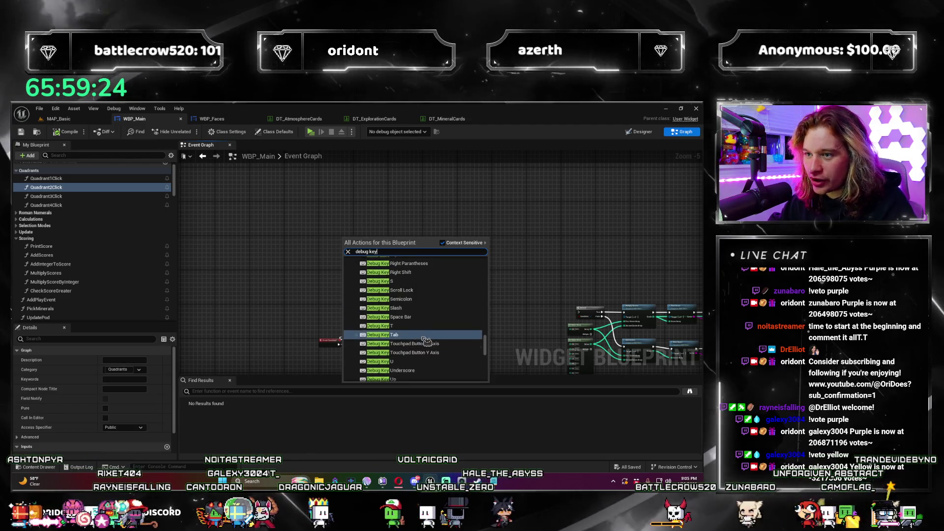
text(enter)
key(Return)
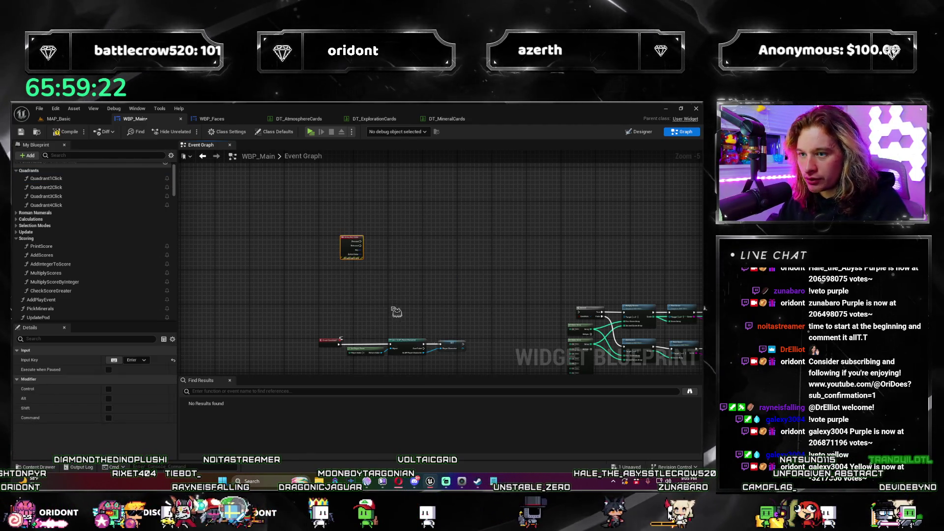
scroll(397, 312, up, 2)
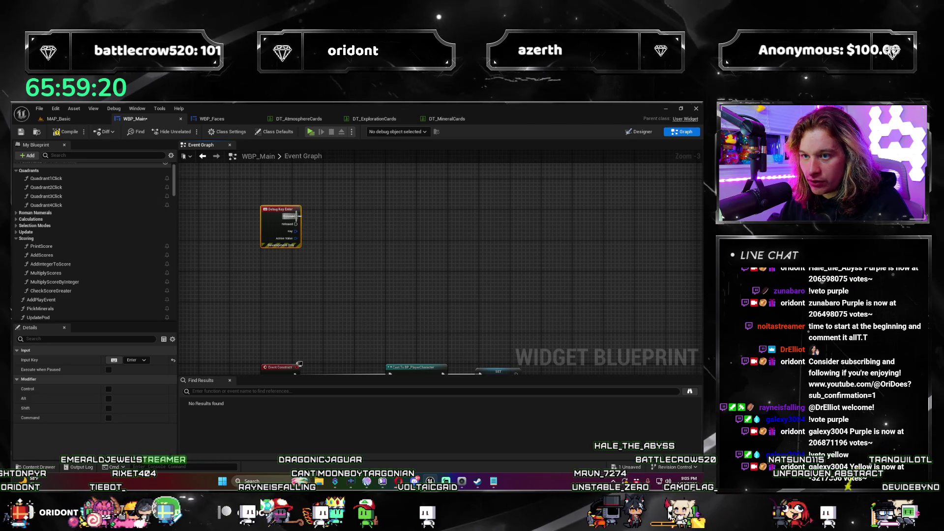
scroll(299, 363, down, 3)
scroll(301, 256, up, 4)
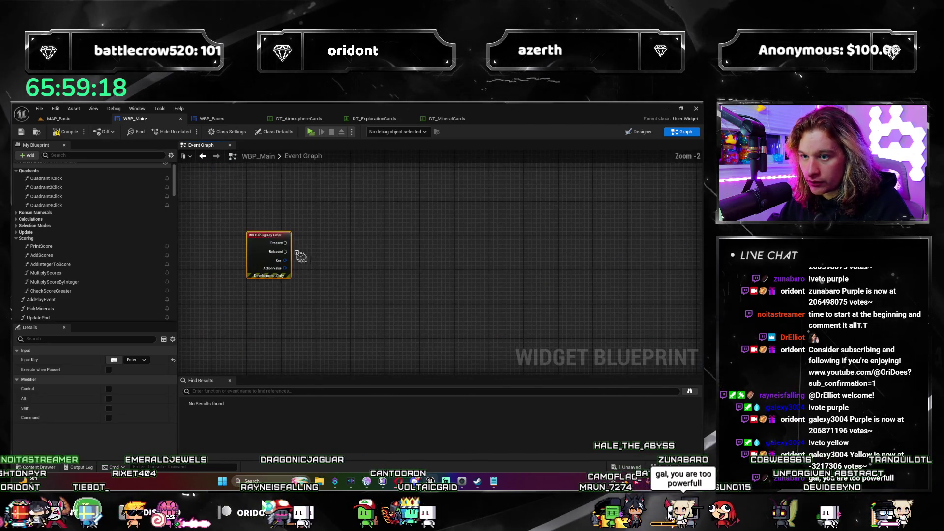
Step: Wire an Update Cash node to the Pressed output and give it a Player Character getter
mouse_move(295, 243)
mouse_down()
mouse_move(389, 242)
mouse_move(344, 281)
mouse_up()
text(update cash)
key(Return)
text(get pla)
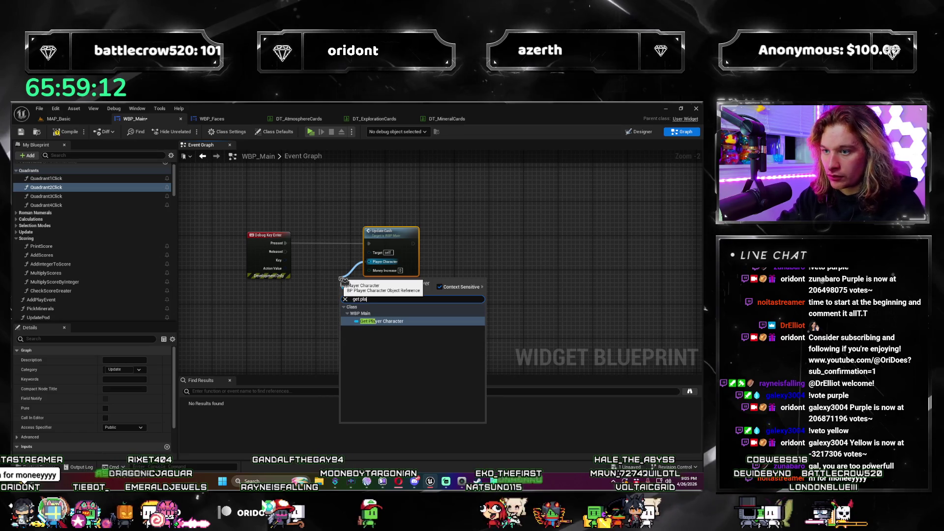
key(Return)
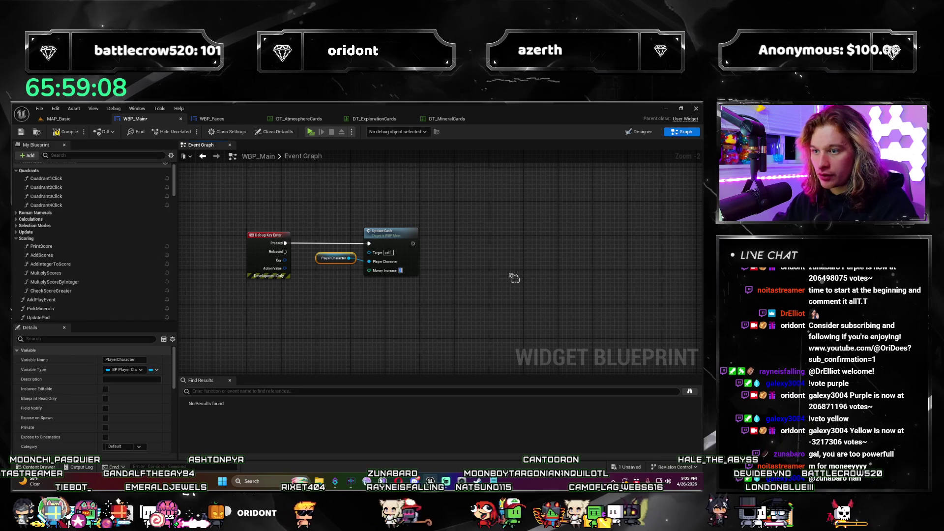
Step: Select all three nodes and wrap them in a comment box
click(476, 259)
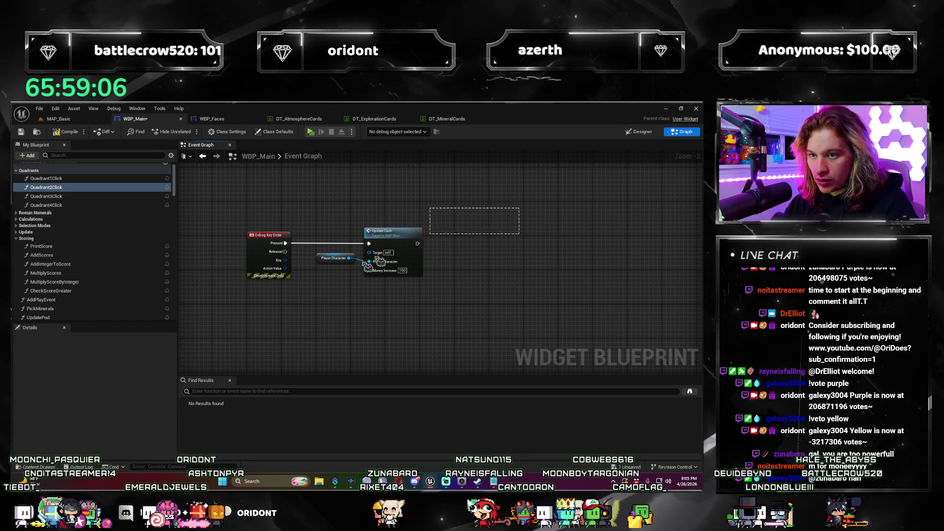
key(ctrl+a)
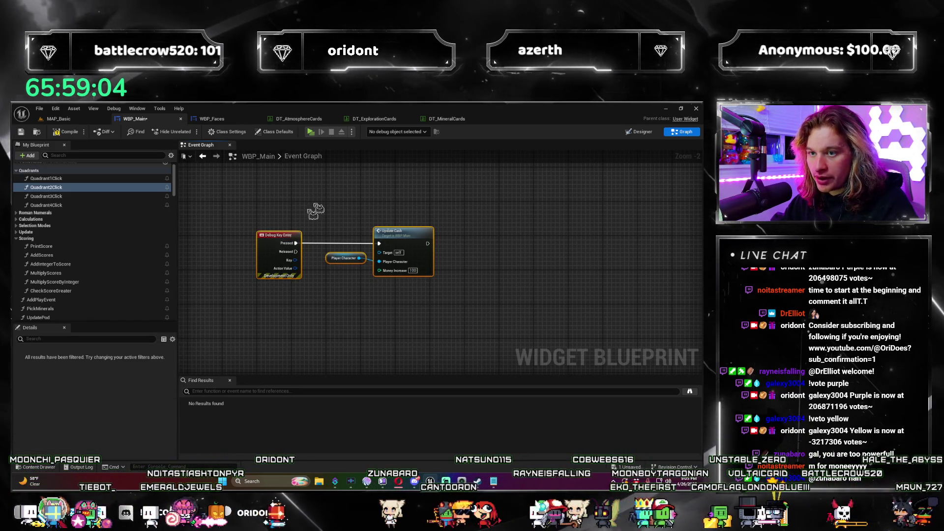
key(c)
key(Return)
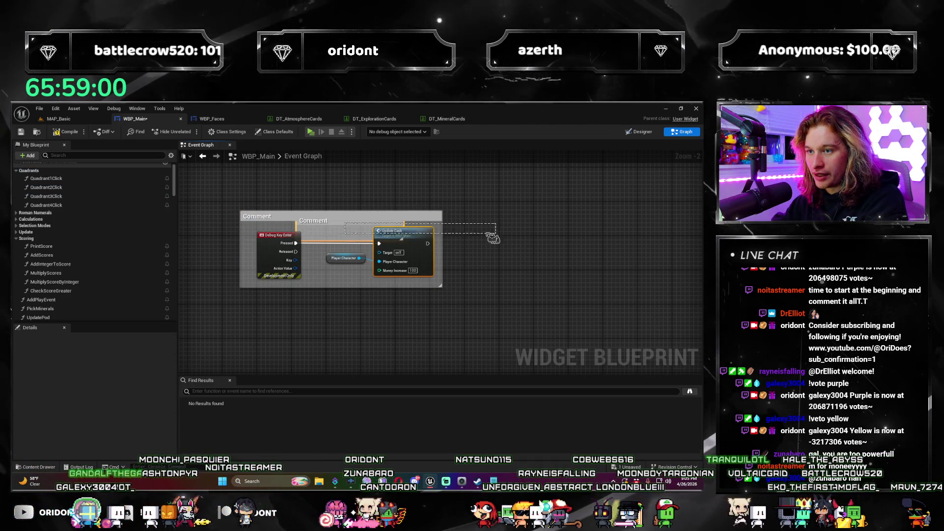
Step: Set the comment box color to red, then search the blueprint for 'update cash'
right_click(390, 212)
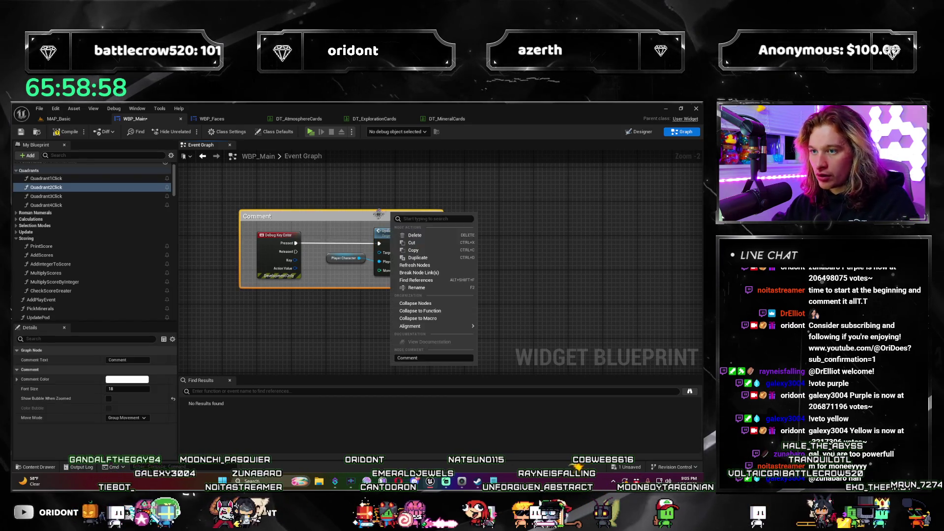
click(370, 218)
click(139, 380)
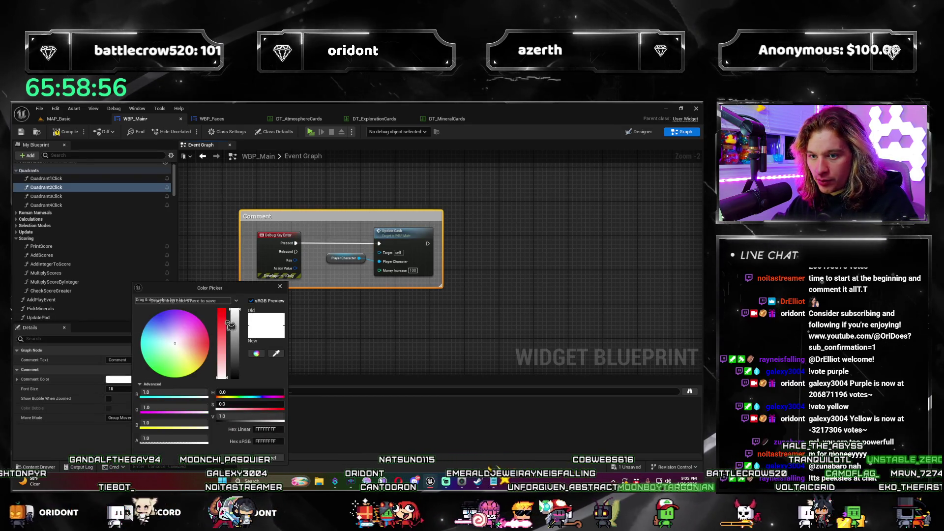
click(209, 343)
click(245, 453)
click(438, 339)
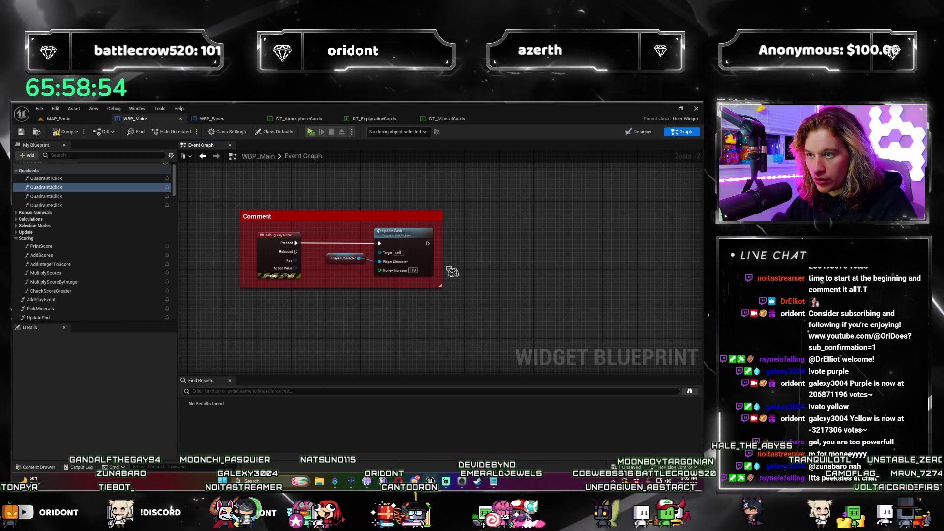
click(276, 392)
text(u)
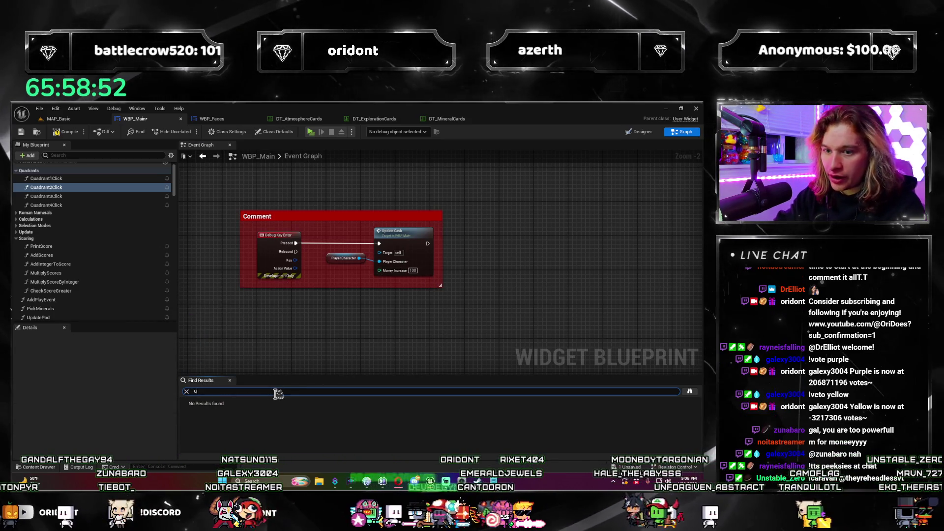
text(pdate cash)
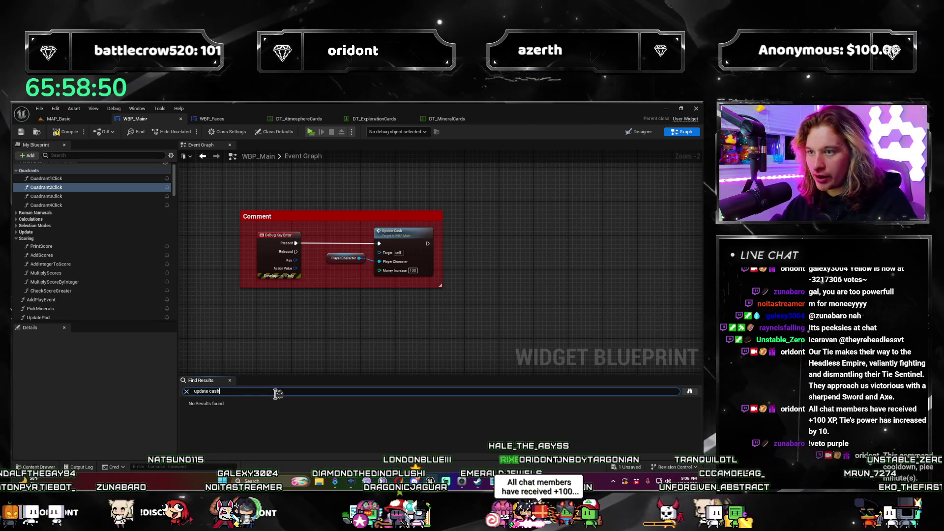
Step: List the 'update cash' matches, jump to one in the graph, then compile and save WBP_Main
key(Return)
double_click(217, 418)
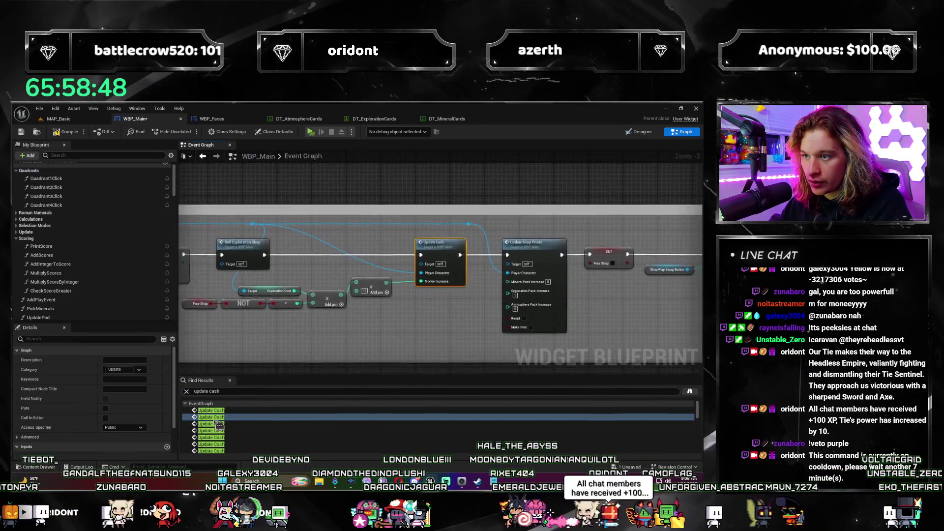
scroll(380, 317, down, 9)
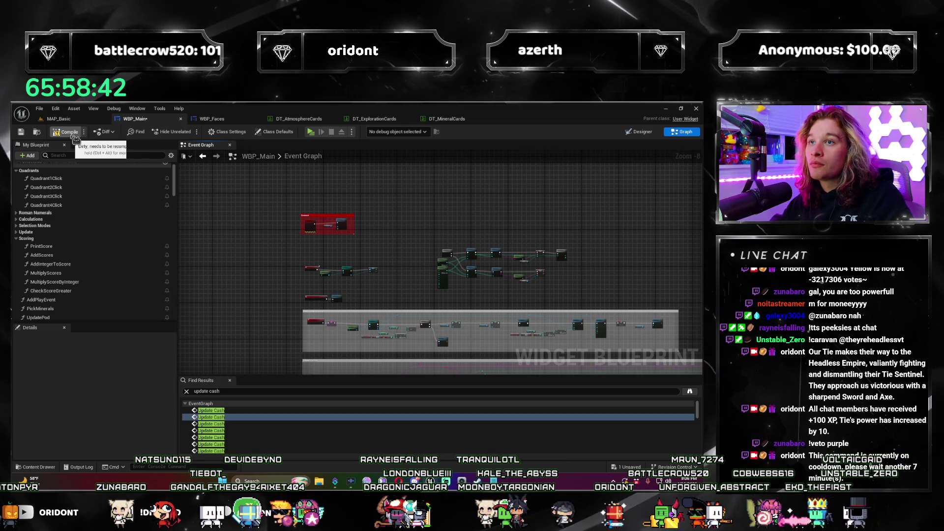
click(74, 137)
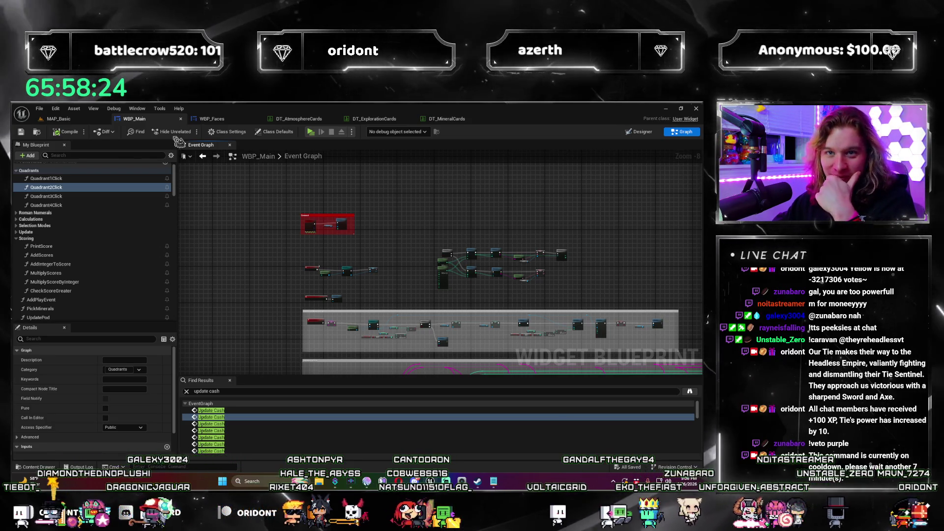
Step: Playtest by rolling and advancing two rounds until money reaches $18, then stop the preview
click(311, 132)
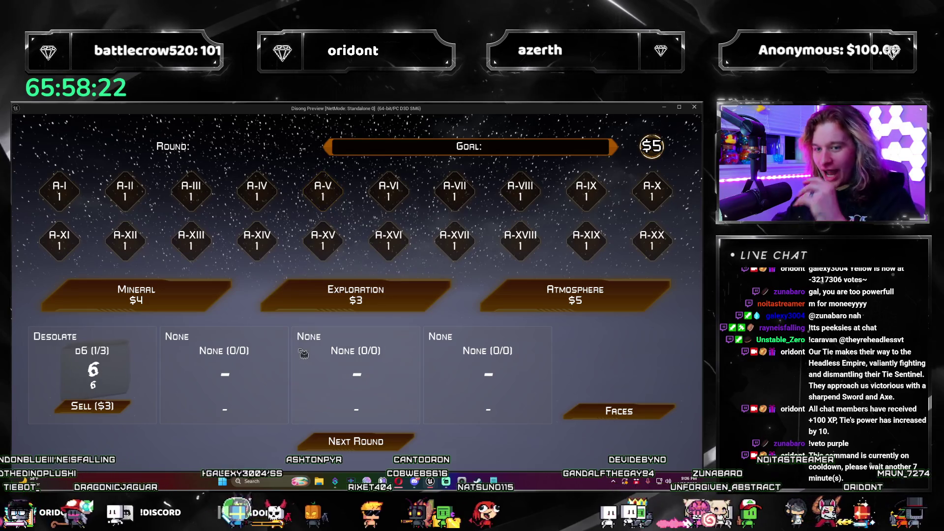
click(395, 445)
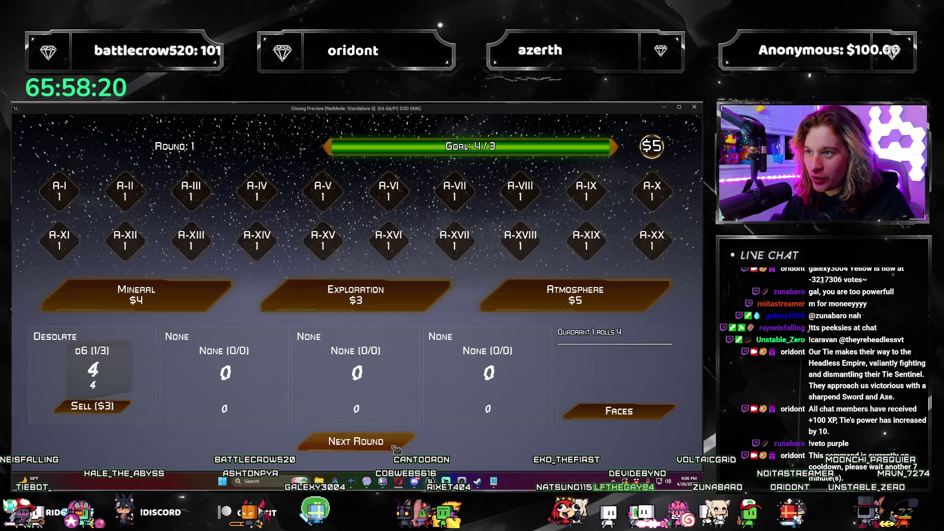
click(397, 447)
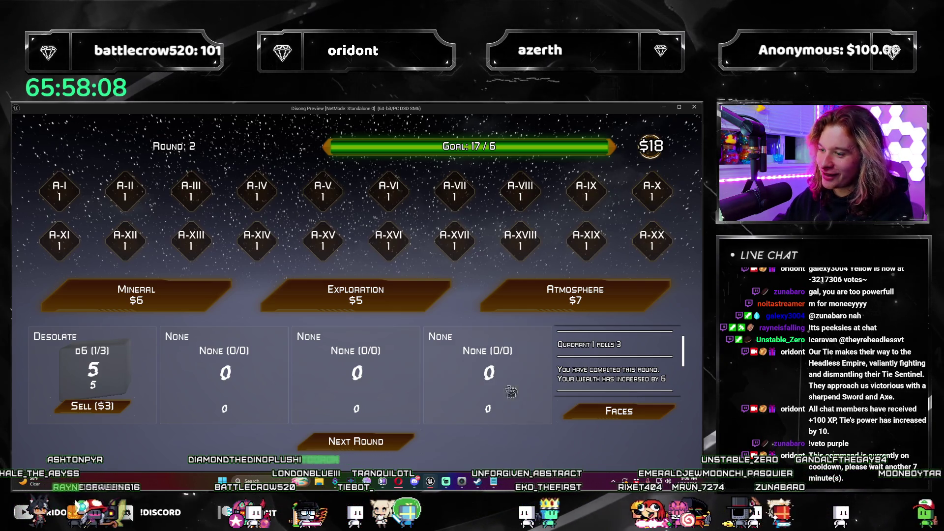
click(381, 445)
key(Escape)
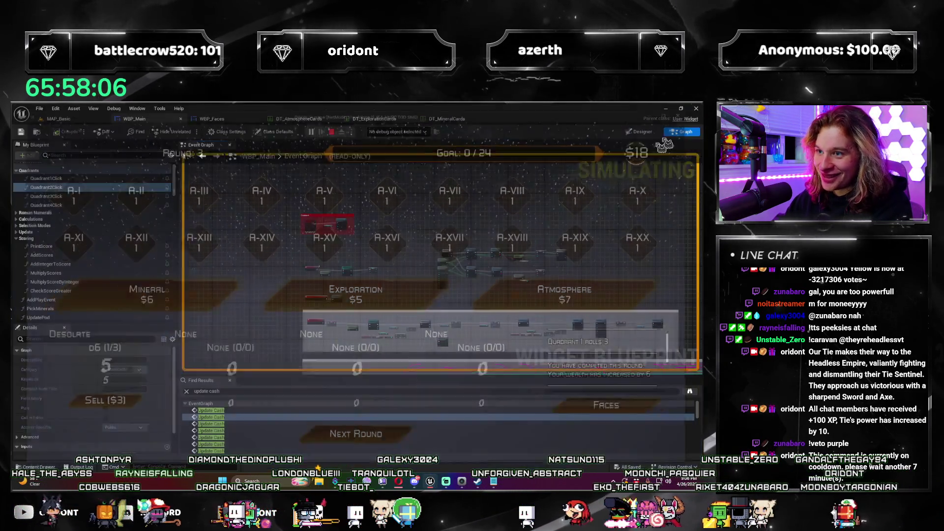
Step: Delete the Debug Key Enter node, save WBP_Main, and switch to the Designer layout
drag(374, 193, 199, 271)
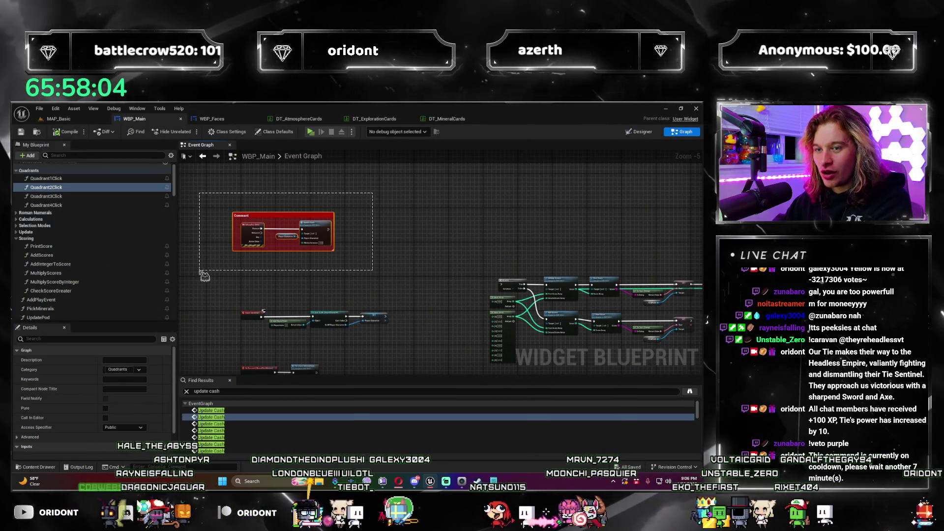
click(252, 231)
key(Delete)
scroll(273, 245, up, 1)
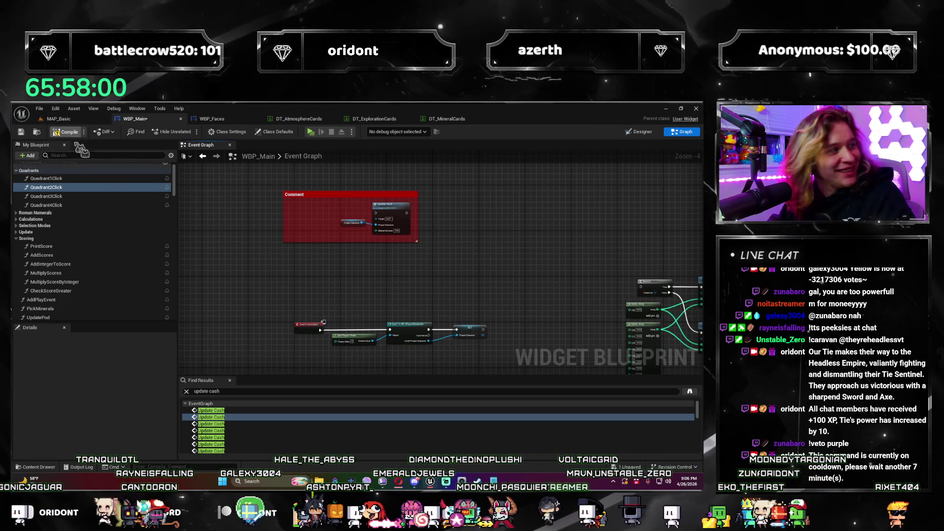
key(ctrl+s)
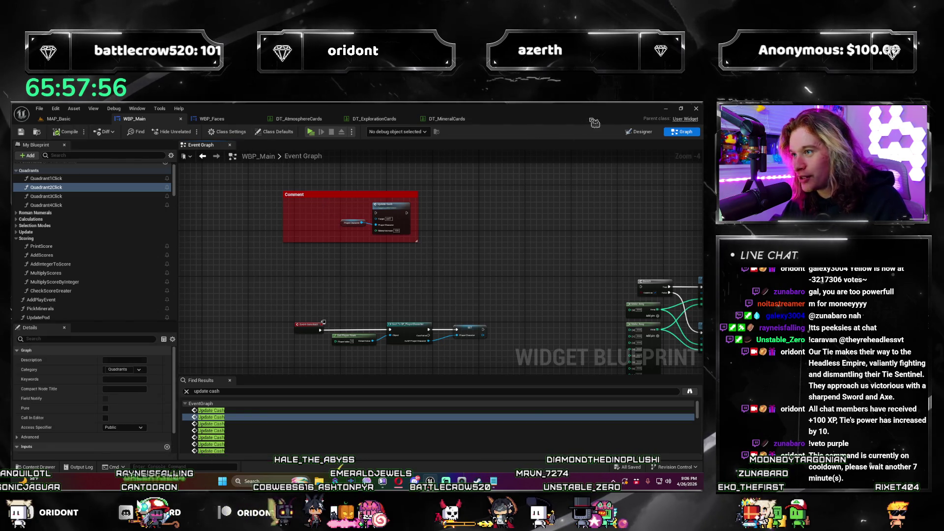
click(639, 132)
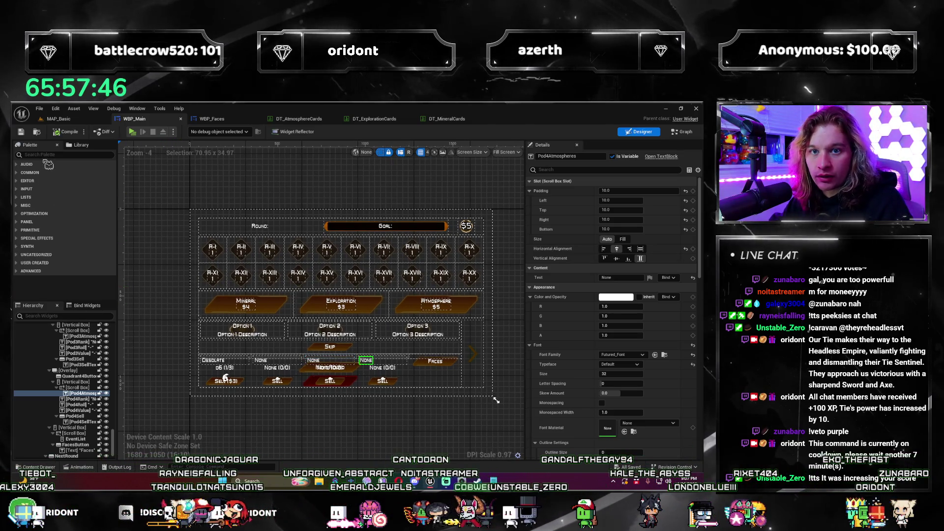
Step: Drag a Button from the palette into the top Round/Goal row
click(50, 154)
text(button)
mouse_move(41, 172)
mouse_down()
mouse_move(218, 225)
mouse_move(326, 236)
mouse_up()
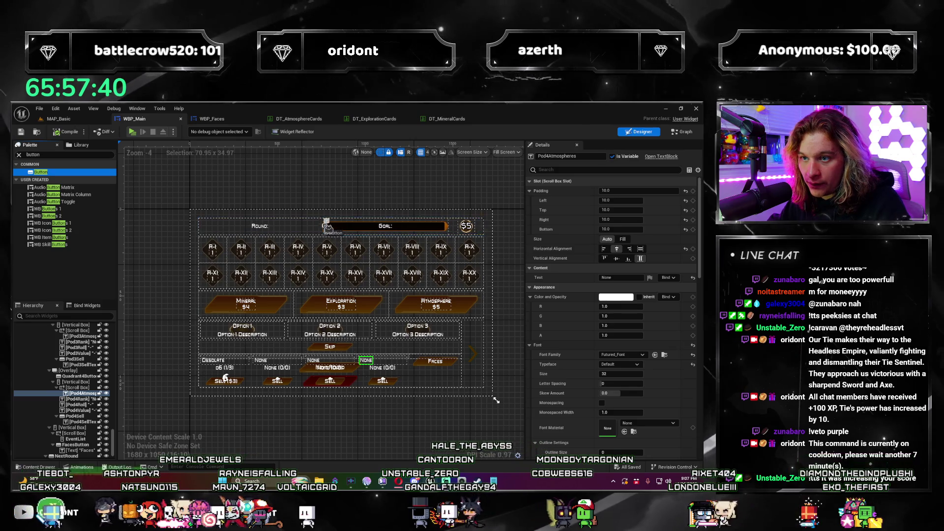
drag(425, 240, 347, 224)
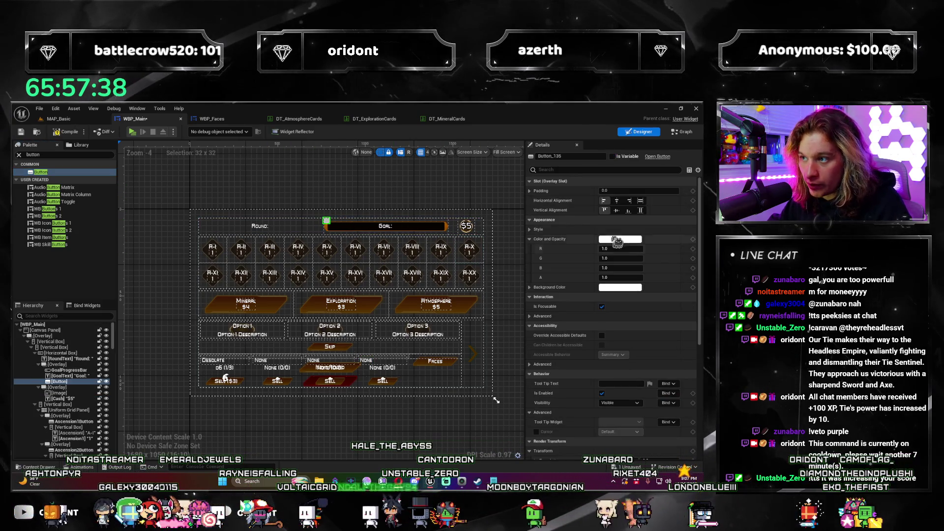
mouse_move(406, 230)
mouse_down()
mouse_move(284, 248)
mouse_move(344, 226)
mouse_move(489, 225)
mouse_move(479, 228)
mouse_up()
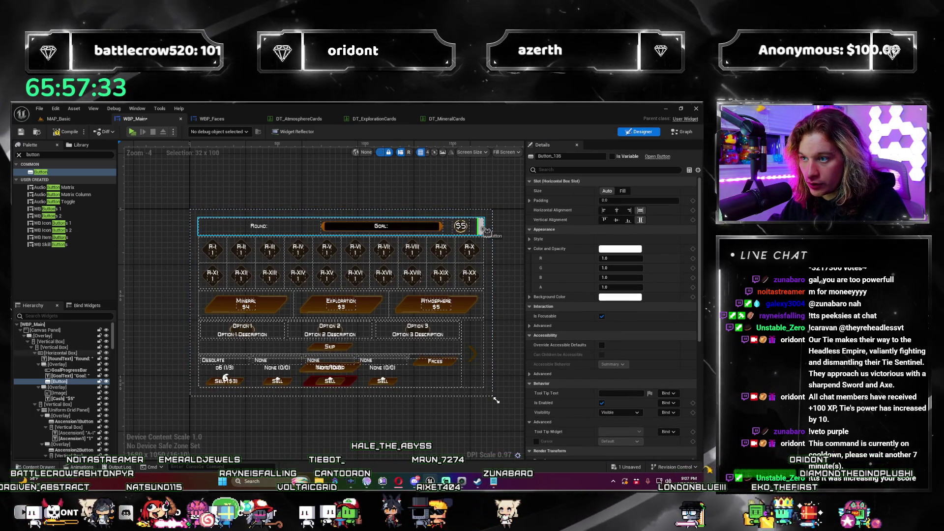
Step: Set the button's size to Fill and name it TEMP_BUTTON_MONEY, then return to the Graph
click(624, 191)
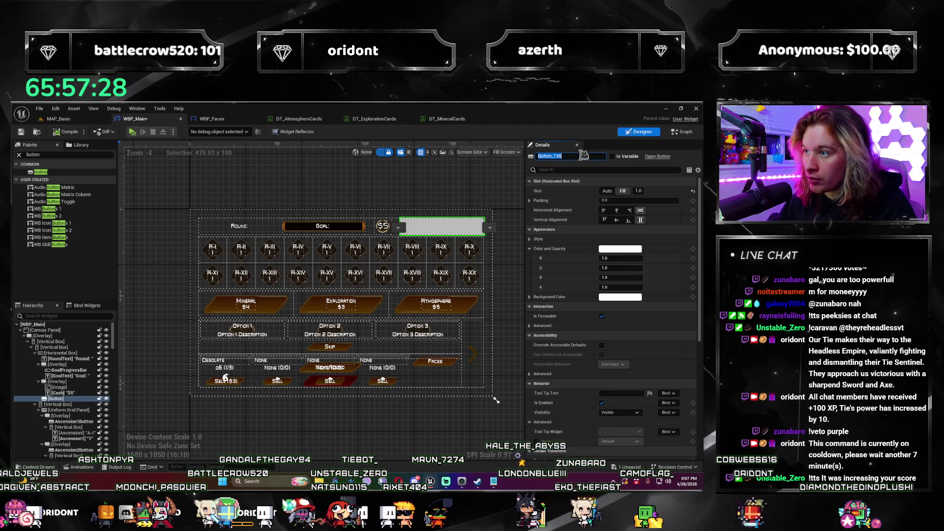
text(TEMP_BUTTON_)
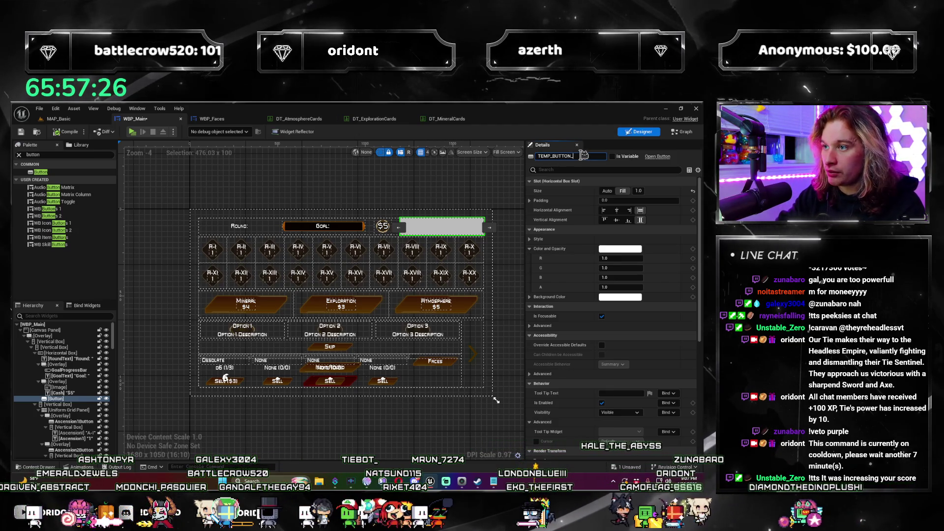
text(MO)
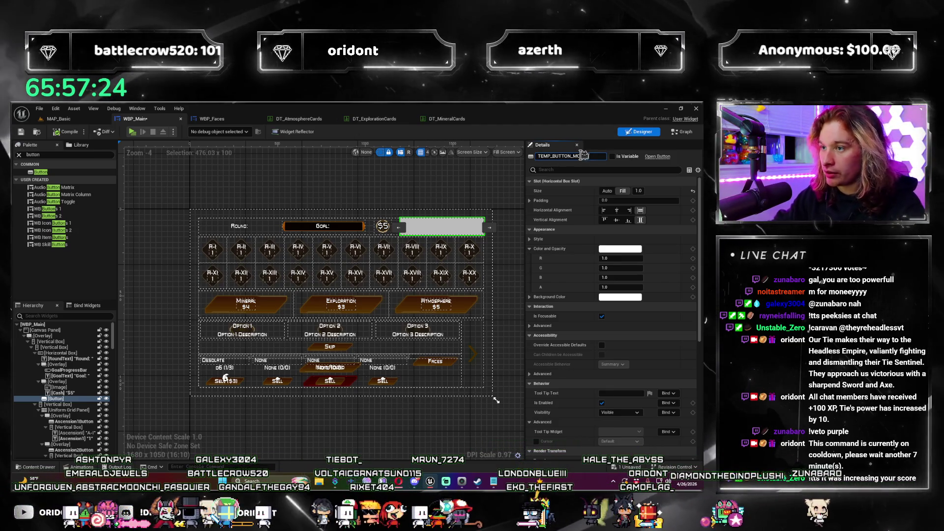
text(NEY)
key(Return)
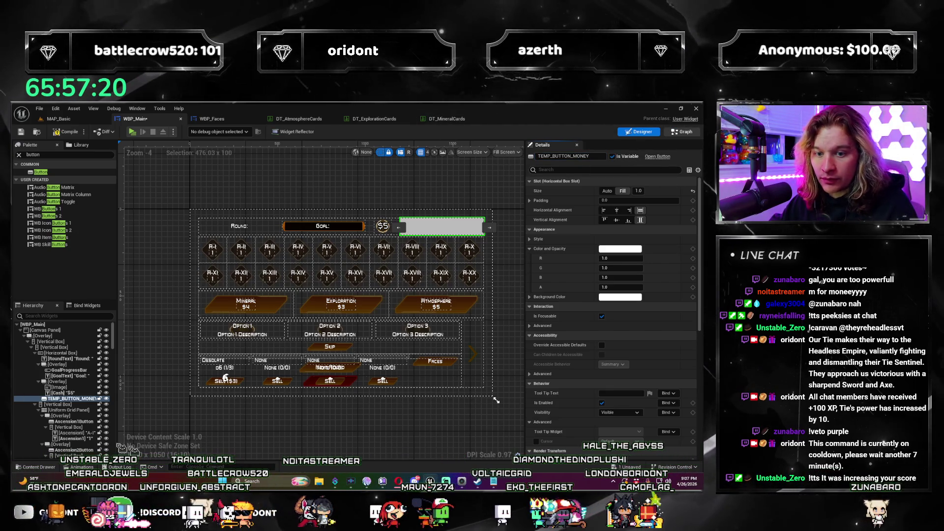
click(682, 131)
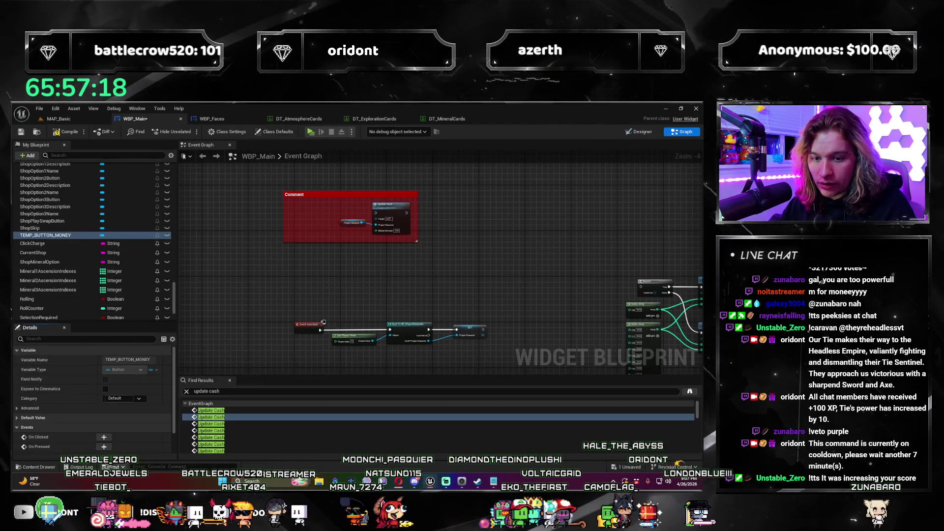
Step: Move On Clicked (TEMP_BUTTON_MONEY) into the red comment, wire it to Update Cash, and save
scroll(113, 431, down, 1)
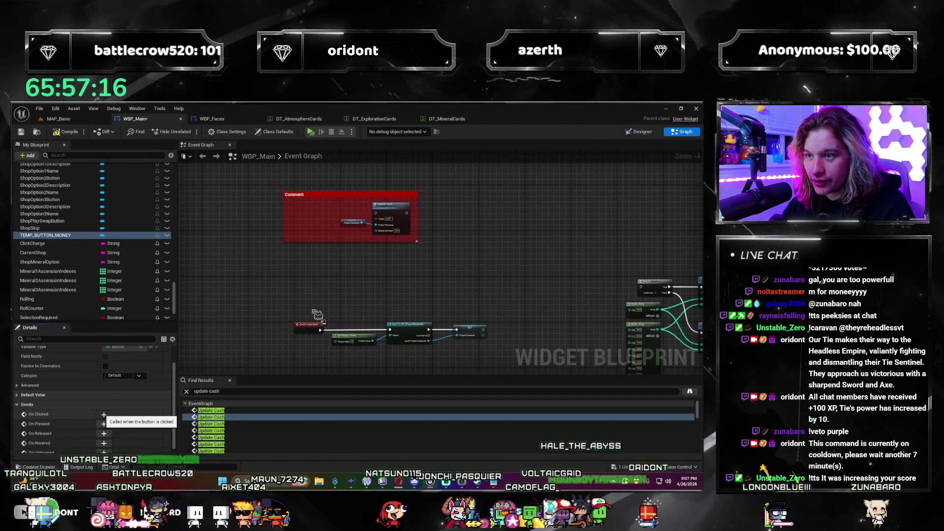
click(317, 314)
scroll(388, 285, down, 6)
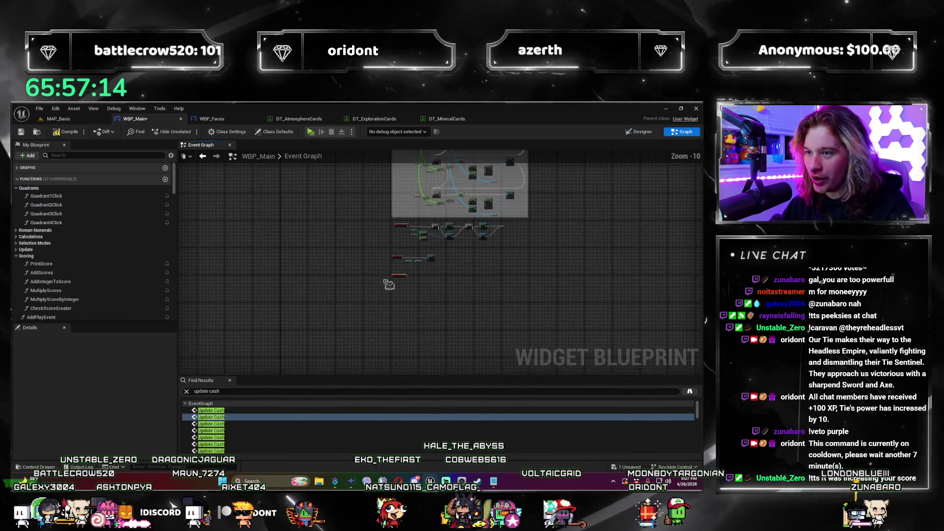
scroll(322, 154, down, 2)
drag(322, 153, 322, 289)
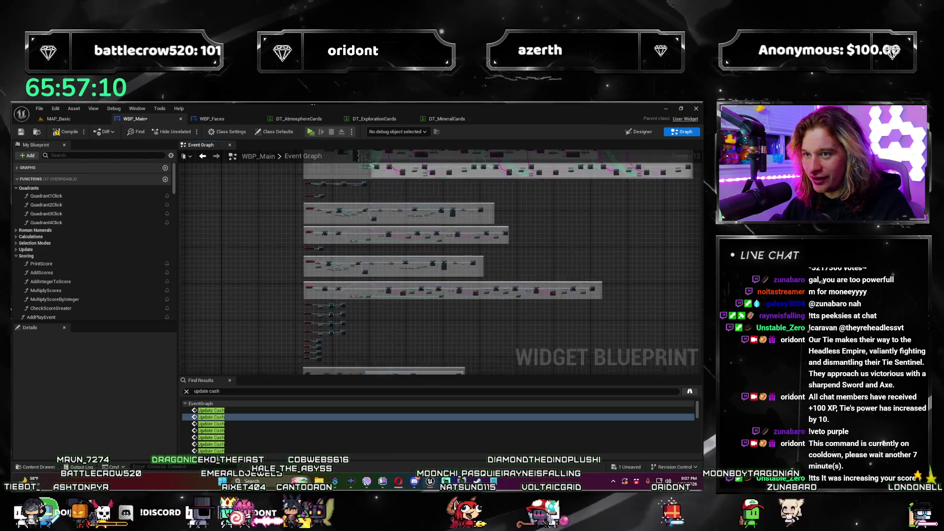
scroll(370, 263, up, 8)
mouse_move(371, 262)
mouse_down()
mouse_move(381, 316)
mouse_move(347, 305)
mouse_move(390, 200)
mouse_move(368, 184)
mouse_up()
scroll(347, 305, up, 4)
drag(309, 167, 367, 287)
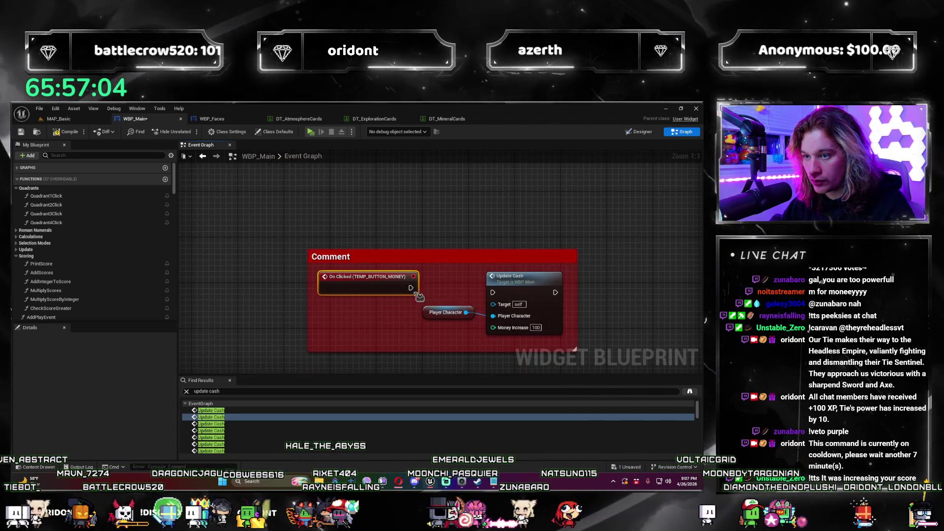
mouse_move(411, 288)
mouse_down()
mouse_move(504, 293)
mouse_move(493, 292)
mouse_up()
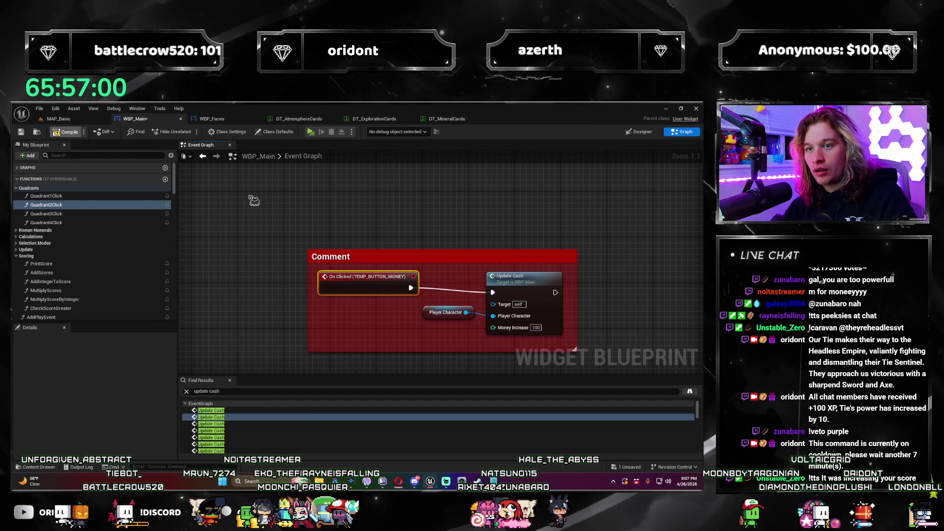
key(ctrl+s)
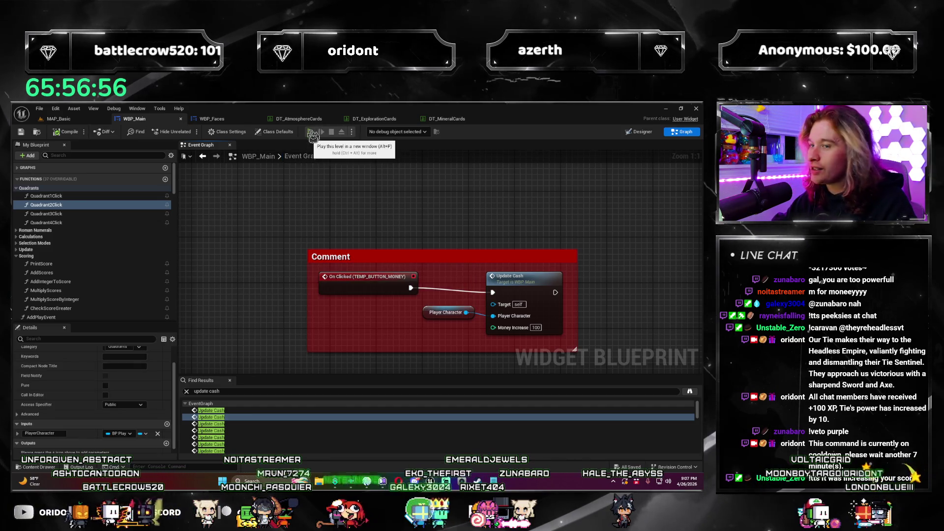
click(313, 135)
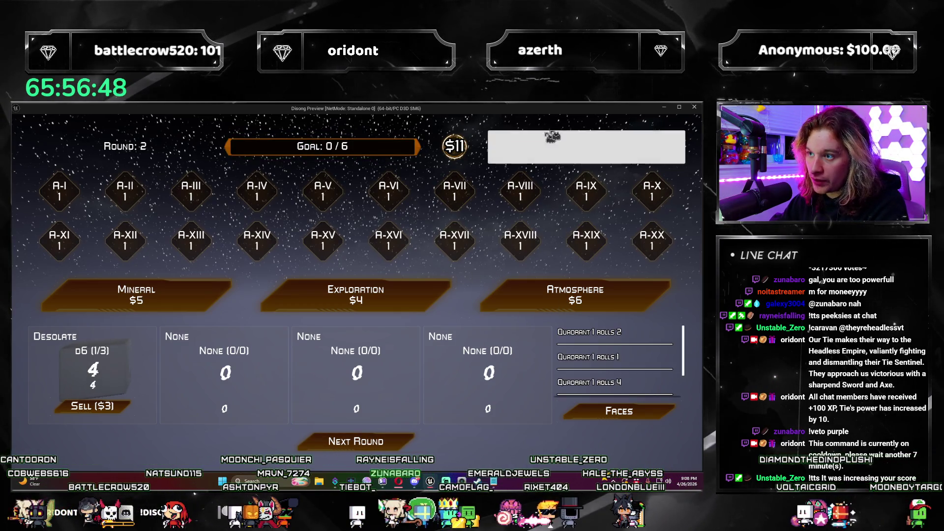
click(554, 149)
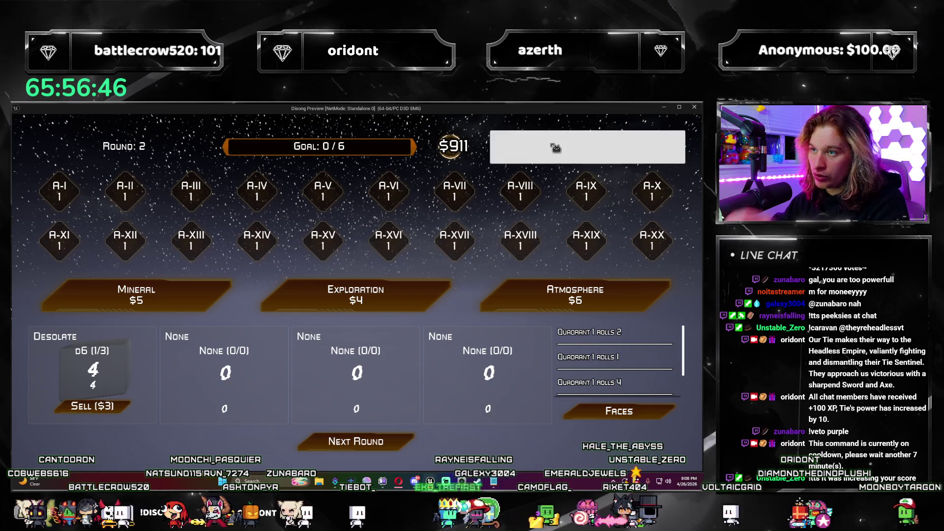
click(555, 148)
click(554, 148)
click(554, 148)
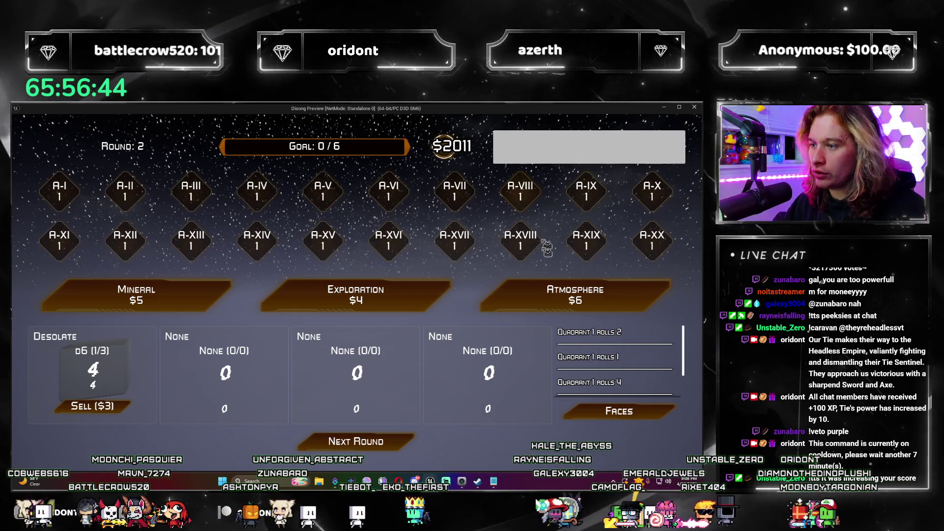
click(541, 295)
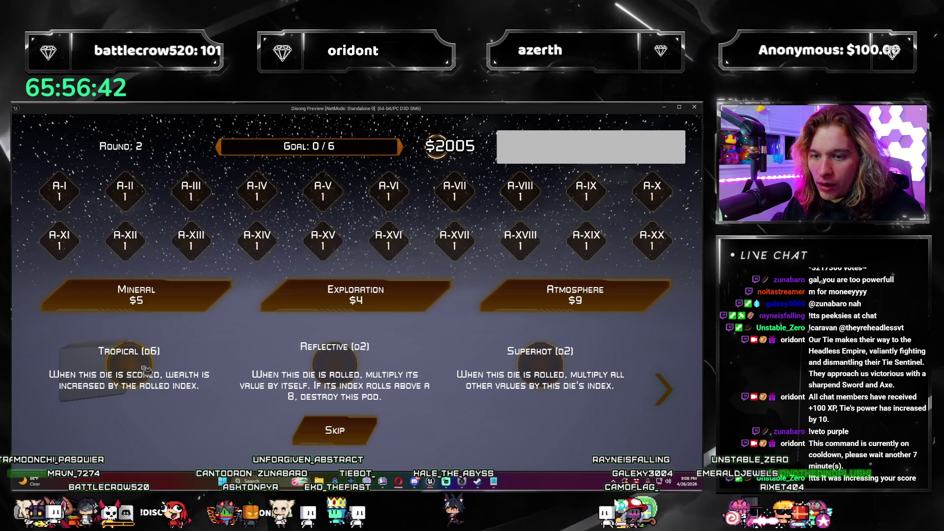
click(695, 107)
click(533, 290)
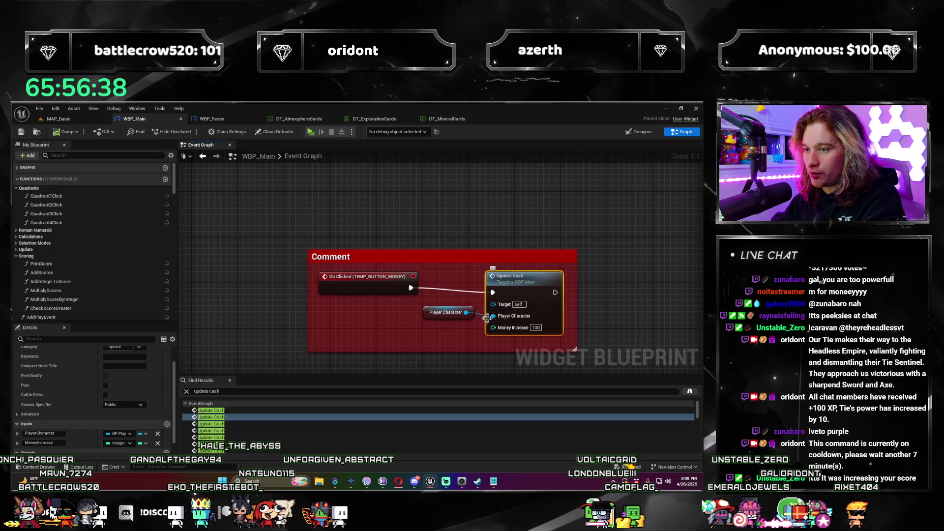
Step: Delete the Update Cash node and search On Clicked's actions for a score entry
key(Delete)
drag(519, 298, 517, 297)
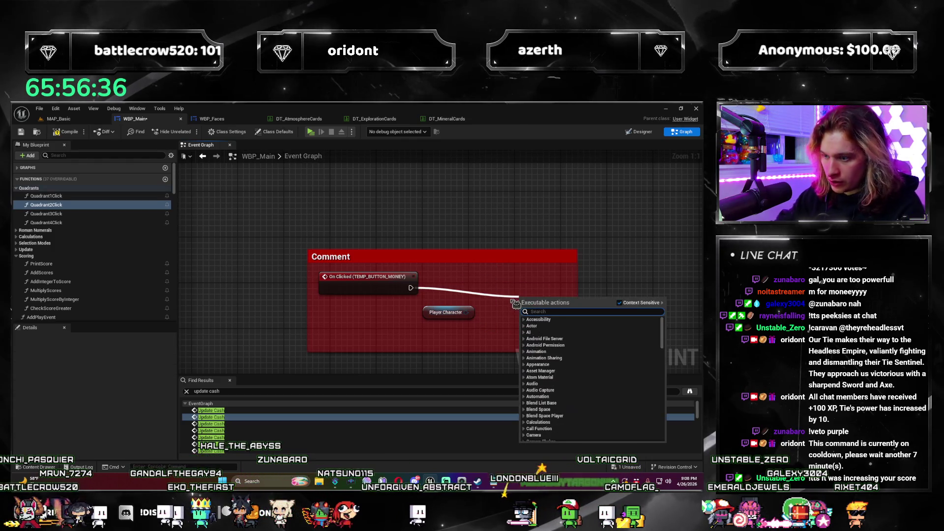
text(update score)
key(ctrl+a)
text(sc)
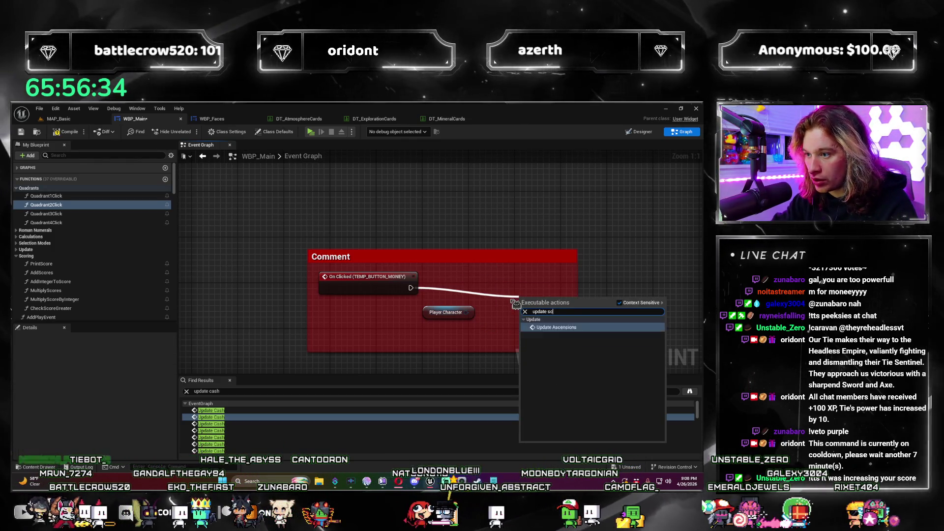
text(ore)
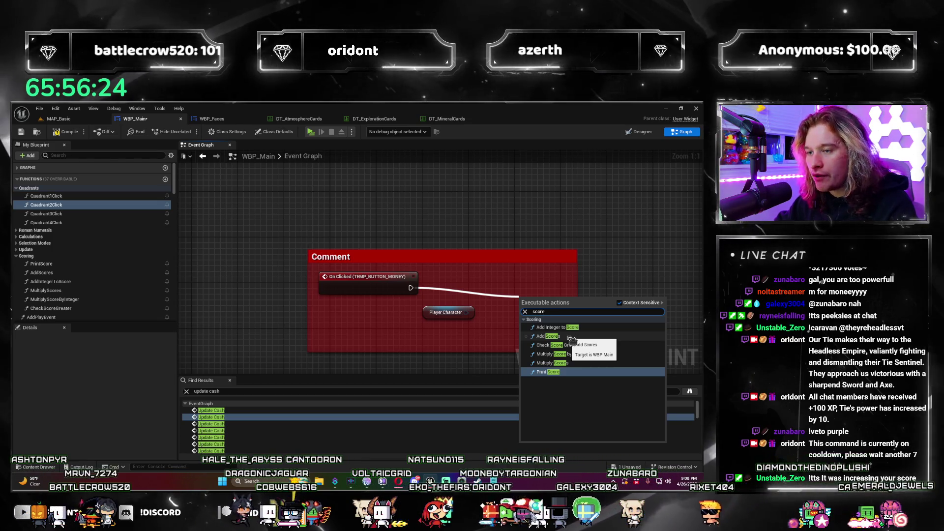
click(614, 258)
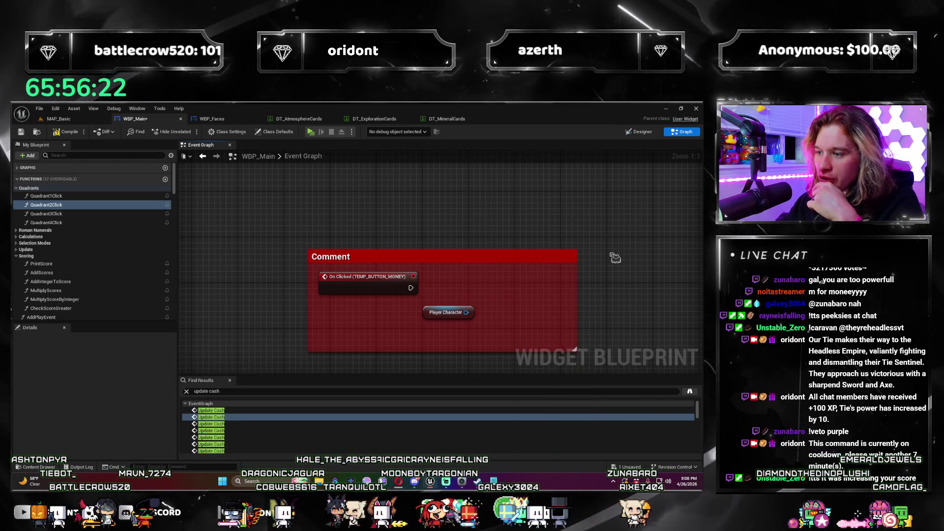
Step: Search for a Score setter, ending with 'set score' from Player Character's output pin
scroll(533, 282, down, 2)
scroll(503, 287, up, 2)
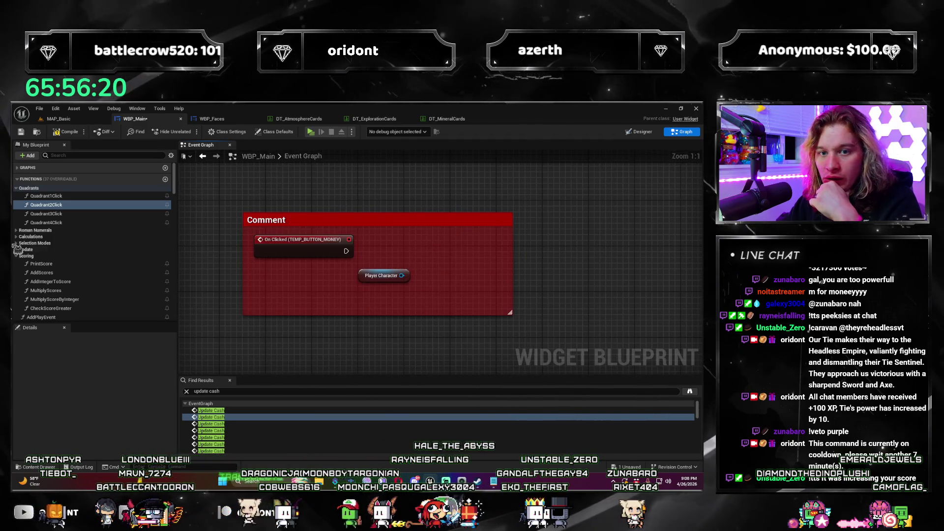
right_click(532, 206)
text(get scor)
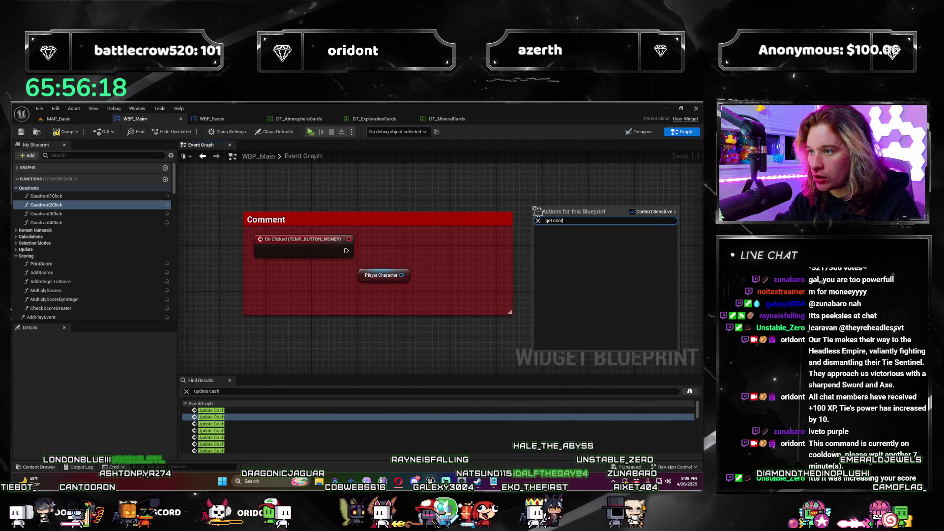
text(set score)
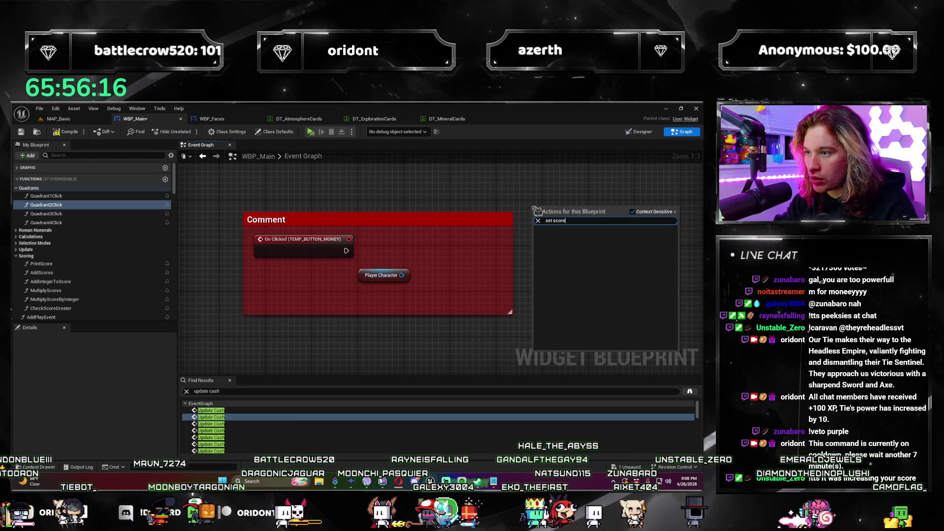
key(Escape)
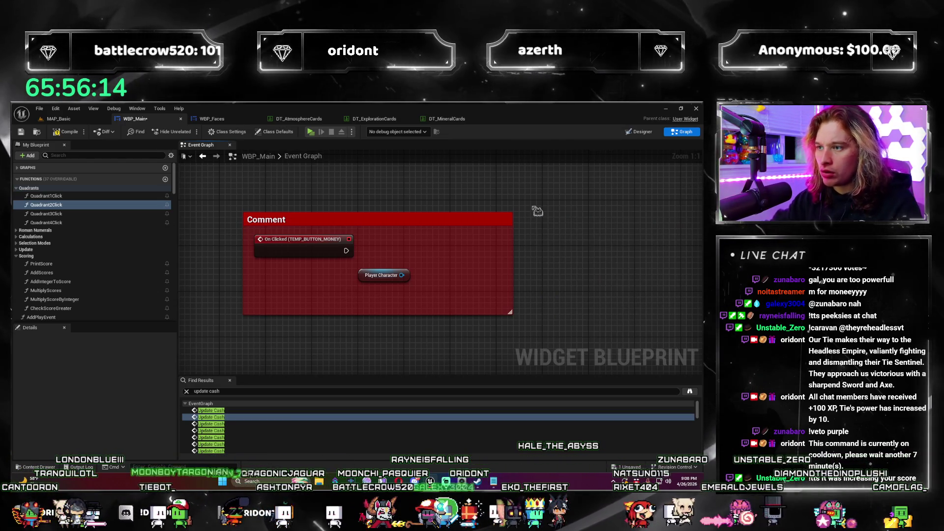
drag(402, 275, 437, 272)
text(set score)
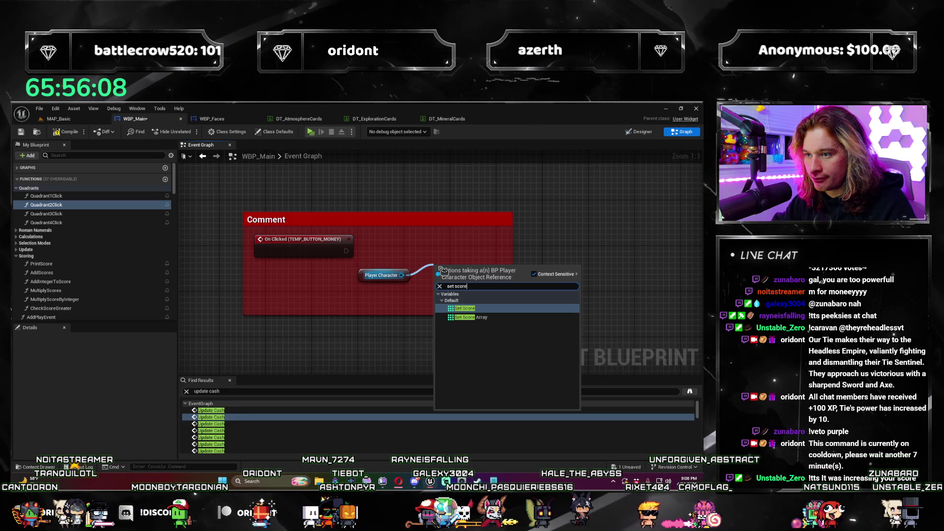
Step: Add a SET Score node on Player Character and wire On Clicked's execution into it
key(Return)
drag(461, 269, 466, 249)
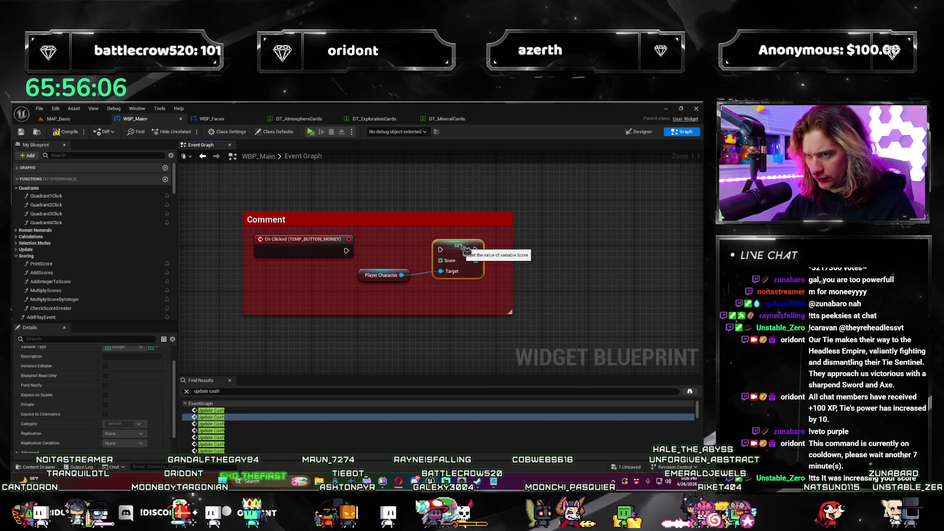
mouse_move(305, 242)
mouse_down()
mouse_move(400, 258)
mouse_move(441, 249)
mouse_up()
Step: Promote Score to a variable and undo it, then reposition the Player Character node lower
right_click(440, 261)
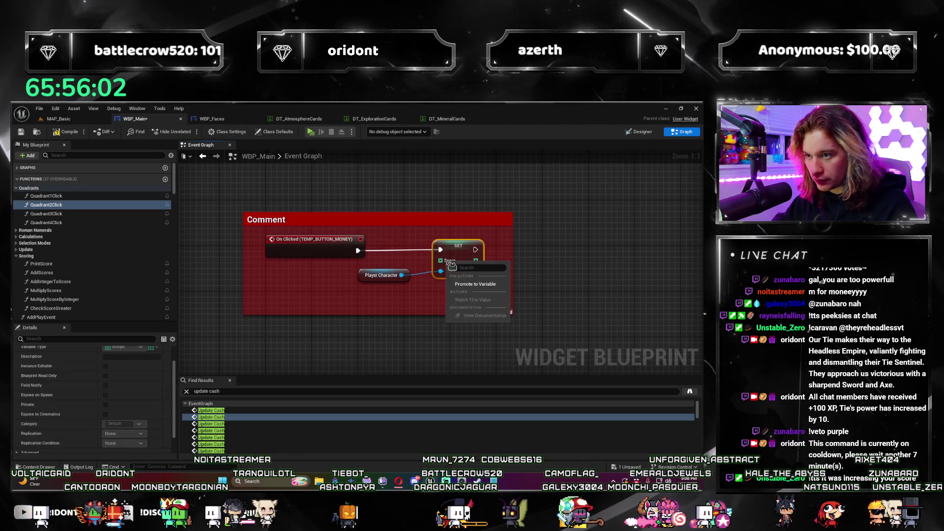
click(479, 284)
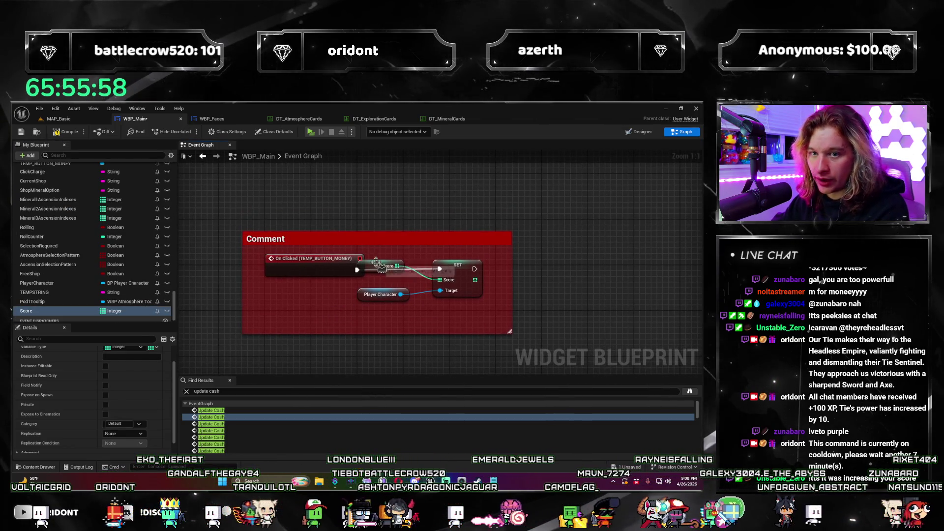
key(ctrl+z)
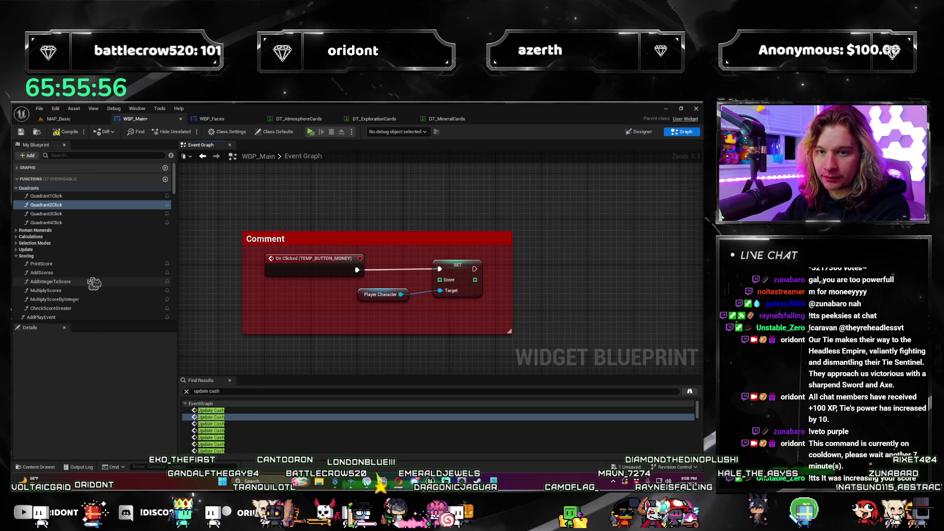
scroll(94, 284, down, 10)
mouse_move(30, 306)
mouse_down()
mouse_move(252, 283)
mouse_move(448, 281)
mouse_up()
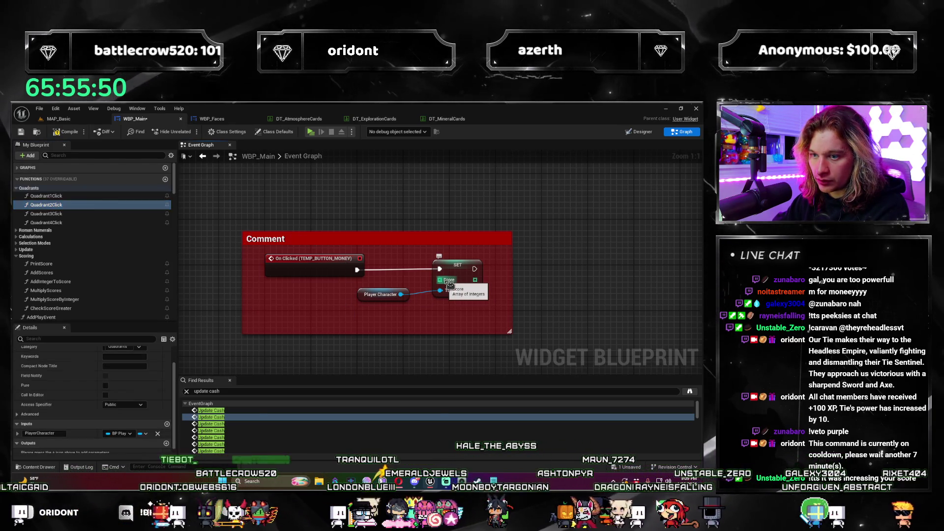
click(461, 266)
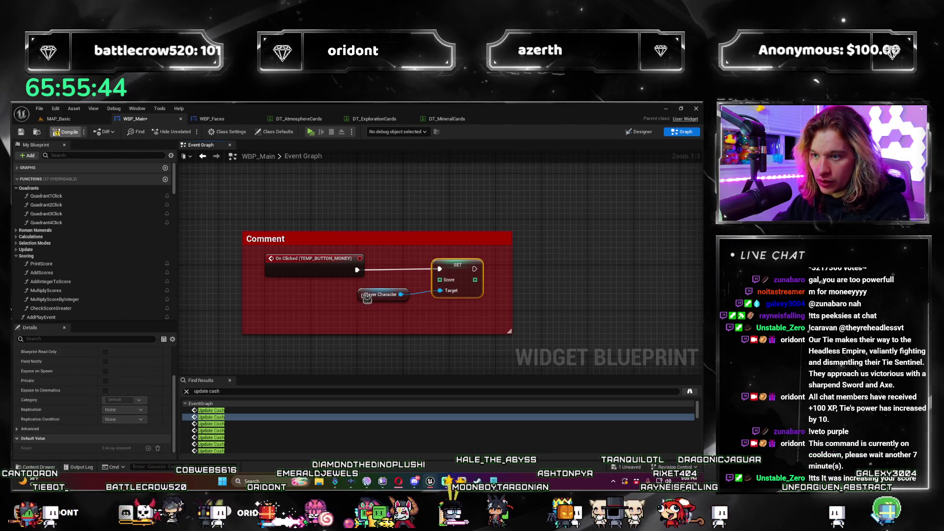
drag(360, 294, 361, 322)
Step: Wire a Make Array node into SET's Score pin, entering 99 in [0] and adding pins to five entries
drag(439, 279, 309, 297)
text(make array)
key(Return)
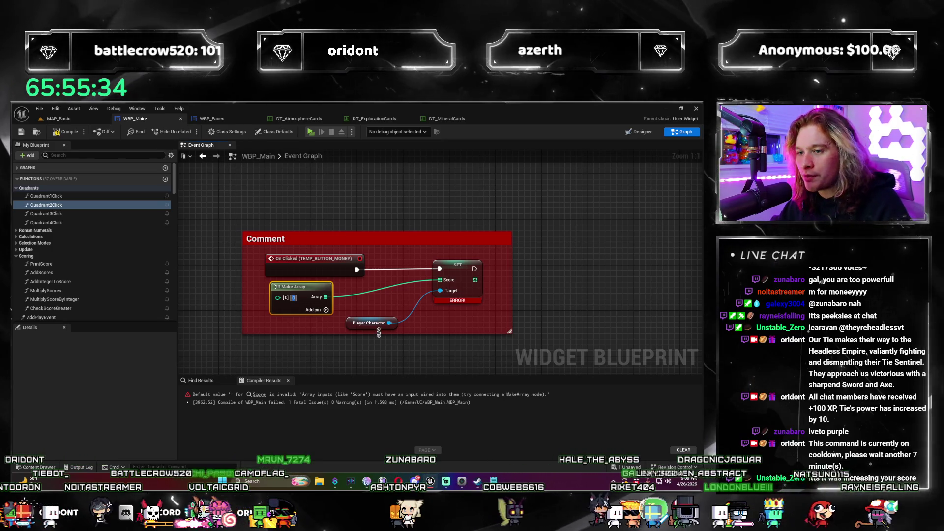
text(99)
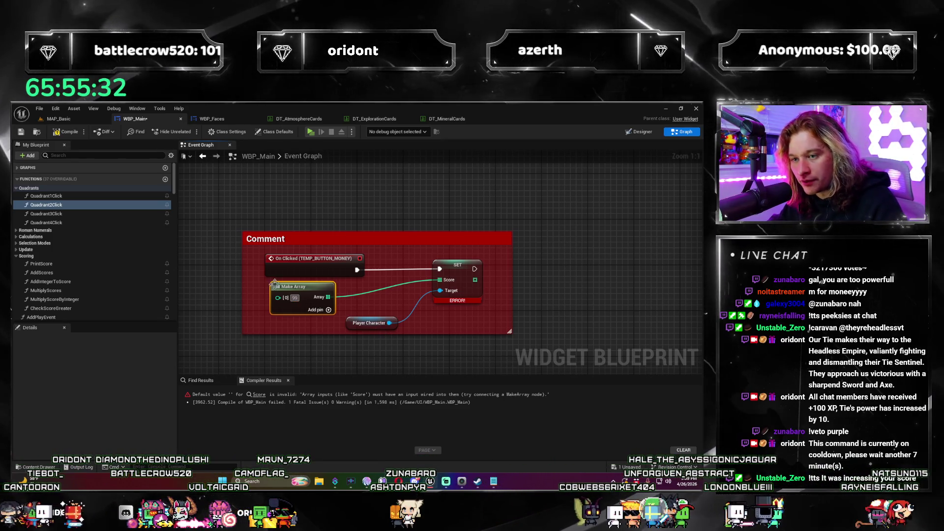
click(332, 316)
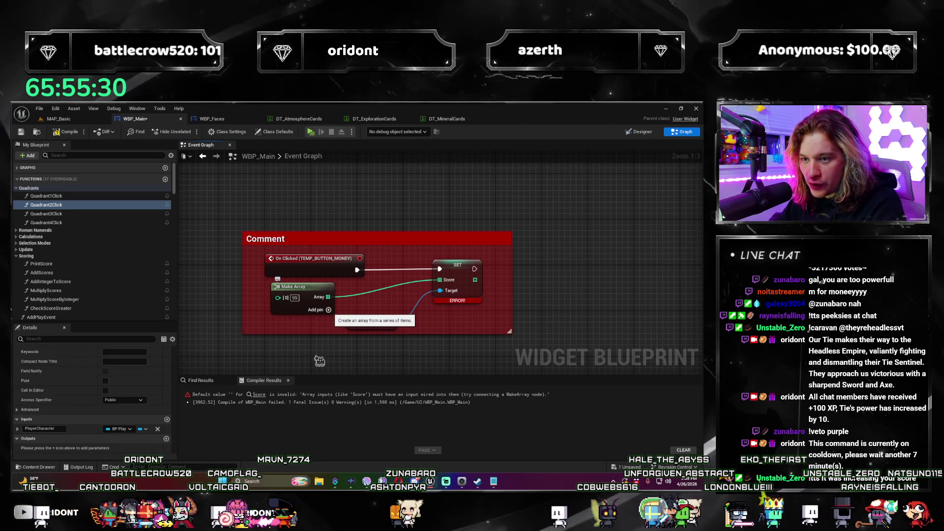
click(328, 310)
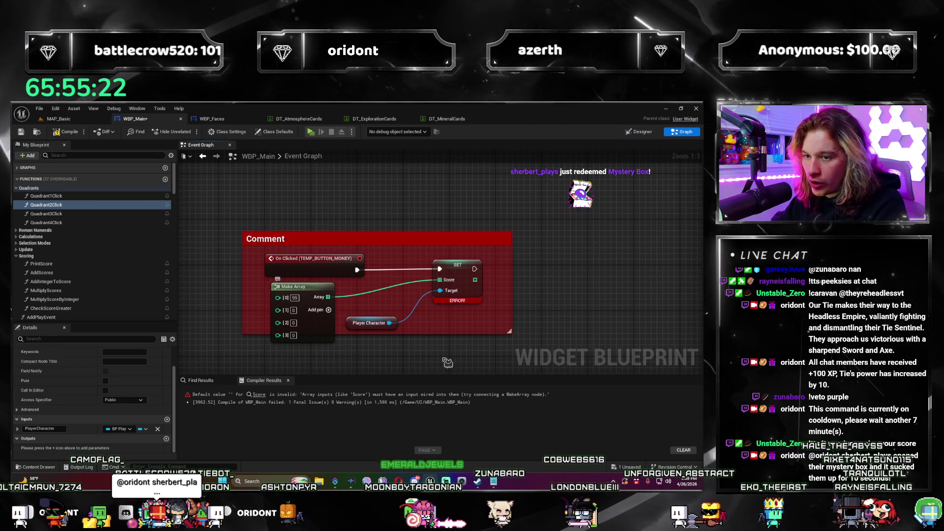
drag(448, 362, 464, 279)
click(348, 226)
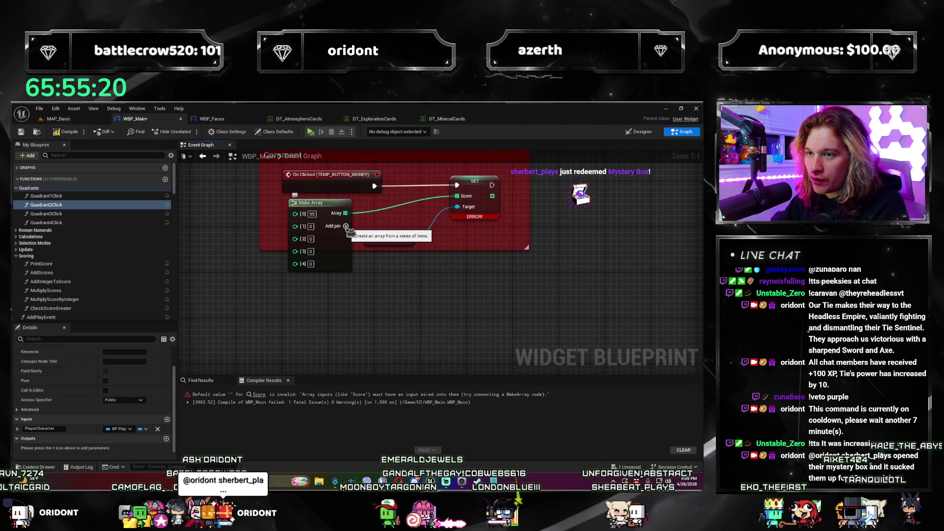
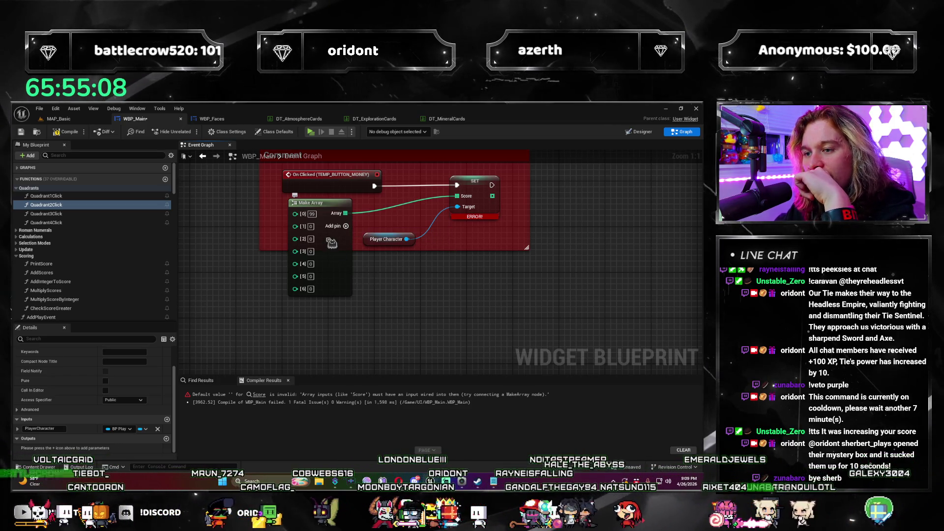
Step: Extend the score Make Array to pins [0]–[9], save the blueprint, and start a test play
click(346, 226)
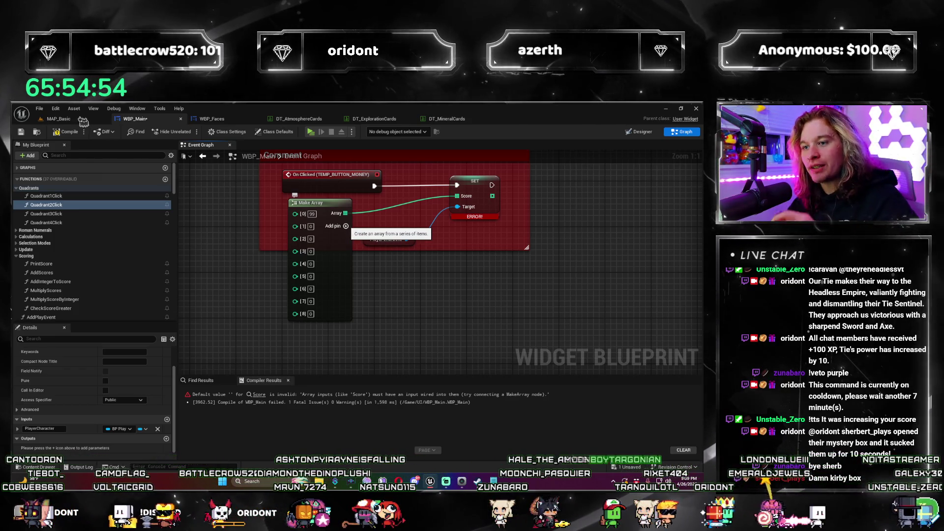
click(346, 225)
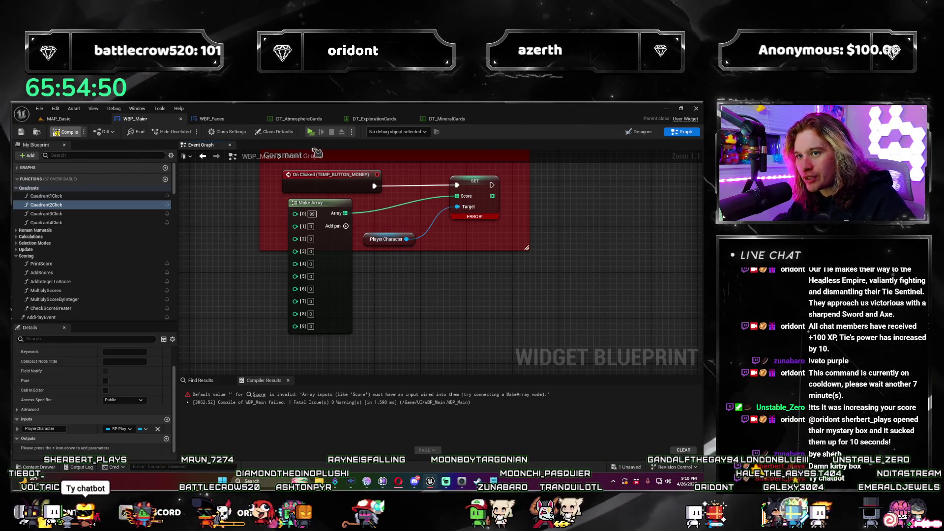
key(ctrl+f)
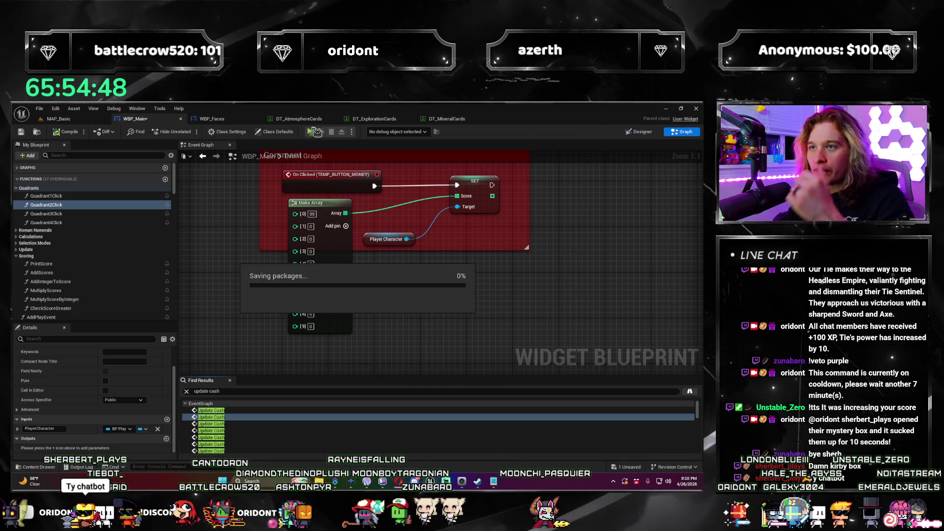
click(309, 138)
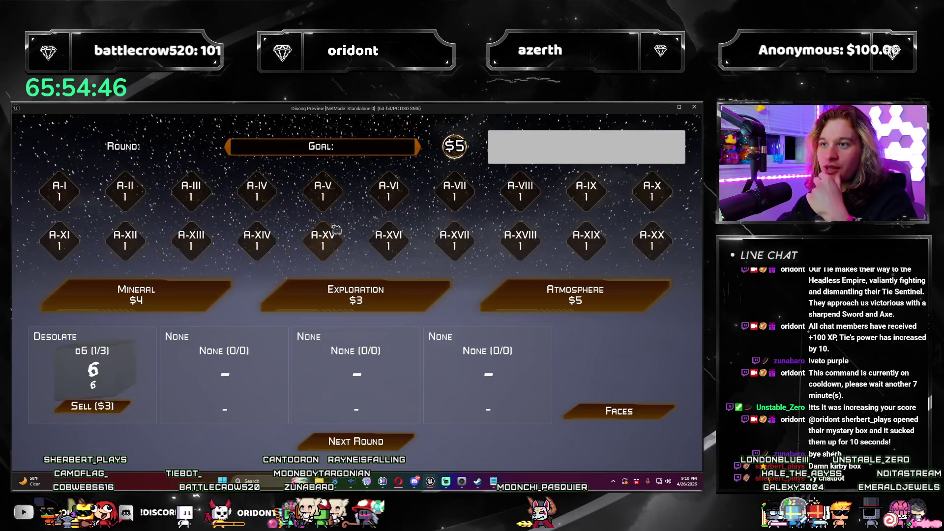
click(401, 443)
click(401, 443)
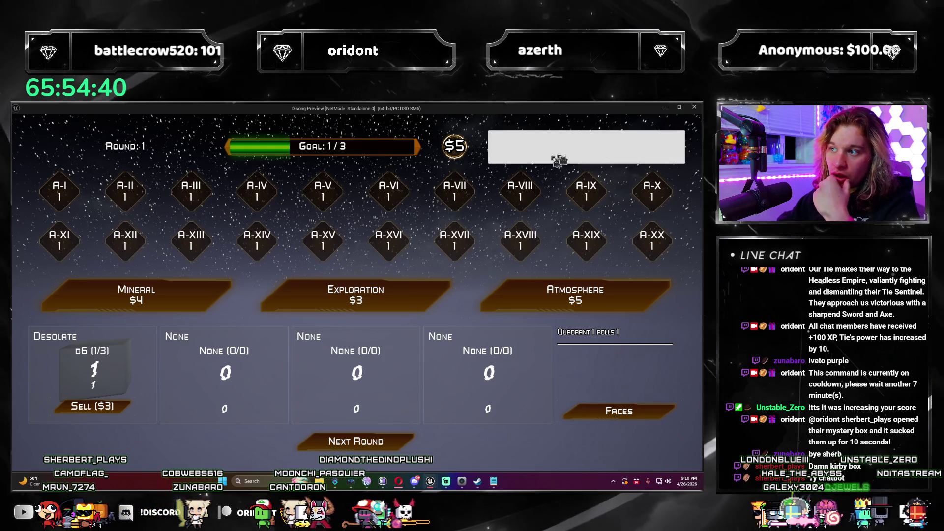
click(694, 107)
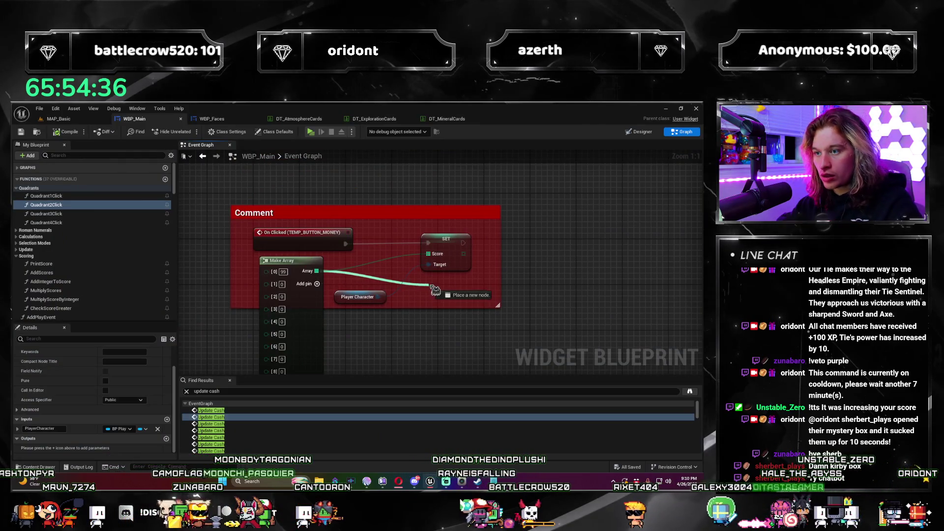
Step: Add a Set Score Array node from the Player Character reference and move it into place
drag(432, 286, 433, 287)
key(Escape)
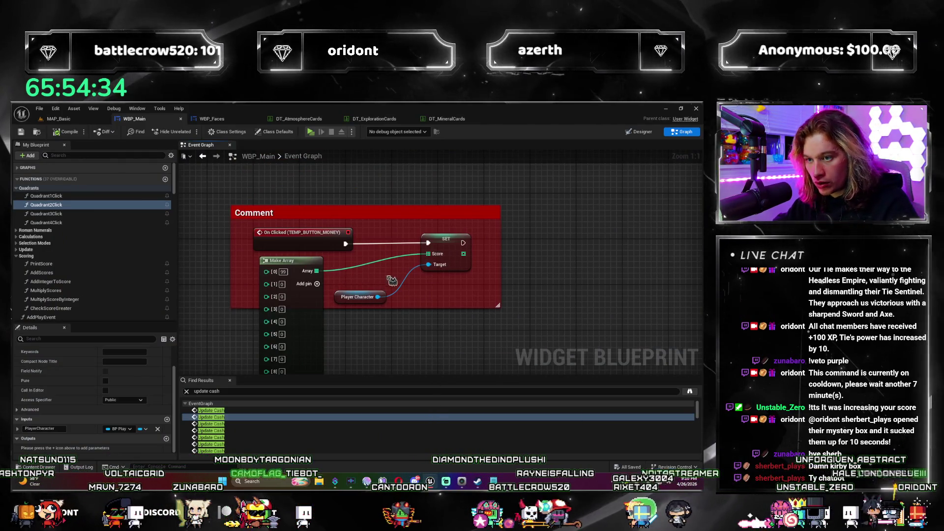
mouse_move(377, 296)
mouse_down()
mouse_move(422, 360)
mouse_move(433, 351)
mouse_up()
text(sc)
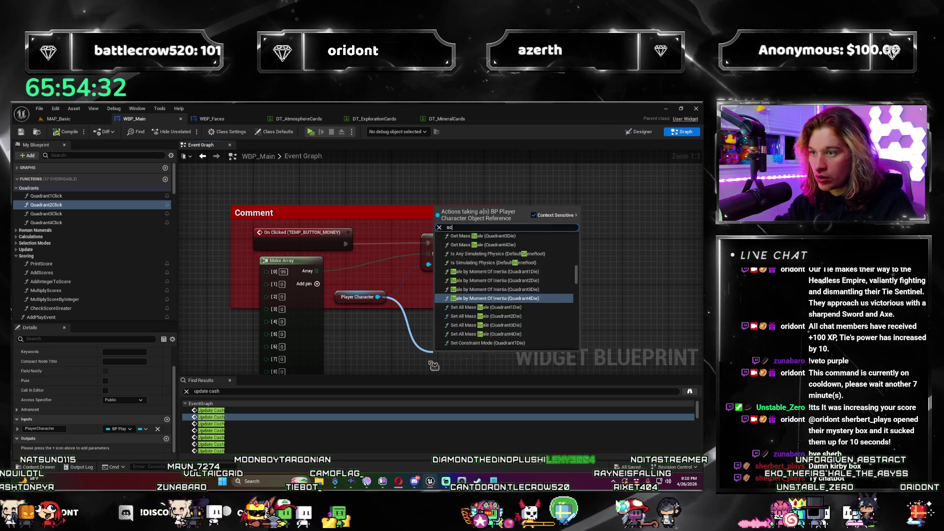
text(ore)
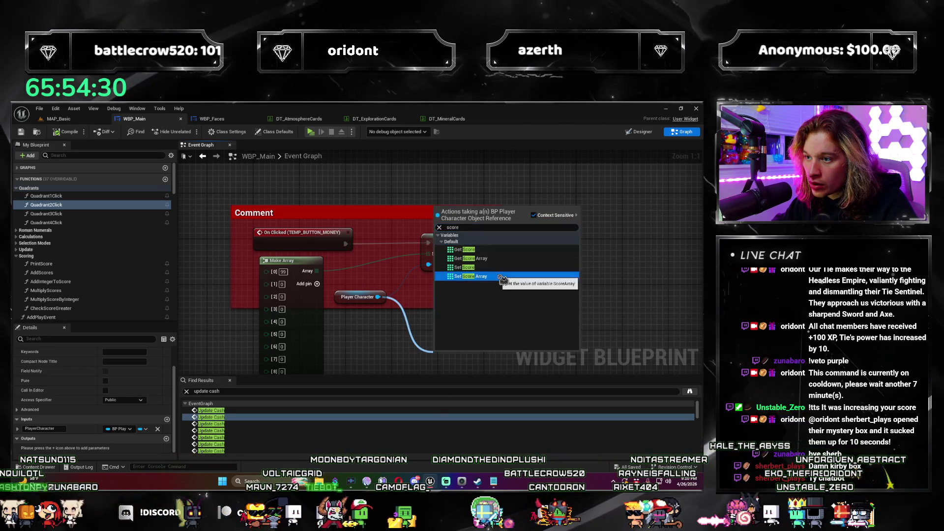
click(502, 276)
mouse_move(456, 359)
mouse_down()
mouse_move(445, 243)
mouse_move(423, 264)
mouse_up()
Step: Delete the old Score setter, wire Player Character and Make Array into Score Array, compile, and test
click(444, 242)
key(Delete)
click(336, 285)
drag(364, 275, 421, 253)
click(66, 132)
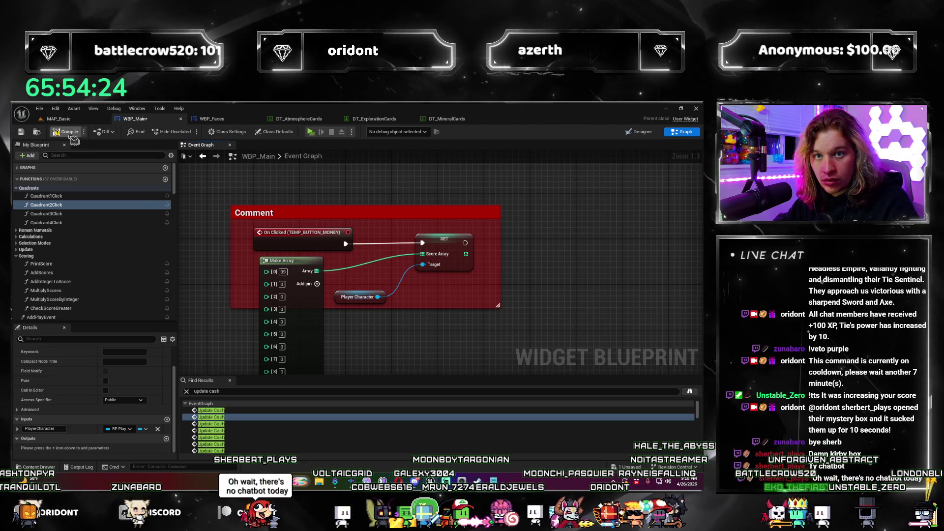
click(314, 135)
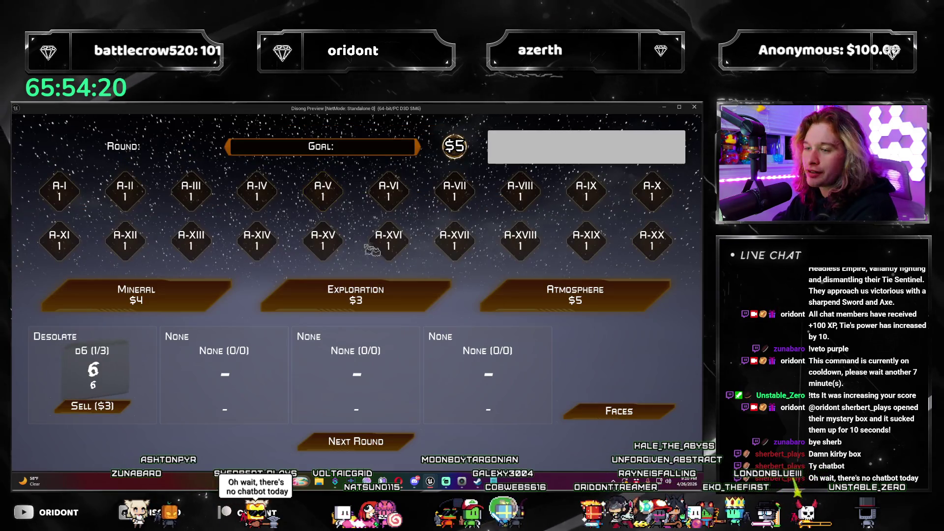
Step: Roll once in the preview, confirm the goal reads 3 / 3, and close the preview
click(396, 445)
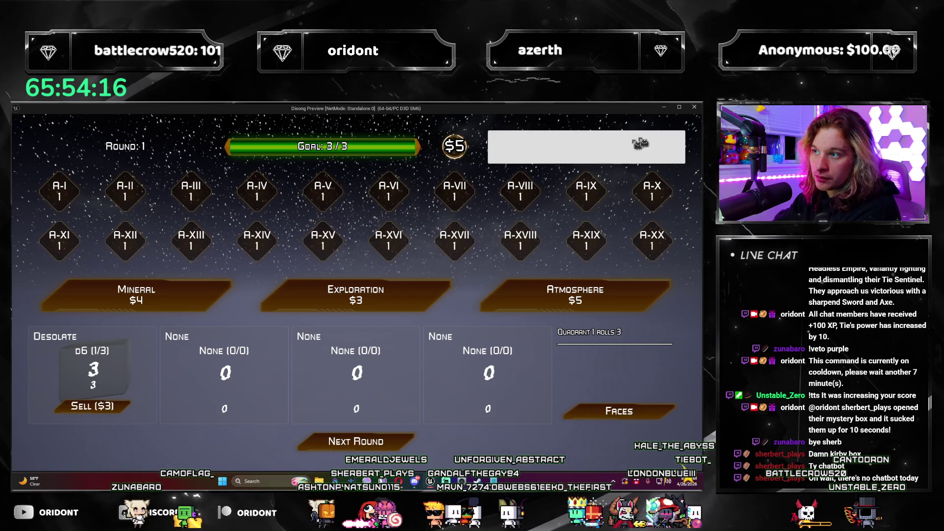
key(Escape)
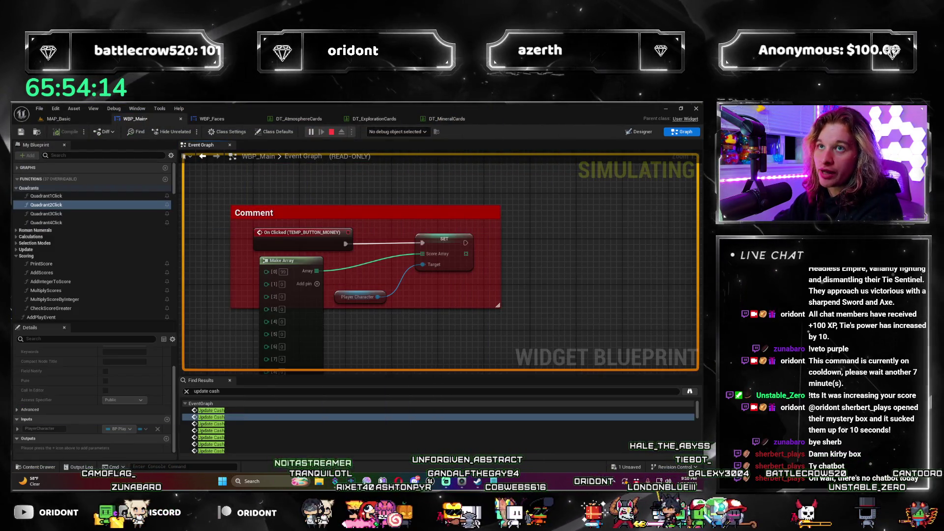
key(alt+Tab)
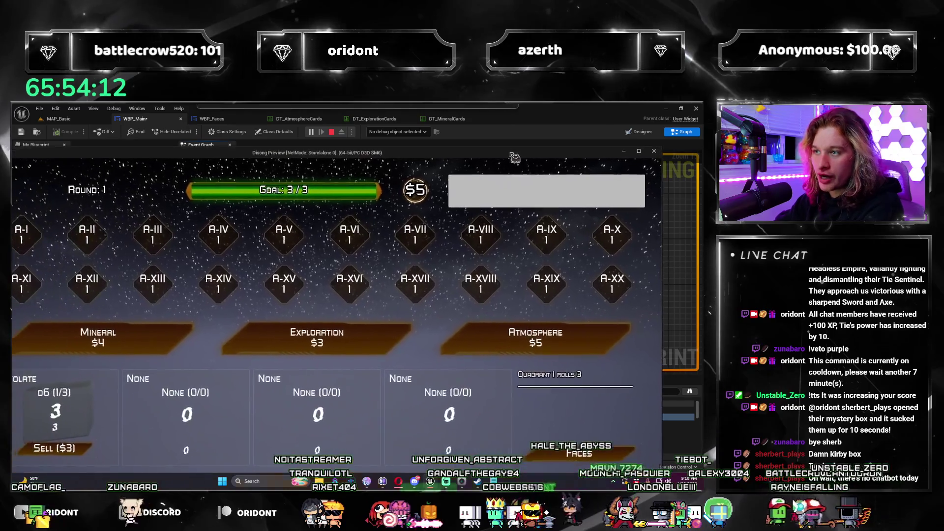
click(638, 152)
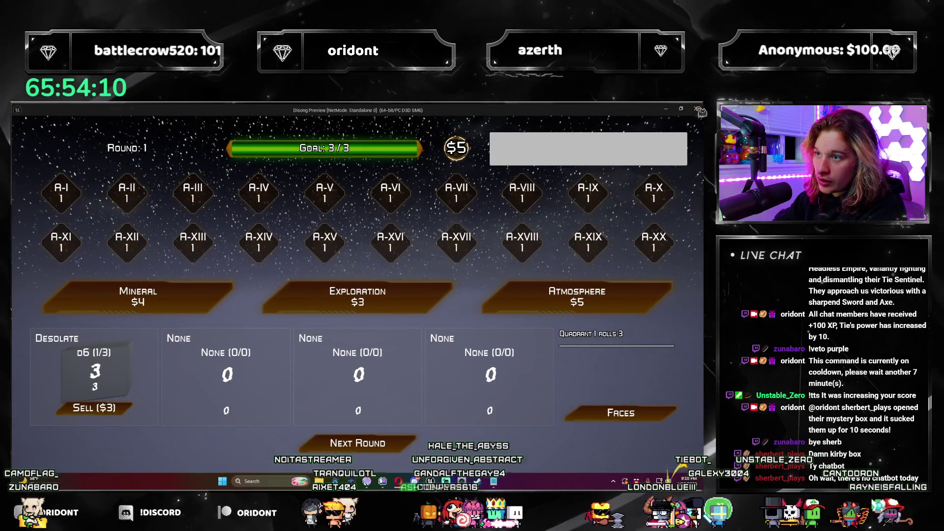
click(697, 110)
scroll(79, 249, down, 5)
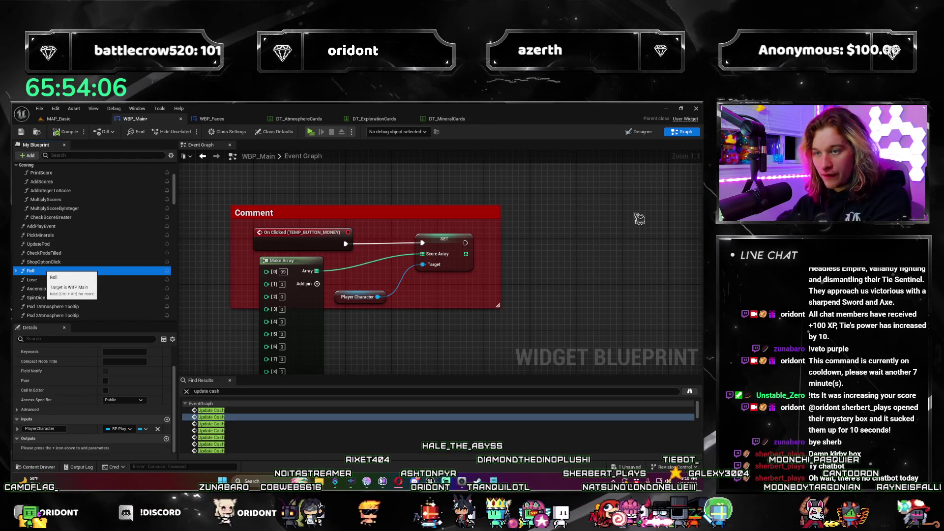
Step: Open the Roll function graph and inspect its Score setter
double_click(31, 270)
scroll(257, 293, down, 6)
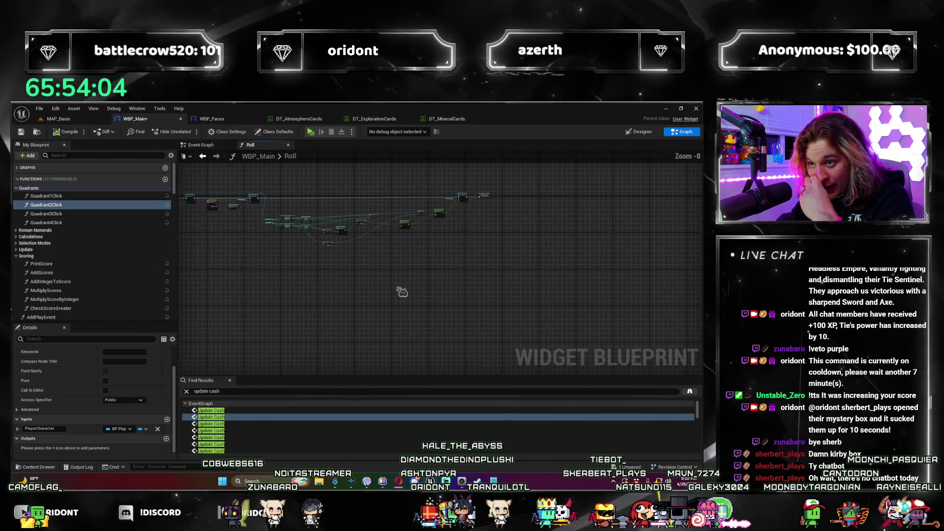
scroll(402, 292, up, 6)
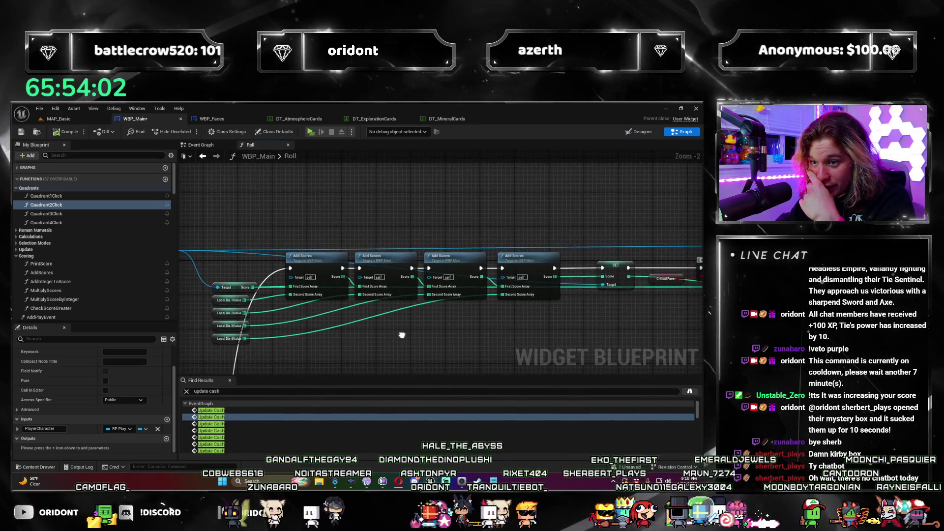
drag(402, 335, 539, 297)
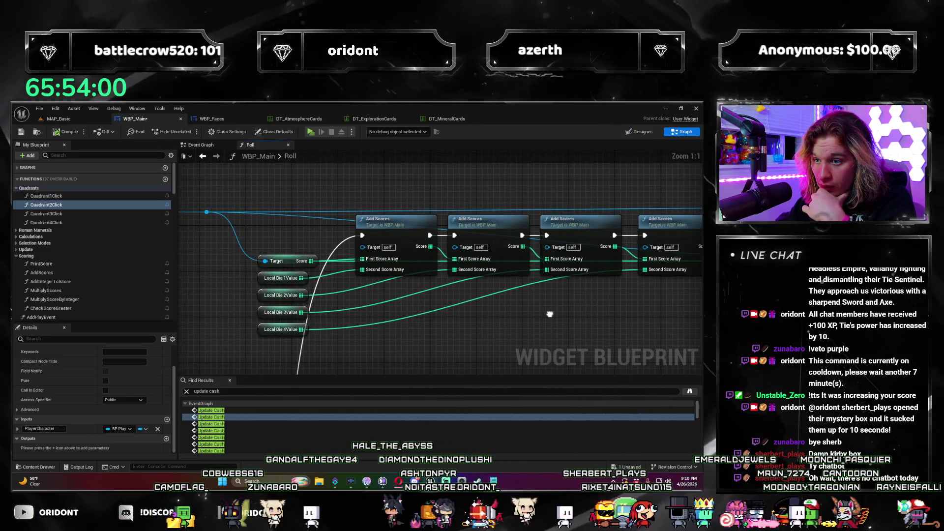
click(422, 246)
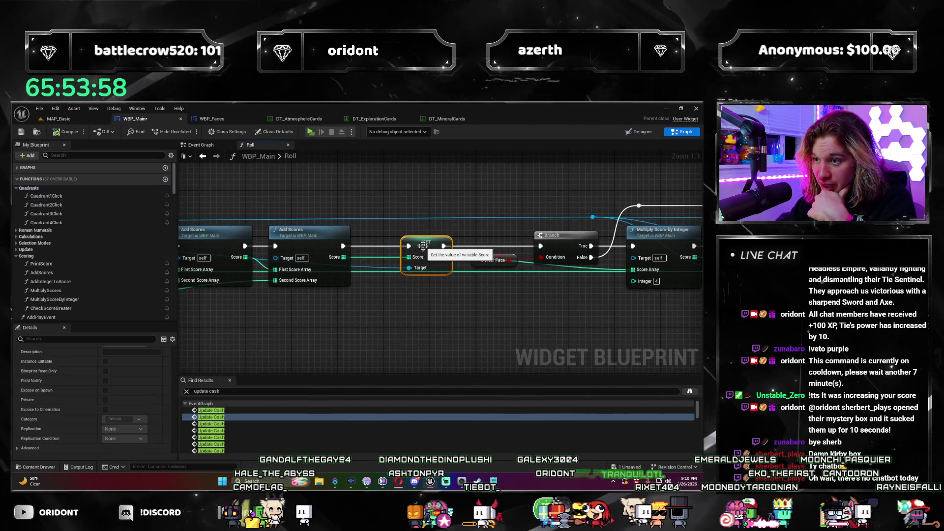
mouse_move(444, 327)
mouse_down()
mouse_move(544, 331)
mouse_move(560, 351)
mouse_move(352, 299)
mouse_move(214, 325)
mouse_up()
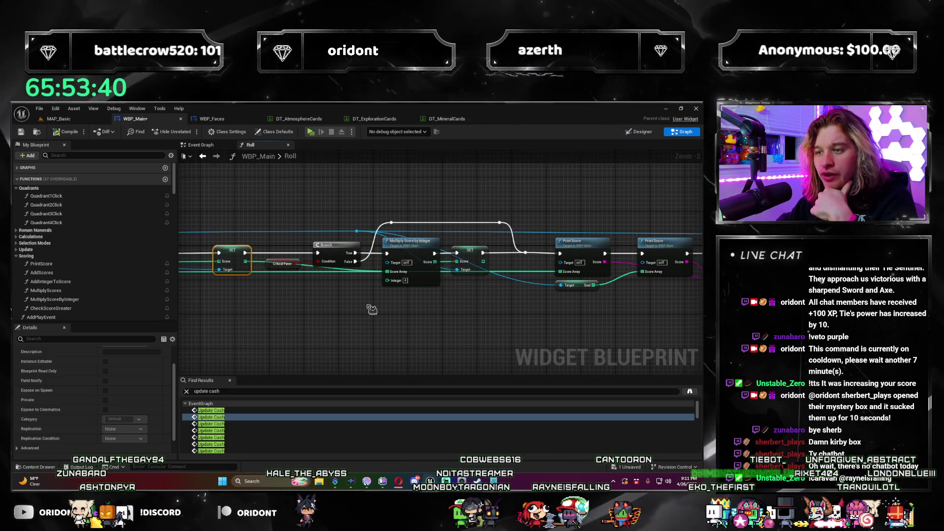
scroll(372, 309, up, 2)
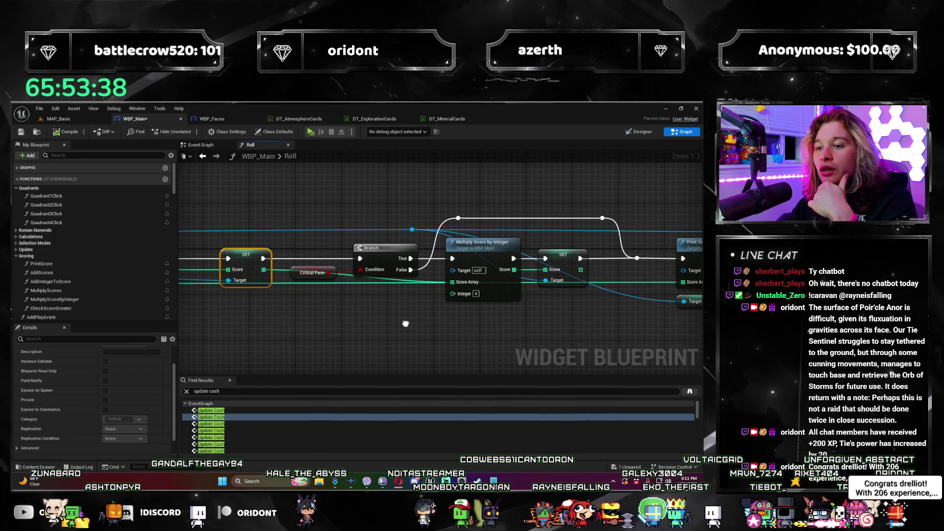
scroll(394, 329, down, 1)
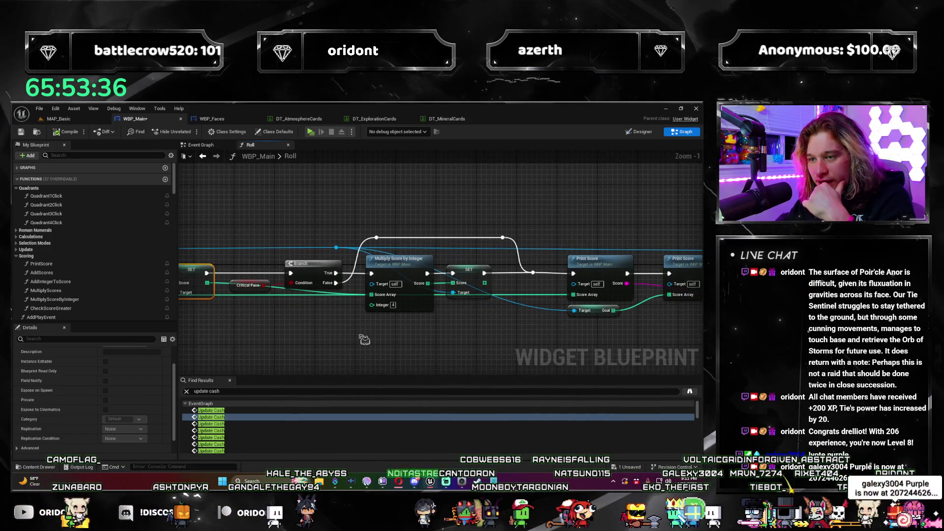
drag(316, 347, 339, 349)
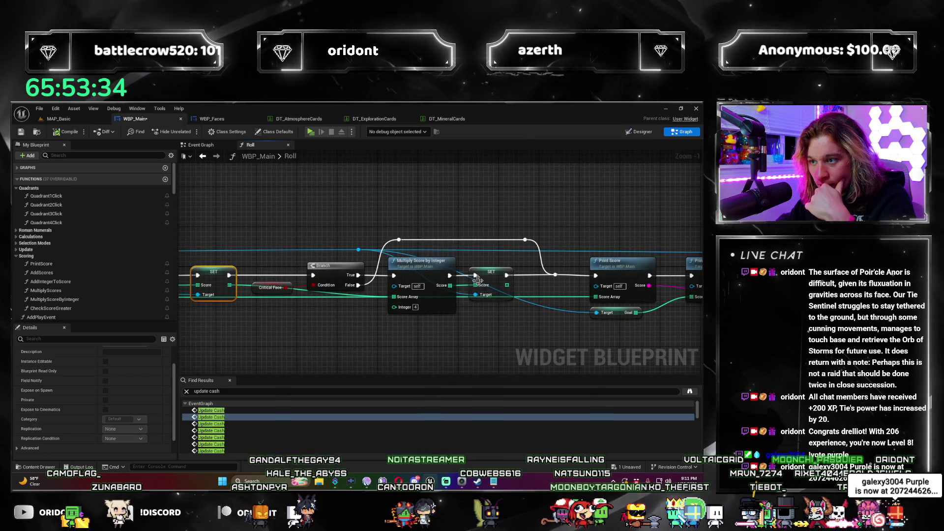
scroll(486, 289, down, 2)
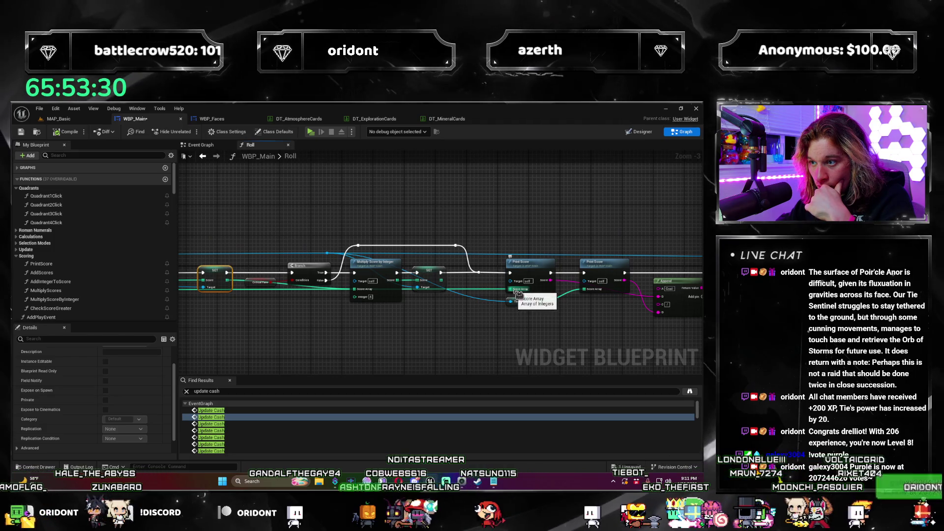
scroll(520, 294, up, 2)
Step: Review the Print Score, Append, SetText and Add Scores nodes, then select Make Array in Event Graph
mouse_move(519, 294)
mouse_down()
mouse_move(450, 329)
mouse_move(369, 329)
mouse_move(297, 310)
mouse_up()
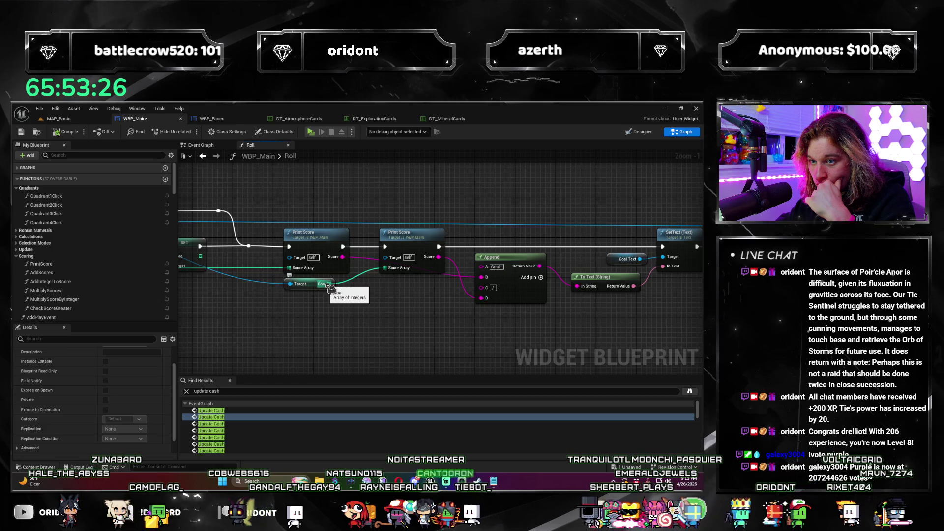
drag(316, 316, 252, 319)
mouse_move(268, 258)
mouse_down()
mouse_move(321, 230)
mouse_move(504, 300)
mouse_up()
scroll(255, 310, down, 1)
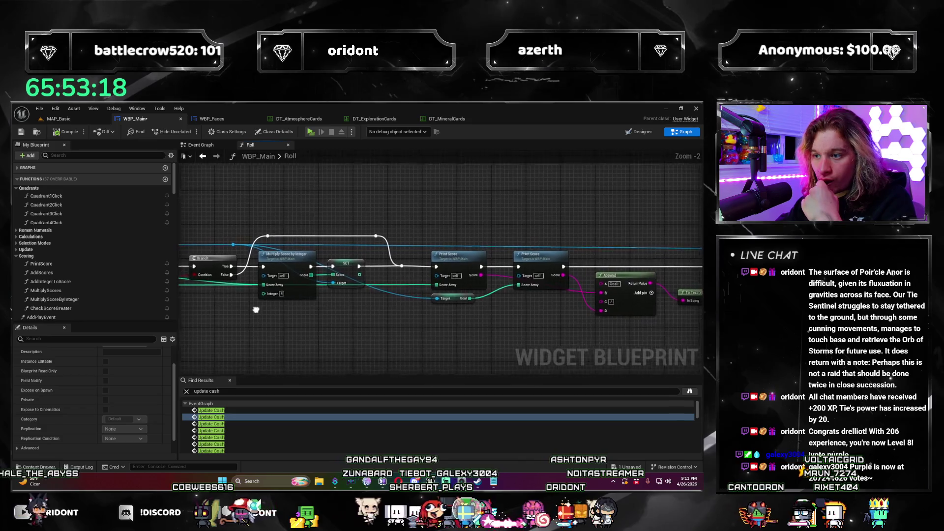
drag(240, 311, 441, 306)
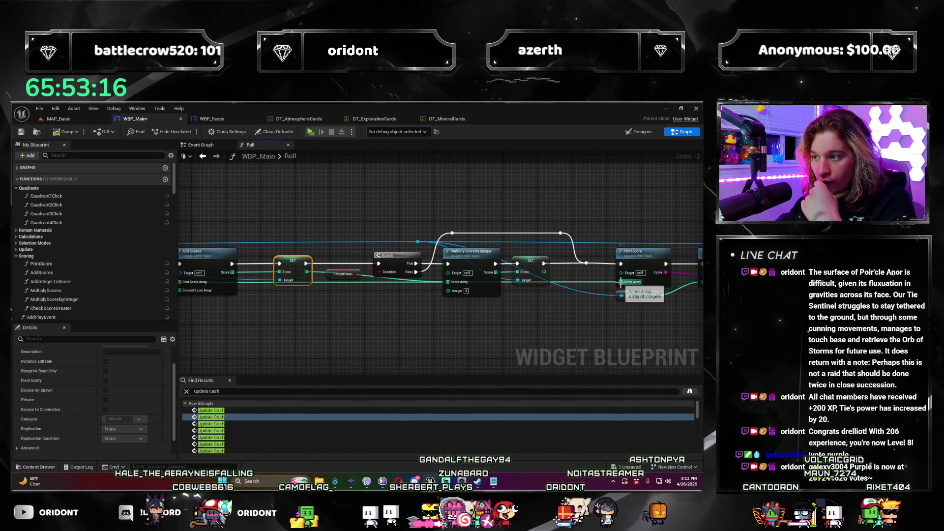
scroll(621, 280, down, 3)
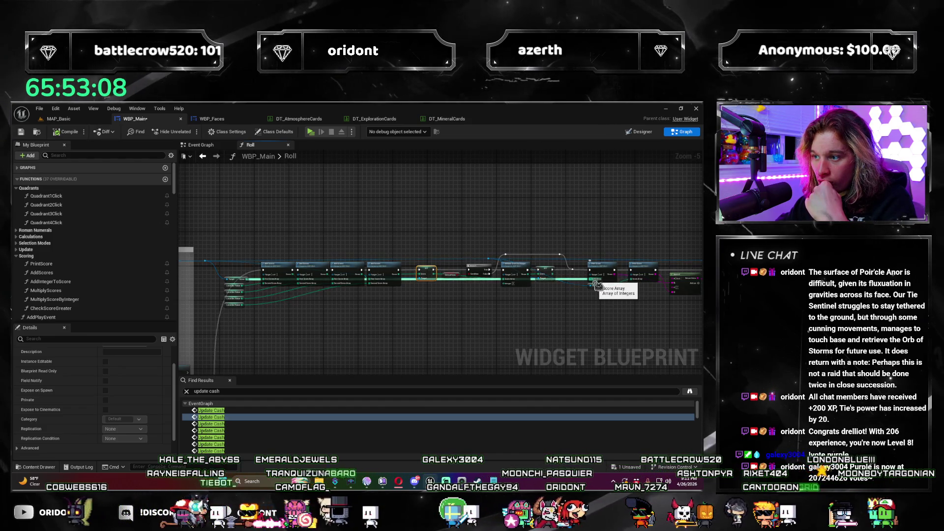
scroll(588, 298, up, 2)
mouse_move(519, 316)
mouse_down()
mouse_move(383, 326)
mouse_move(283, 314)
mouse_move(450, 329)
mouse_up()
scroll(366, 322, down, 1)
scroll(408, 325, up, 2)
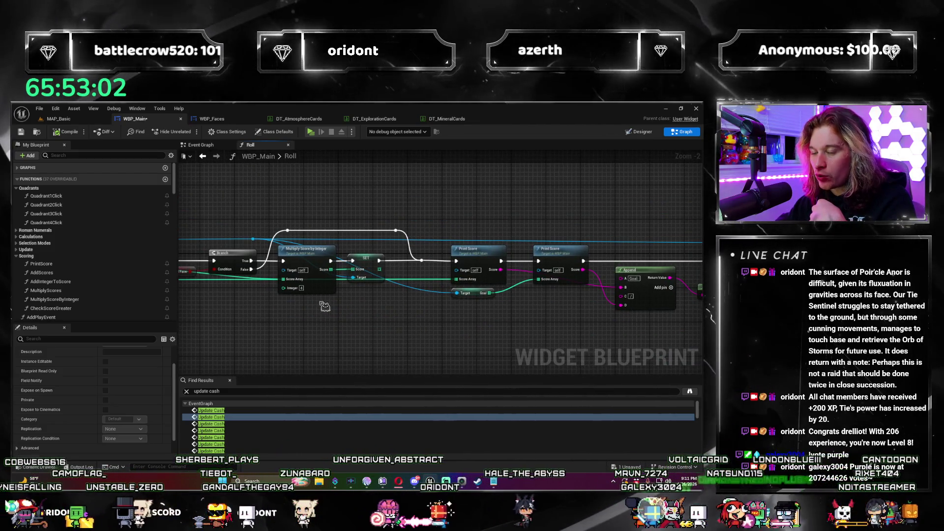
scroll(374, 319, up, 2)
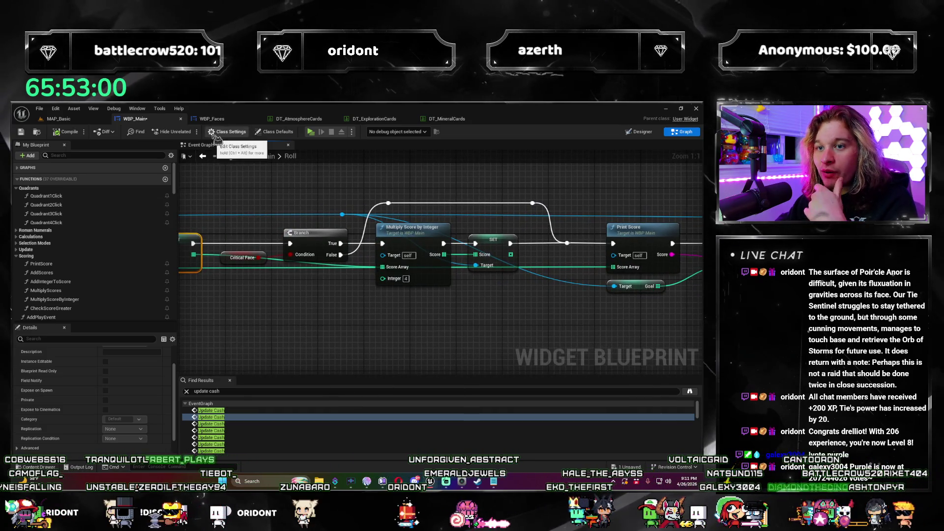
click(200, 144)
click(290, 261)
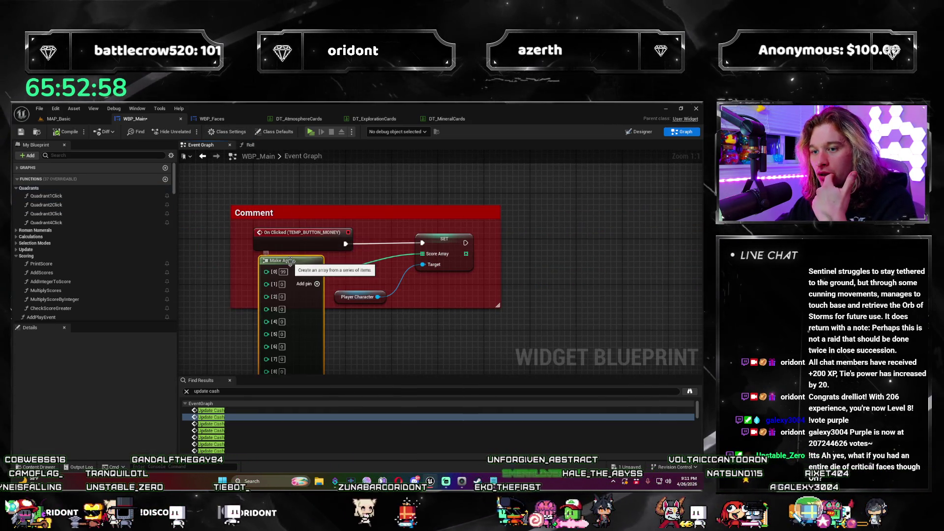
Step: Delete the Make Array and Score Array SET nodes from the money button handler
key(Delete)
click(443, 245)
key(Delete)
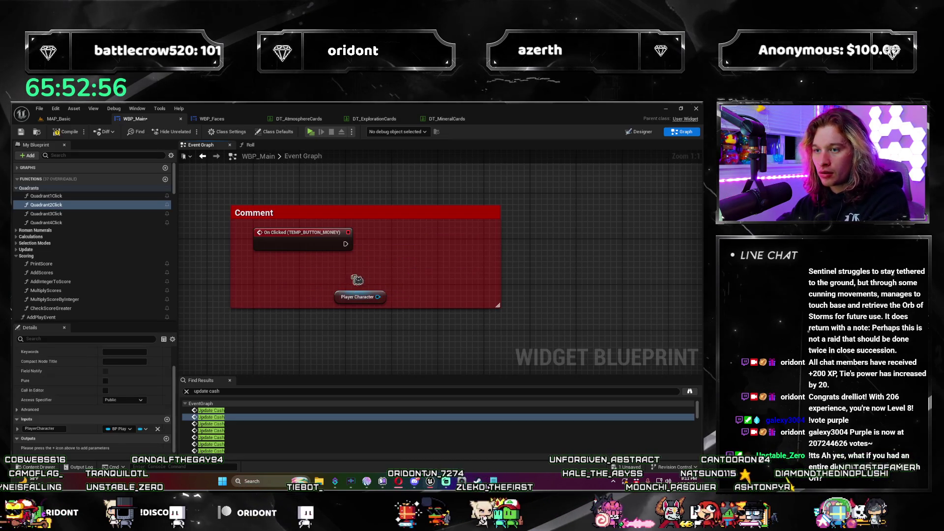
Step: Add an Update Cash call on Player Character after On Clicked with Money Increase 100
drag(379, 297, 420, 264)
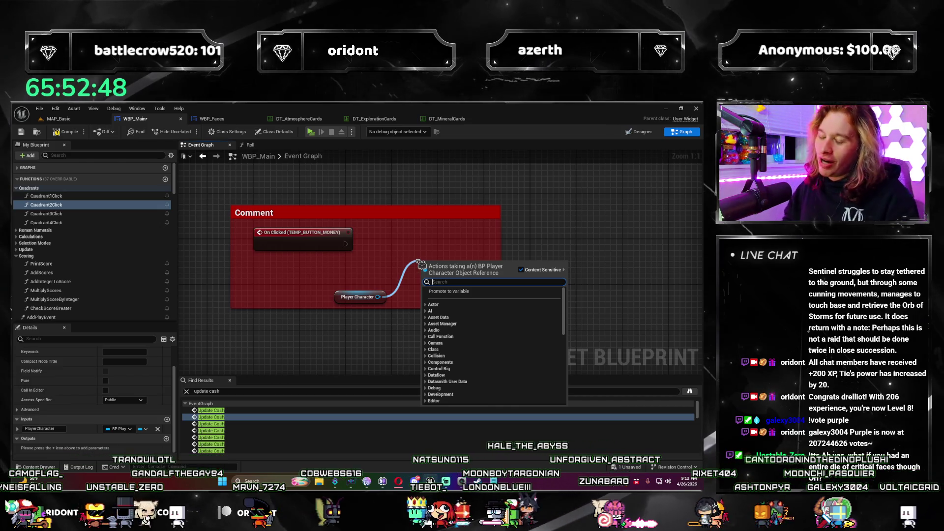
text(update cash)
key(Return)
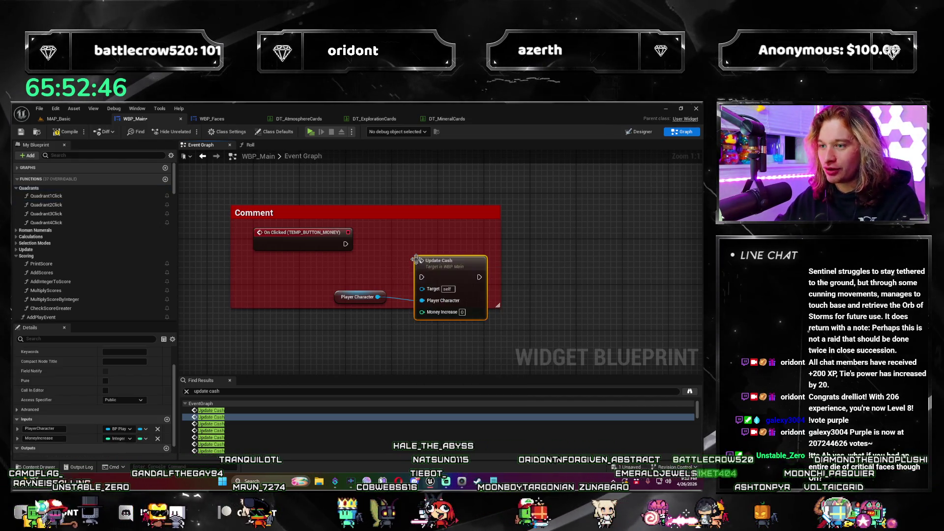
drag(451, 272, 445, 243)
drag(346, 244, 416, 248)
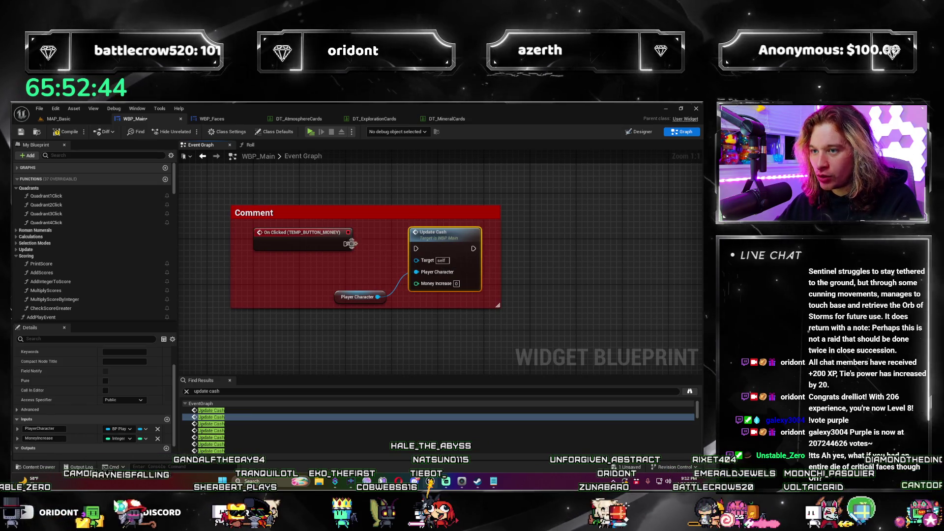
click(456, 283)
text(100)
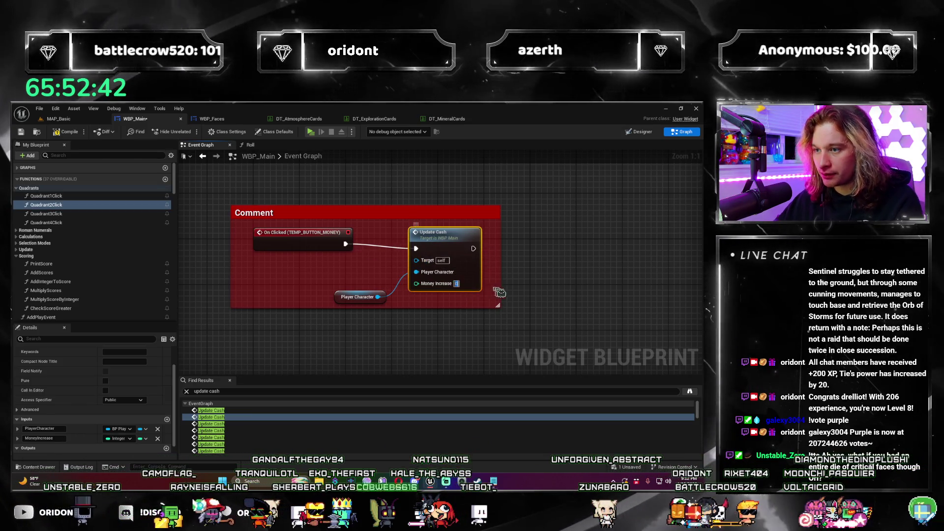
click(586, 238)
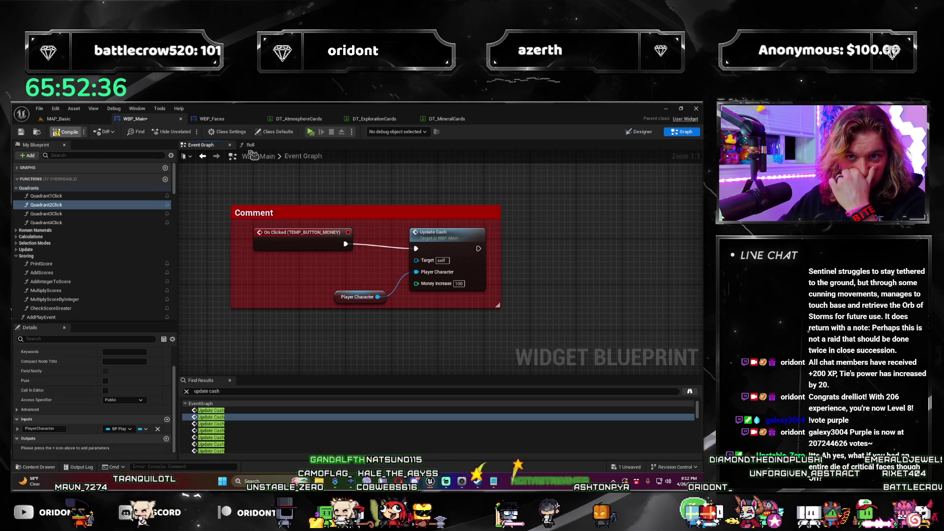
click(268, 147)
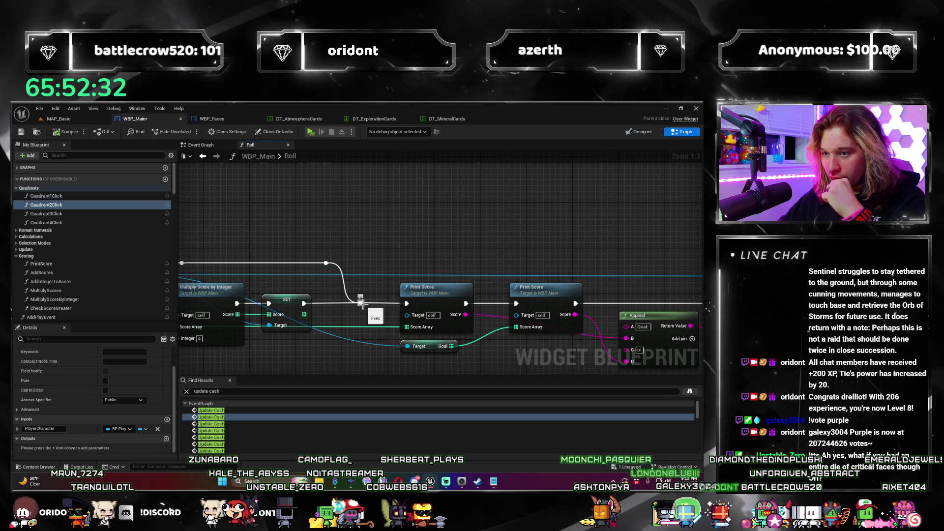
Step: Add an Add Integer to Score node off the reroute's execution wire
drag(361, 304, 393, 201)
text(add score)
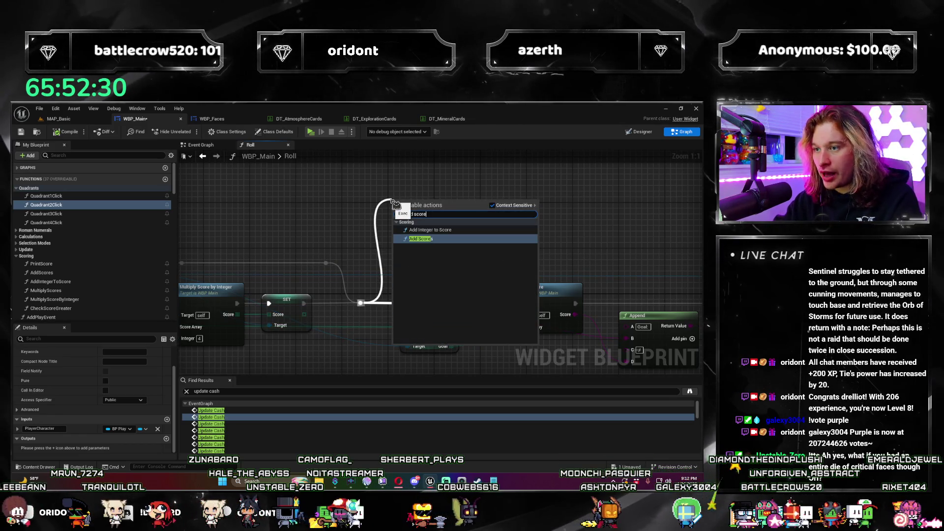
key(Up)
key(Return)
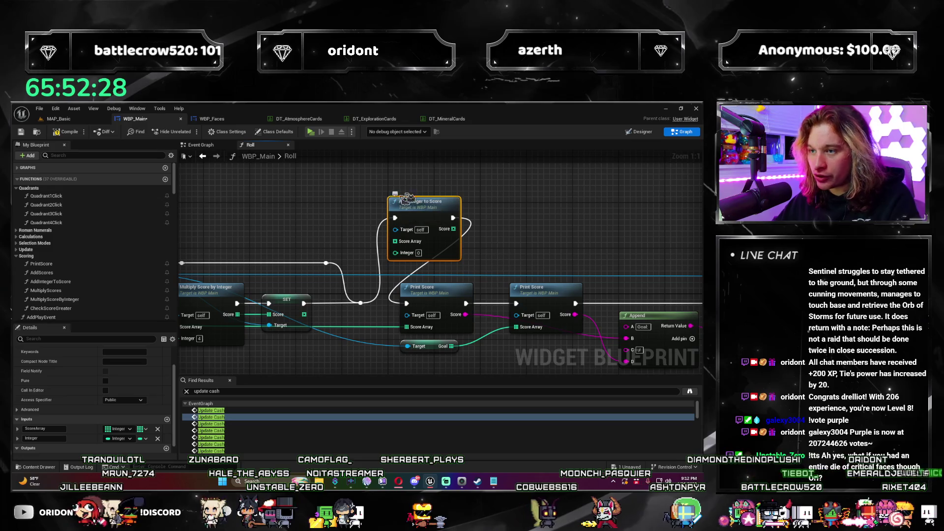
drag(426, 202, 392, 193)
mouse_move(446, 253)
mouse_down()
mouse_move(531, 220)
mouse_move(500, 241)
mouse_move(453, 310)
mouse_up()
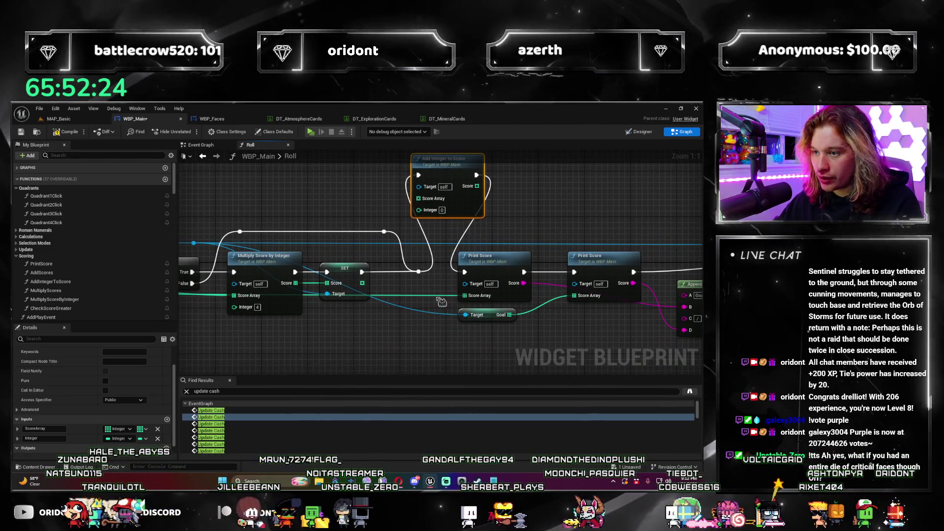
click(432, 314)
Step: Wire the Score Array into it, its Score into Print Score, and set Integer to 1000000
double_click(430, 295)
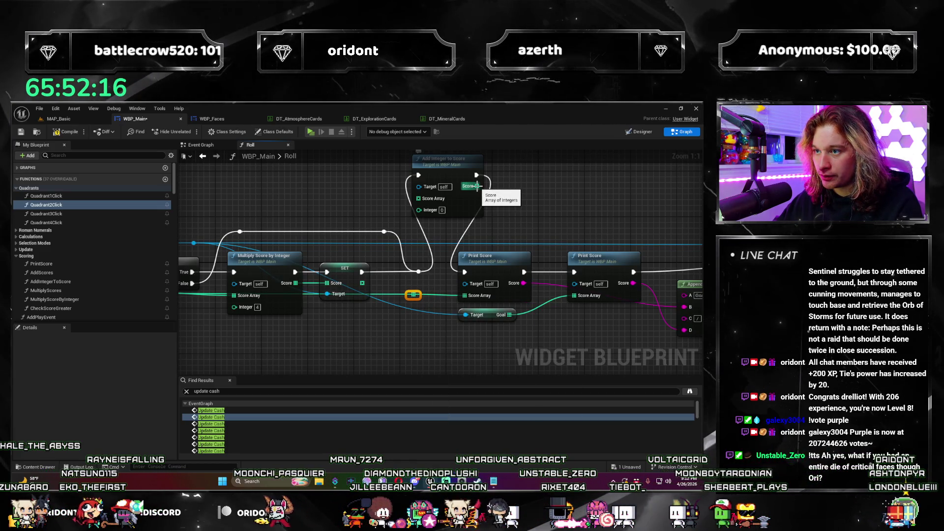
drag(417, 297, 418, 198)
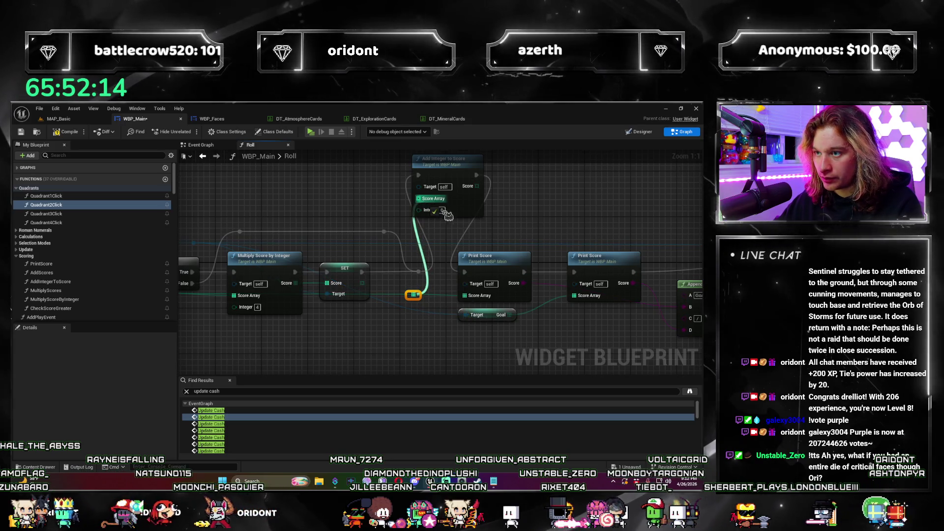
mouse_move(477, 187)
mouse_down()
mouse_move(486, 207)
mouse_move(464, 265)
mouse_move(468, 333)
mouse_up()
text(1)
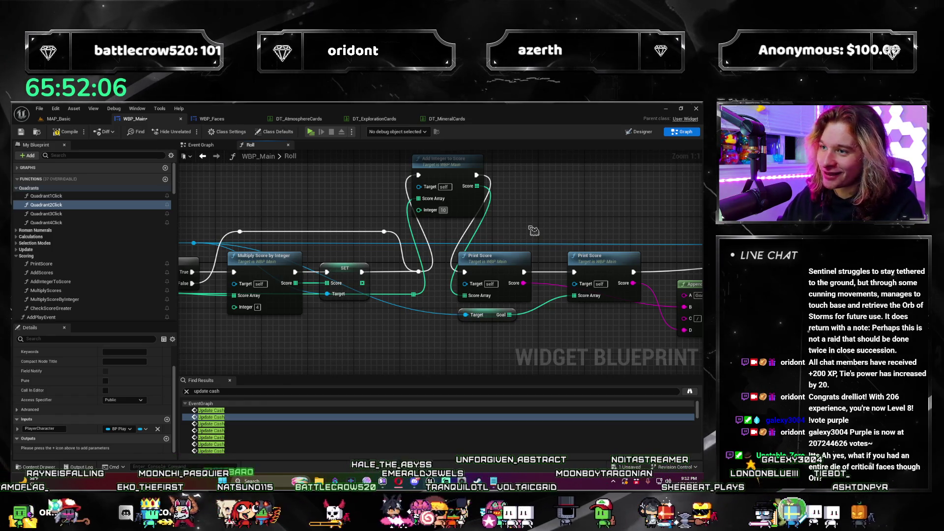
text(00000)
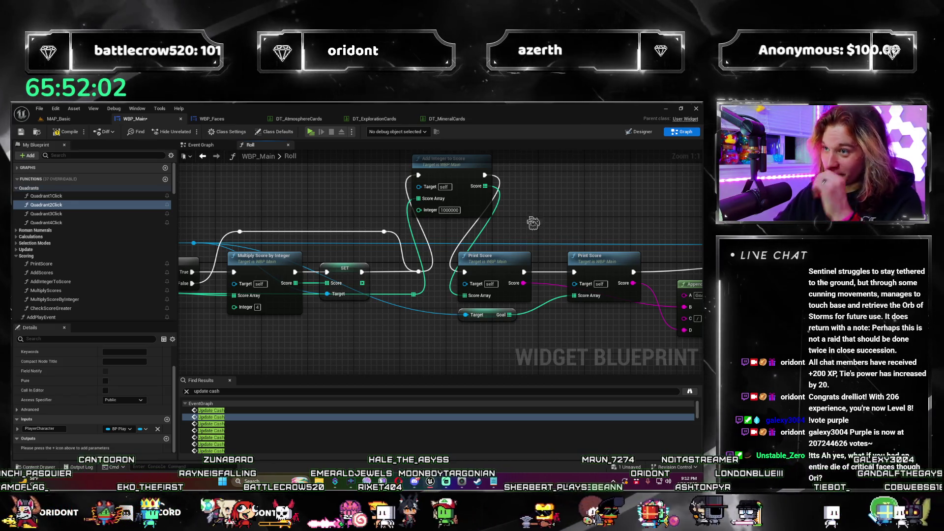
drag(544, 226, 510, 245)
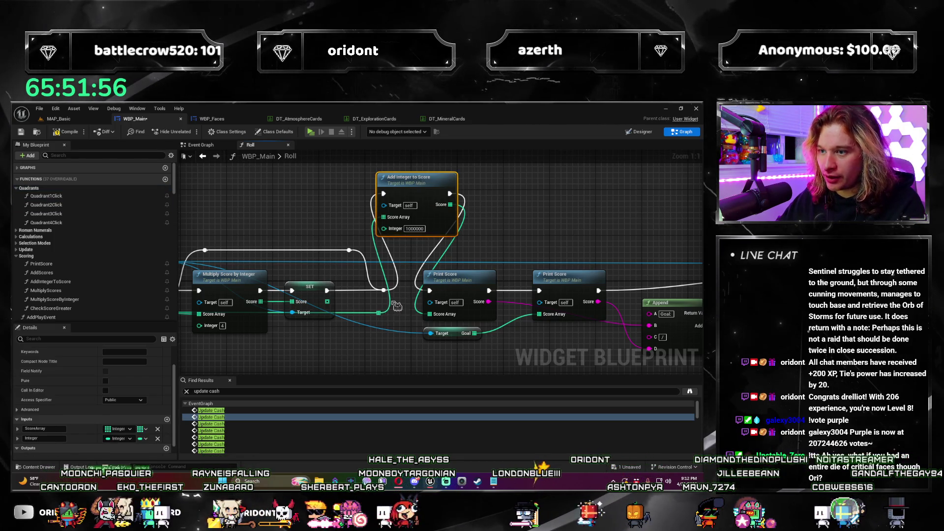
Step: Replace Add Integer to Score with a Multiply Scores node fed by the score array reroute
key(Delete)
drag(378, 313, 413, 189)
text(multiply)
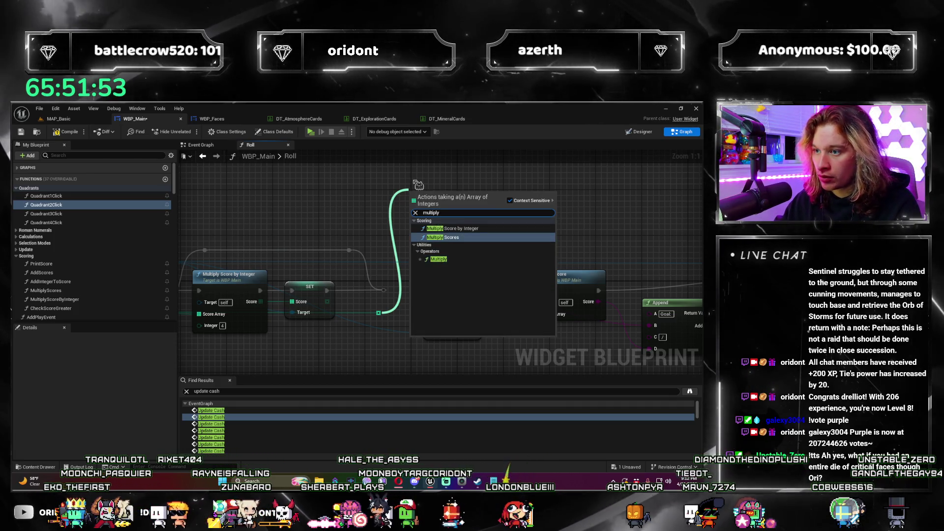
key(Escape)
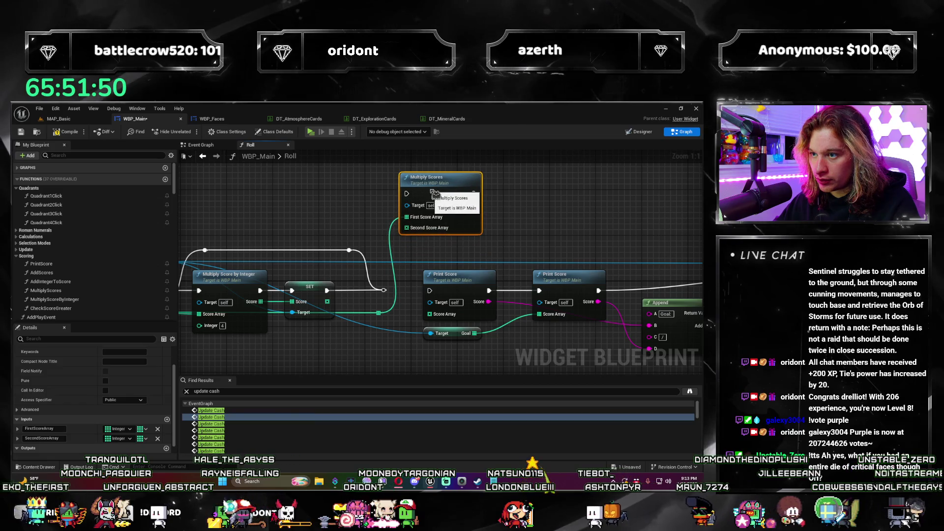
mouse_move(469, 191)
mouse_down()
mouse_move(411, 185)
mouse_move(406, 311)
mouse_move(597, 300)
mouse_move(263, 315)
mouse_move(419, 366)
mouse_move(331, 371)
mouse_up()
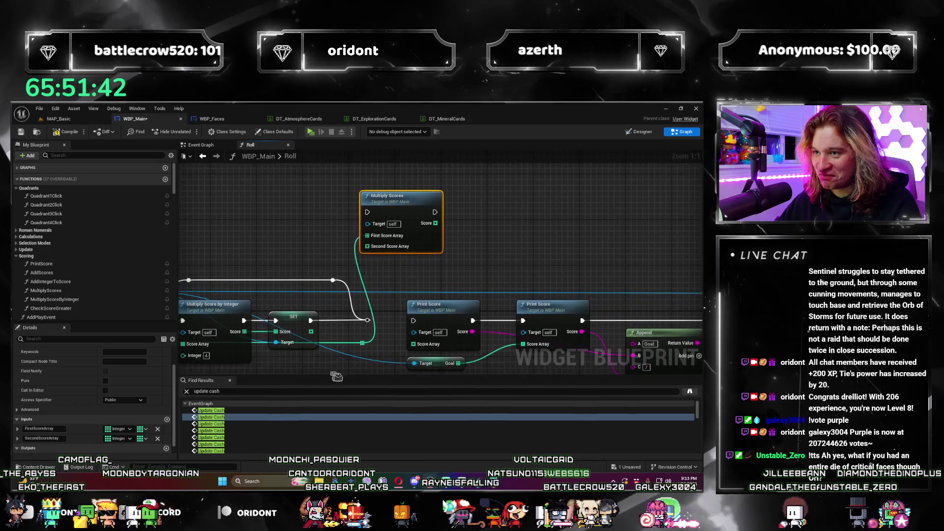
mouse_move(401, 201)
mouse_down()
mouse_move(501, 202)
mouse_move(480, 200)
mouse_up()
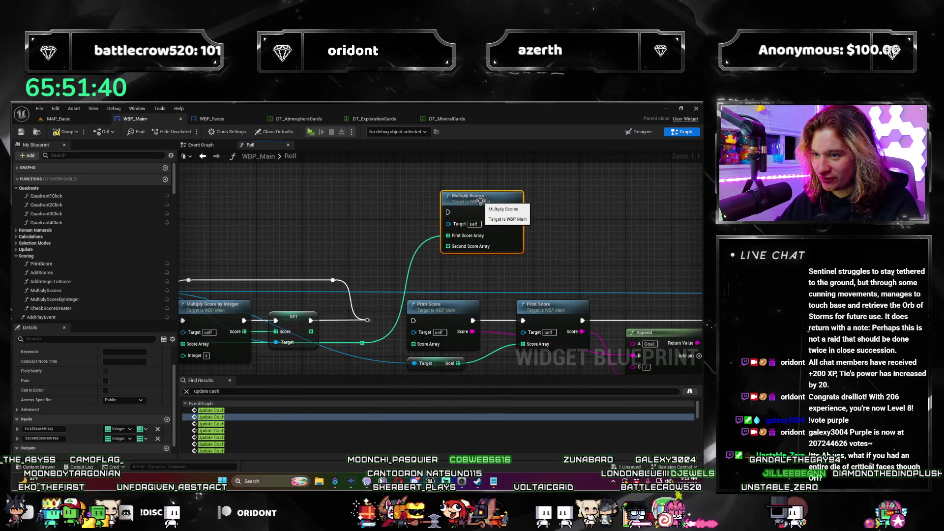
drag(356, 224, 355, 220)
text(add score)
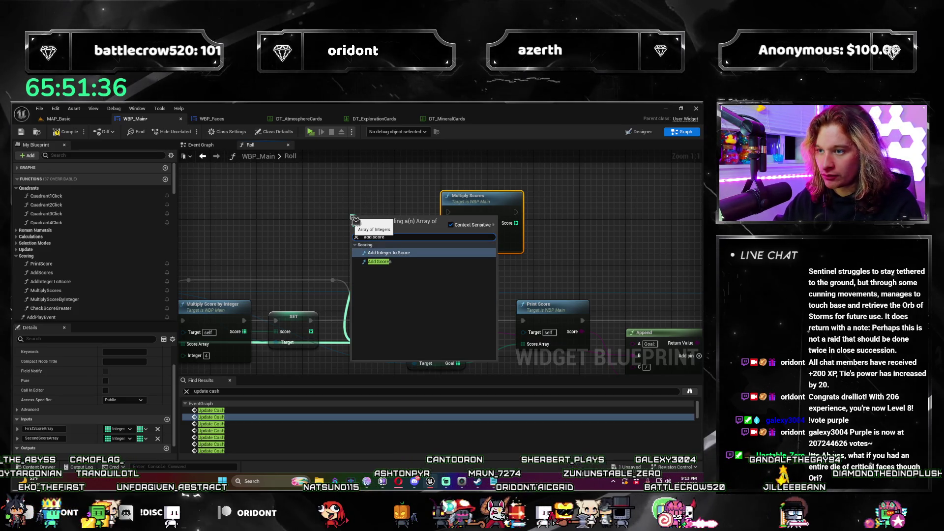
Step: Place an Add Integer to Score node fed by SET's score array, with Integer 10
key(Escape)
mouse_move(366, 221)
mouse_down()
mouse_move(374, 226)
mouse_move(399, 204)
mouse_move(367, 197)
mouse_up()
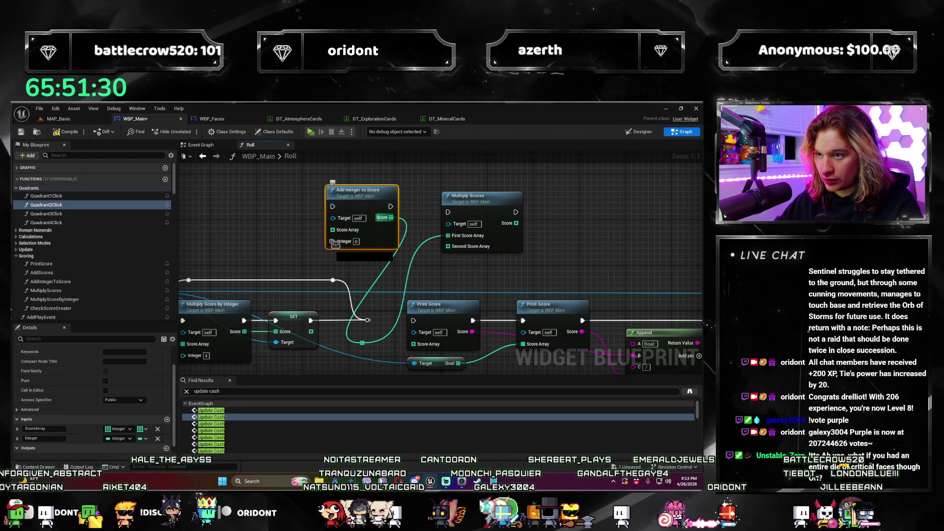
drag(343, 235, 344, 237)
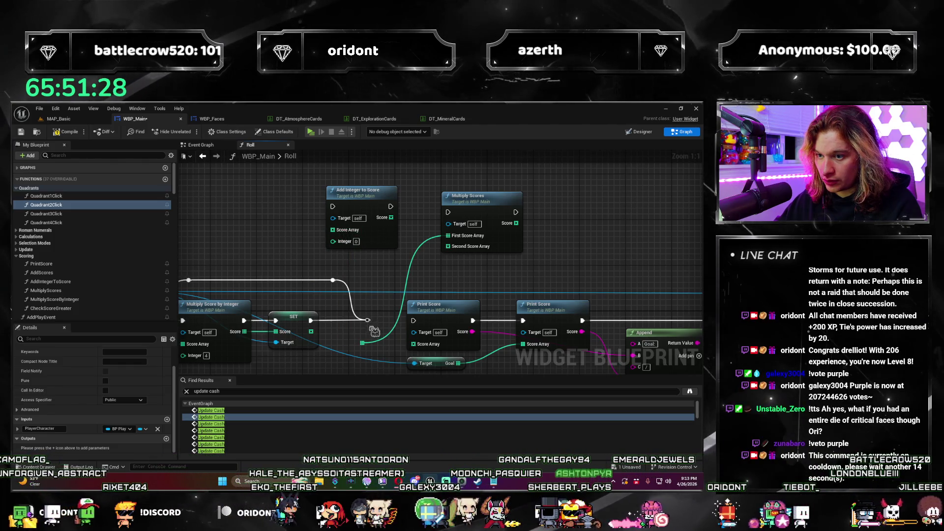
drag(311, 332, 401, 232)
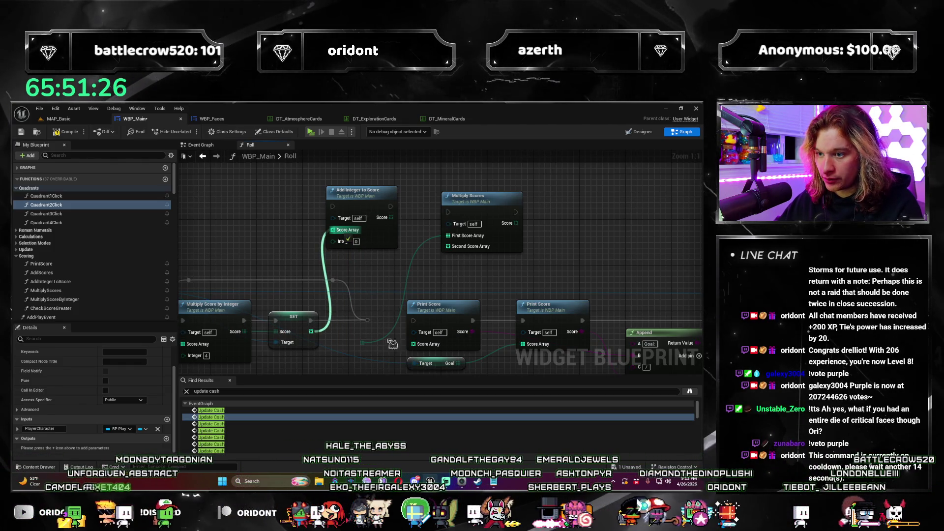
scroll(322, 357, down, 3)
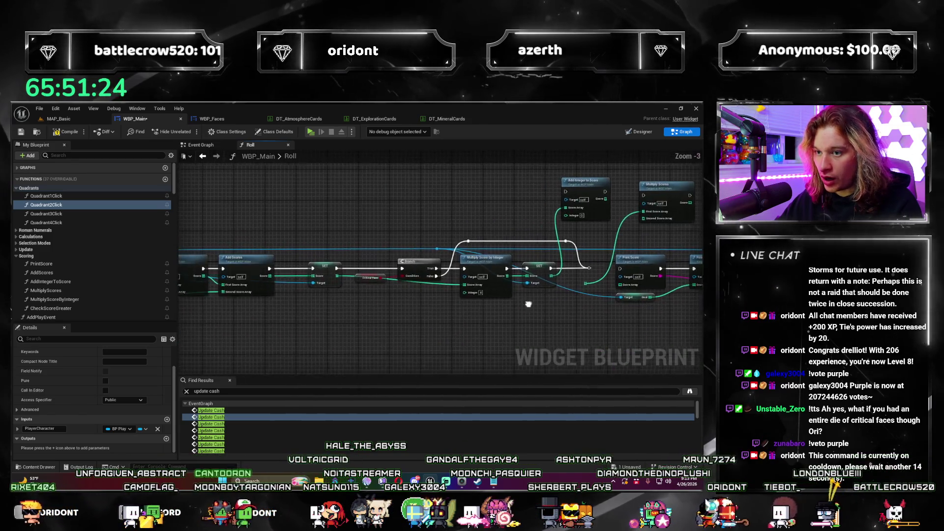
drag(705, 274, 324, 314)
scroll(324, 314, up, 4)
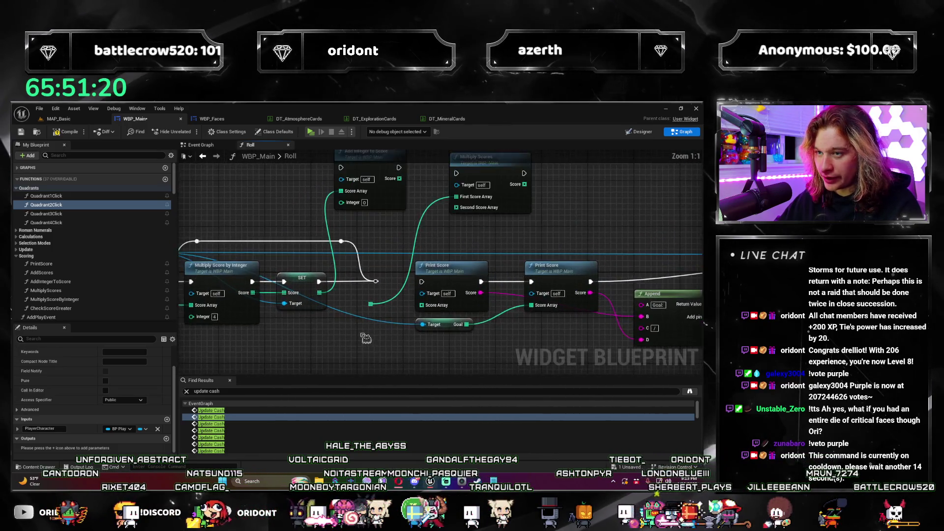
mouse_move(396, 339)
mouse_down()
mouse_move(399, 367)
mouse_move(317, 304)
mouse_move(308, 330)
mouse_move(322, 325)
mouse_move(343, 341)
mouse_move(322, 352)
mouse_up()
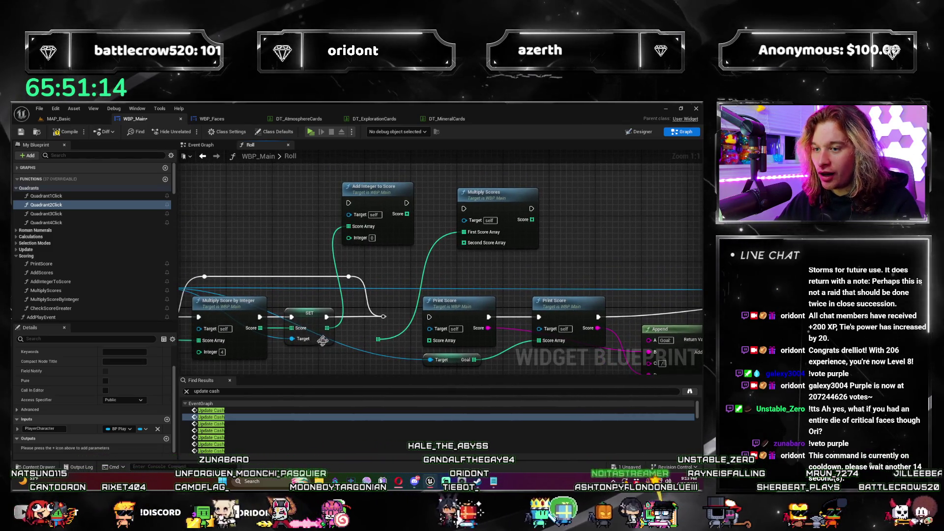
click(373, 237)
text(10)
key(Return)
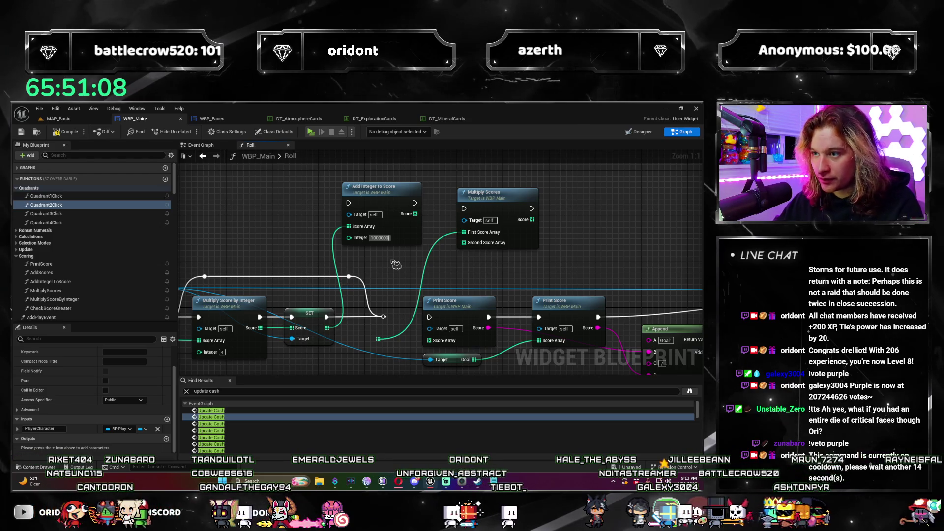
Step: Feed its Score into Multiply Scores and chain execution: Add Integer, Multiply Scores, Print Score
drag(396, 264, 342, 262)
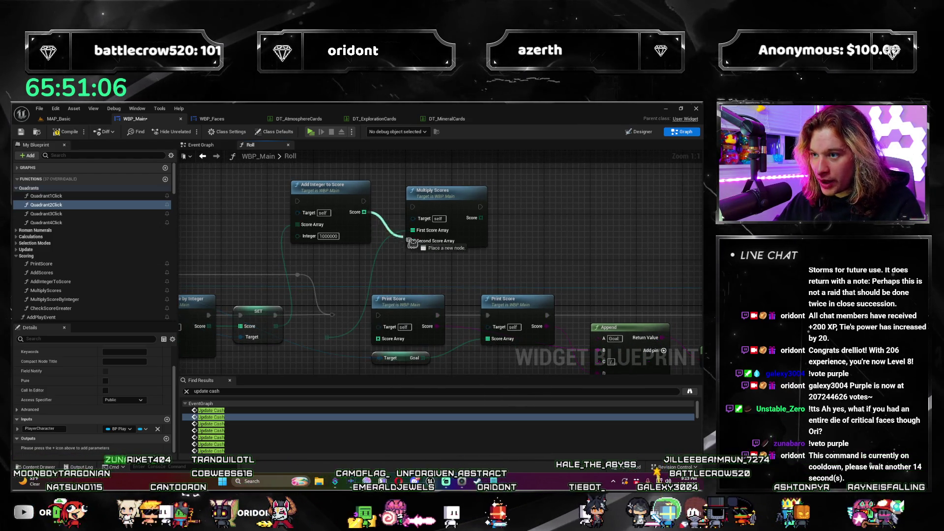
click(340, 351)
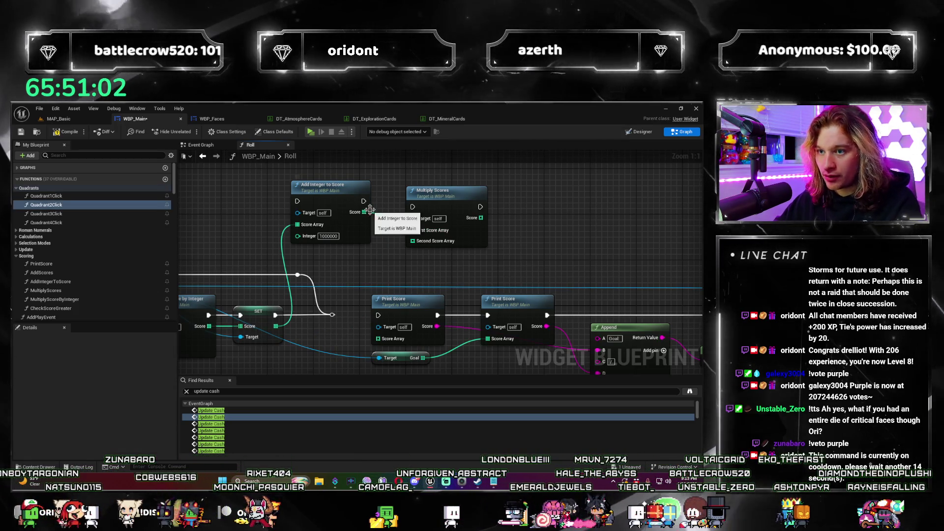
drag(364, 212, 424, 245)
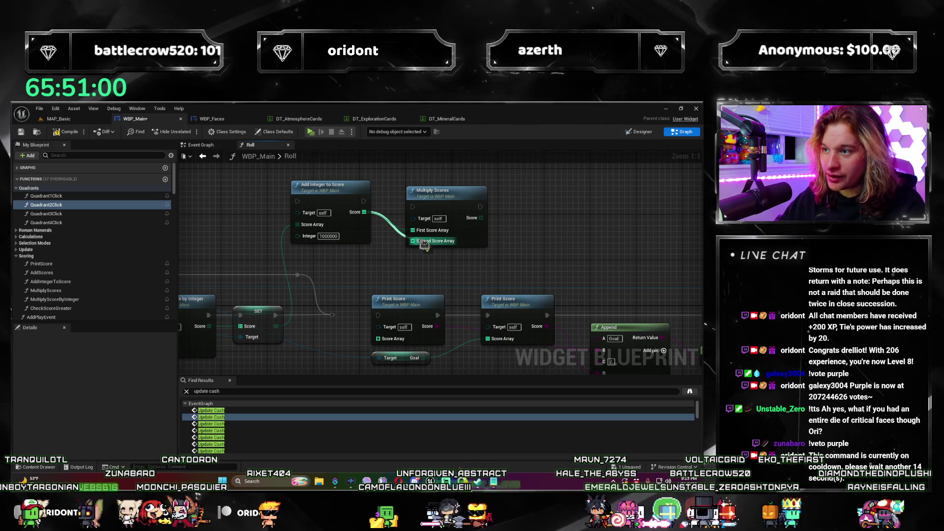
click(482, 256)
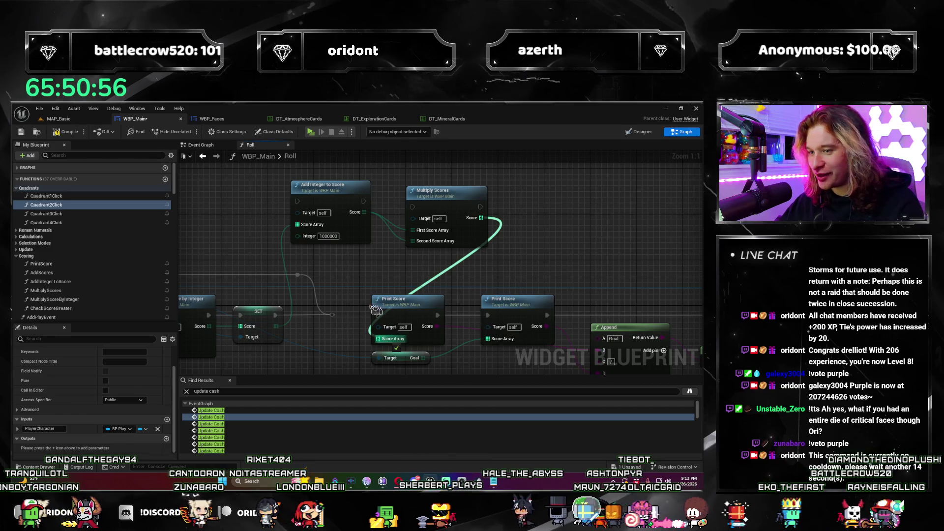
drag(331, 314, 298, 202)
drag(363, 201, 412, 206)
mouse_move(480, 207)
mouse_down()
mouse_move(359, 285)
mouse_move(377, 315)
mouse_up()
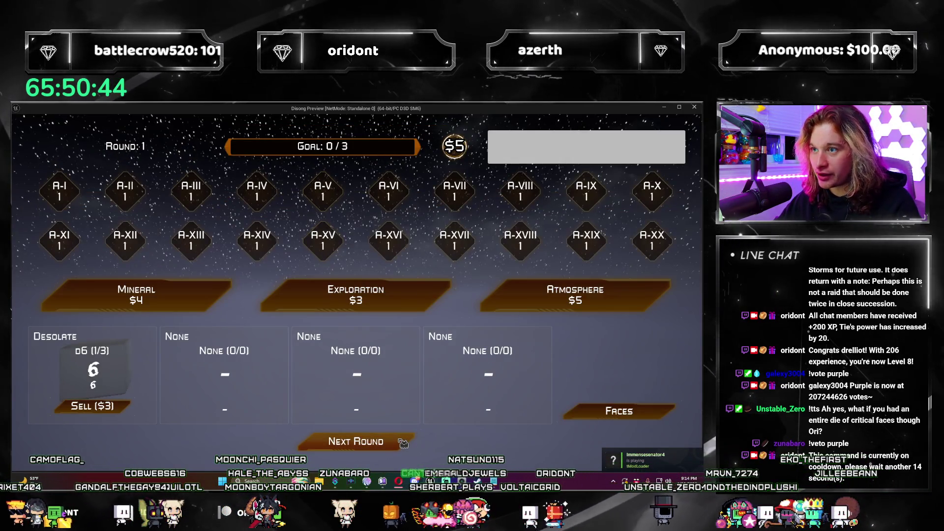
Step: Advance to round 2, buy a $6 Atmosphere for a Gaseous face, and roll
click(402, 443)
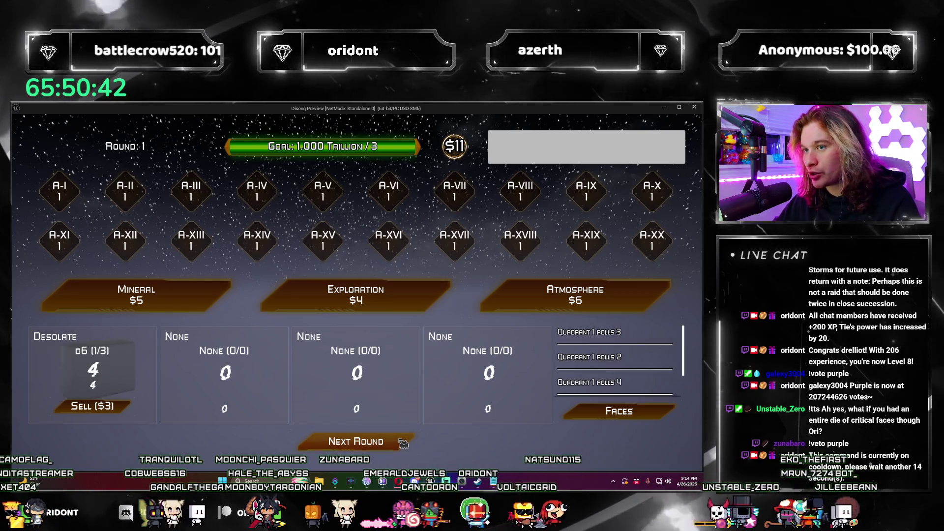
click(638, 299)
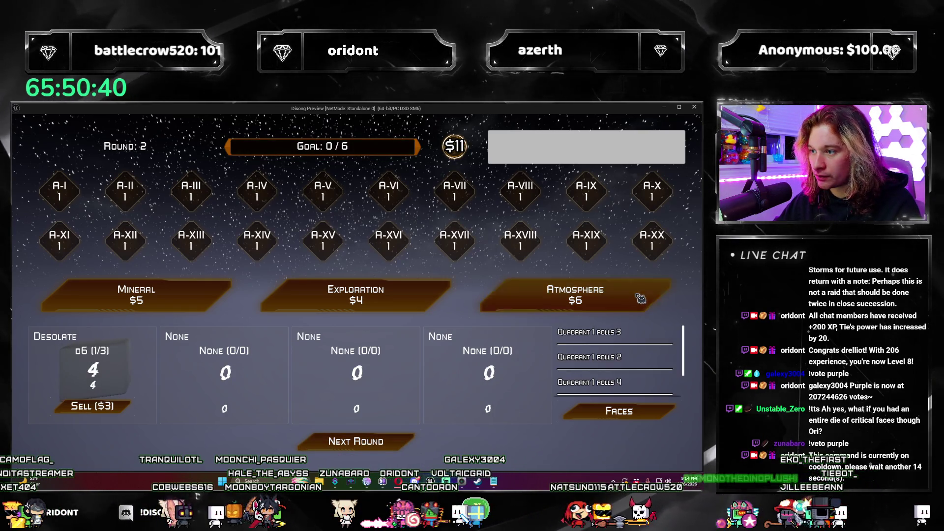
click(338, 369)
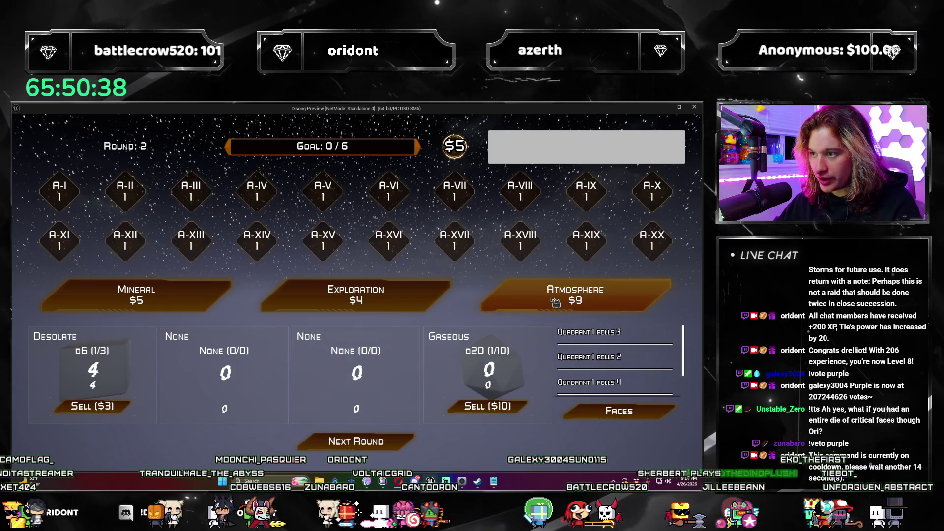
click(400, 444)
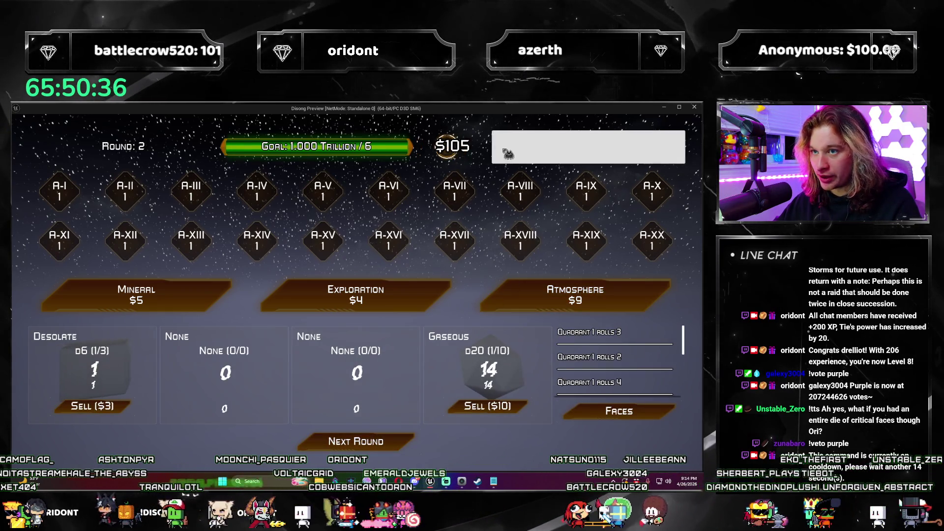
Step: Buy three more Atmospheres, taking a Gaseous d20 face, an Oxygen Rich die and an Unstable die
click(535, 295)
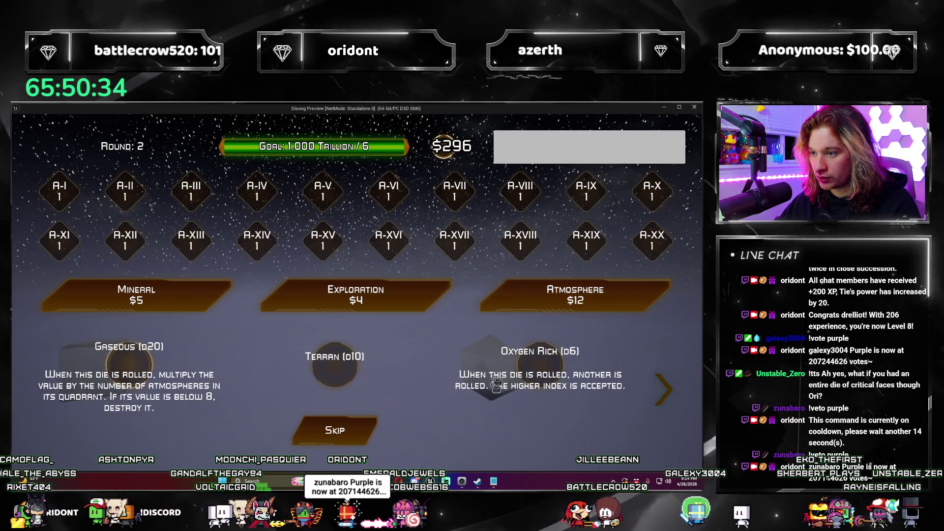
click(543, 364)
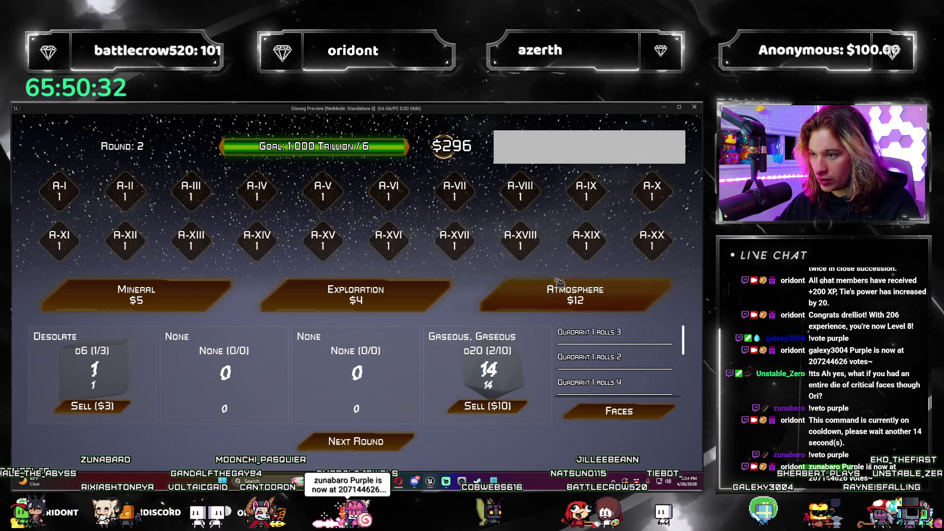
click(575, 295)
click(169, 374)
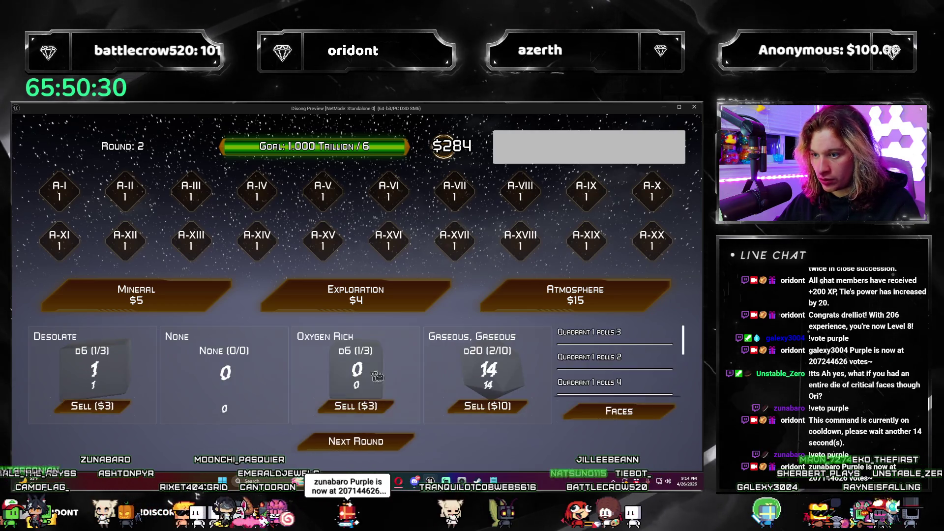
click(541, 297)
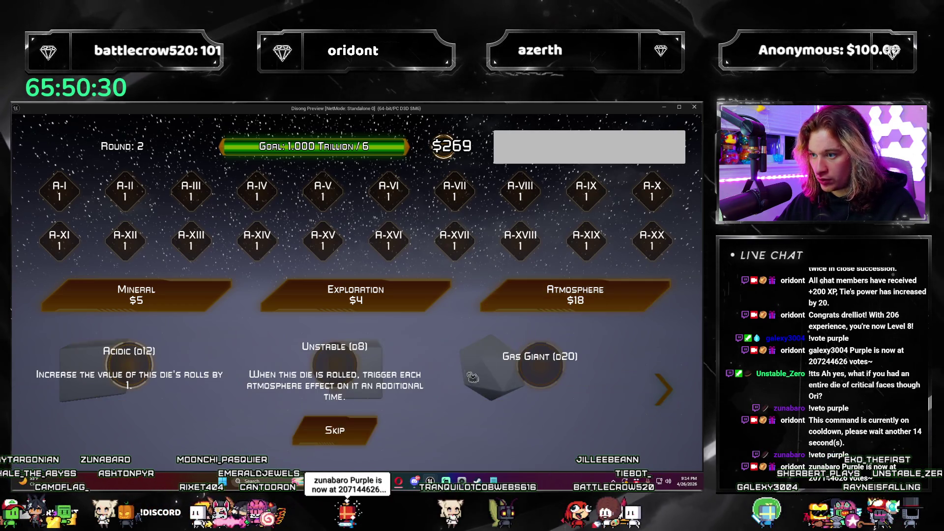
click(341, 365)
Step: Add Gas Giant to the d20, sell Oxygen Rich, take the Lunar d4, and roll
click(541, 297)
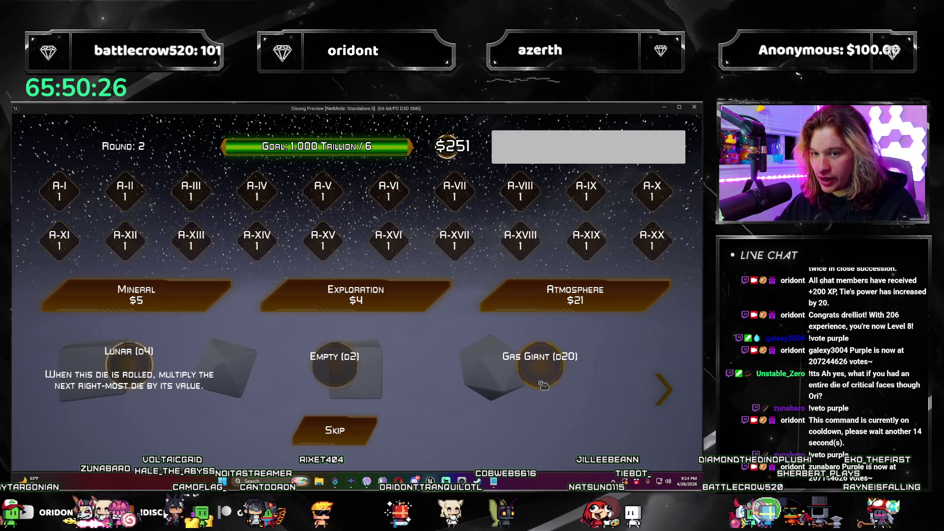
click(538, 399)
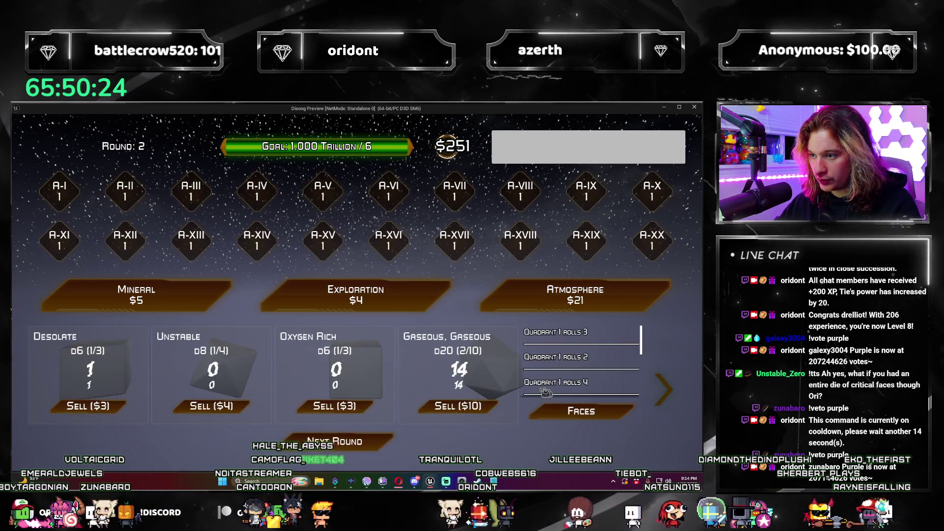
click(391, 410)
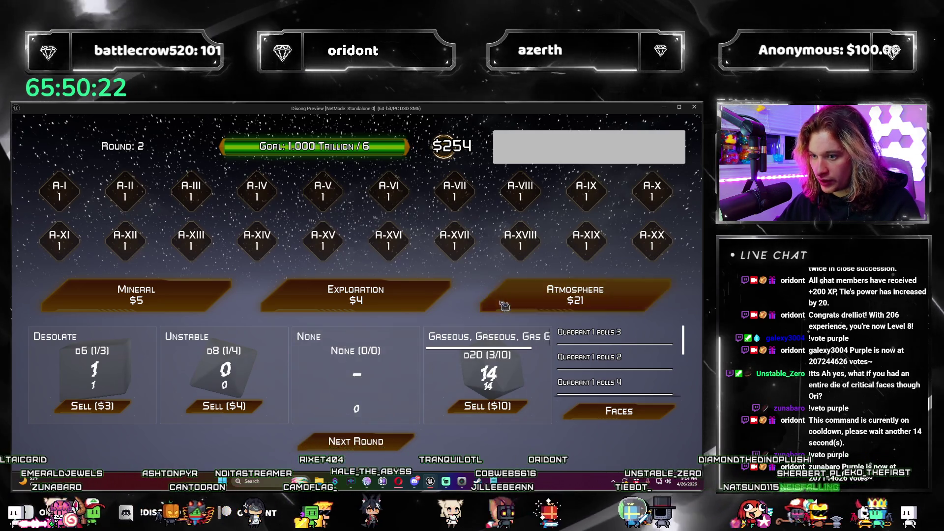
click(575, 298)
click(577, 375)
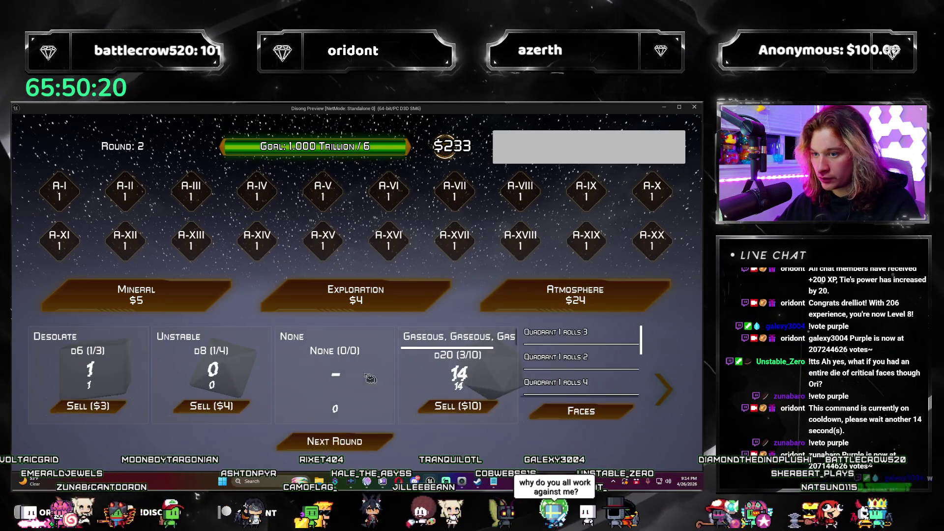
click(396, 449)
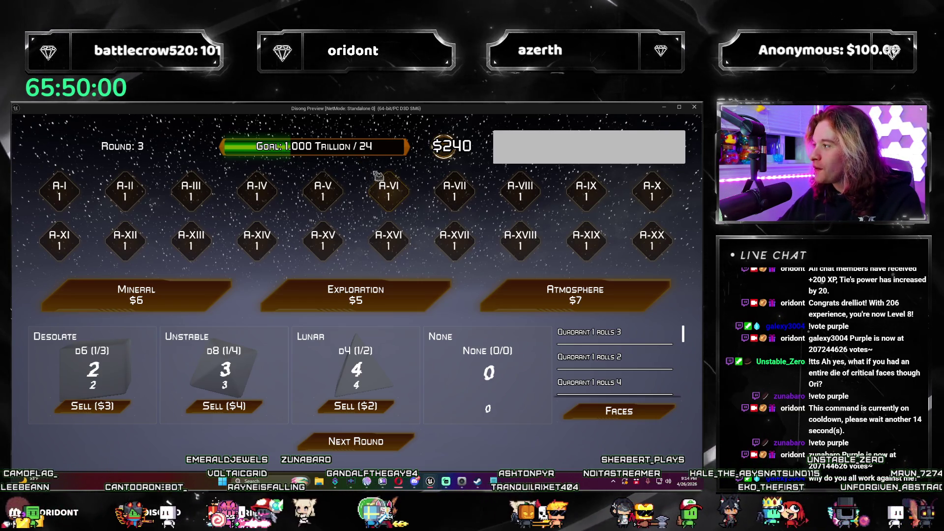
Step: End round 3, place the 17 reward face into Quadrant 3, and continue to round 4
click(396, 442)
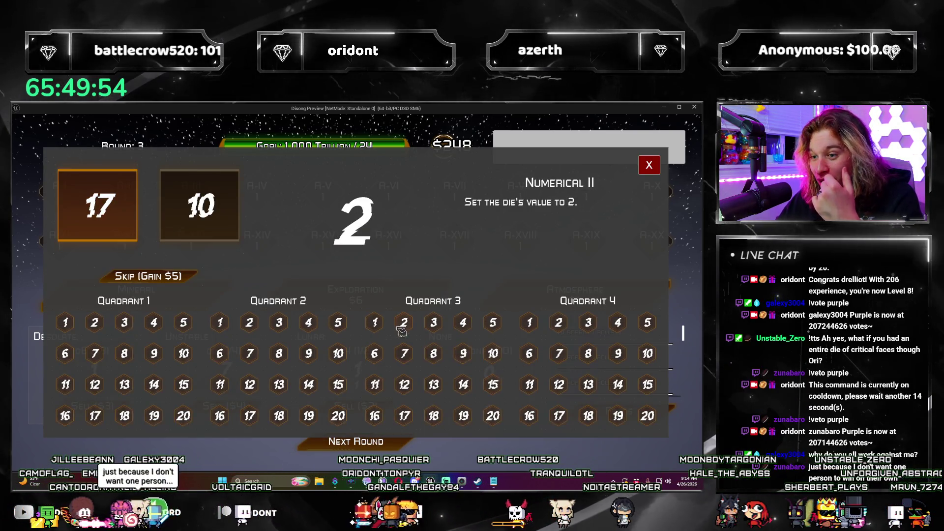
click(375, 322)
click(387, 443)
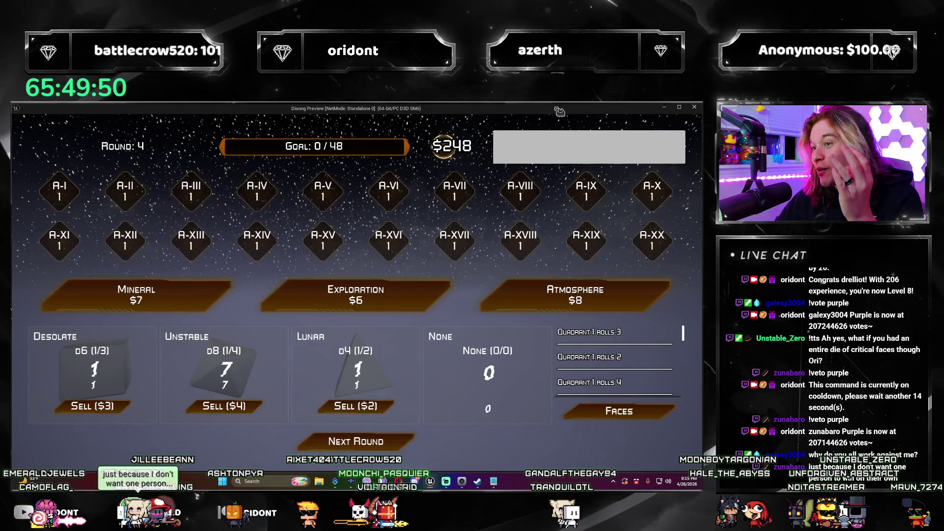
Step: Buy Atmospheres at $8, $11 and $14, taking Tropical faces and selling the Desolate die
click(530, 295)
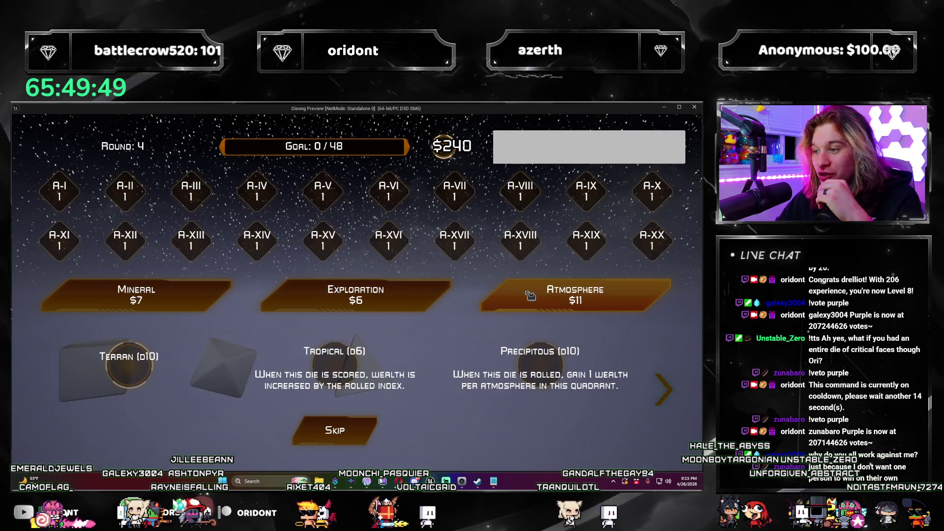
click(346, 370)
click(119, 411)
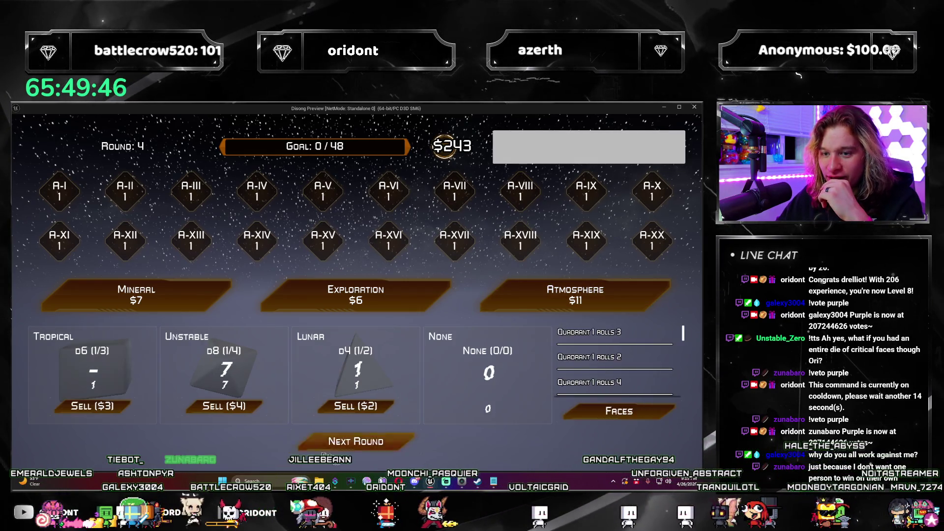
click(547, 286)
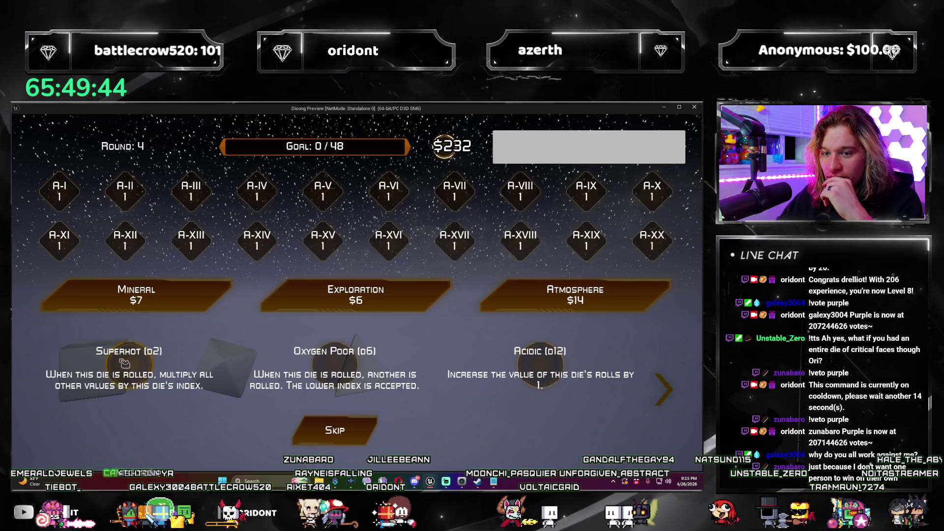
click(124, 362)
click(575, 294)
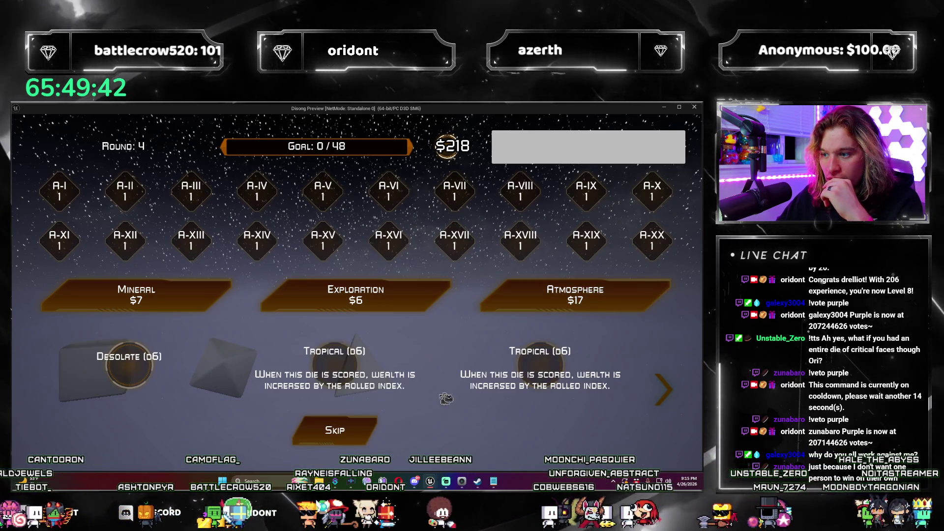
click(334, 378)
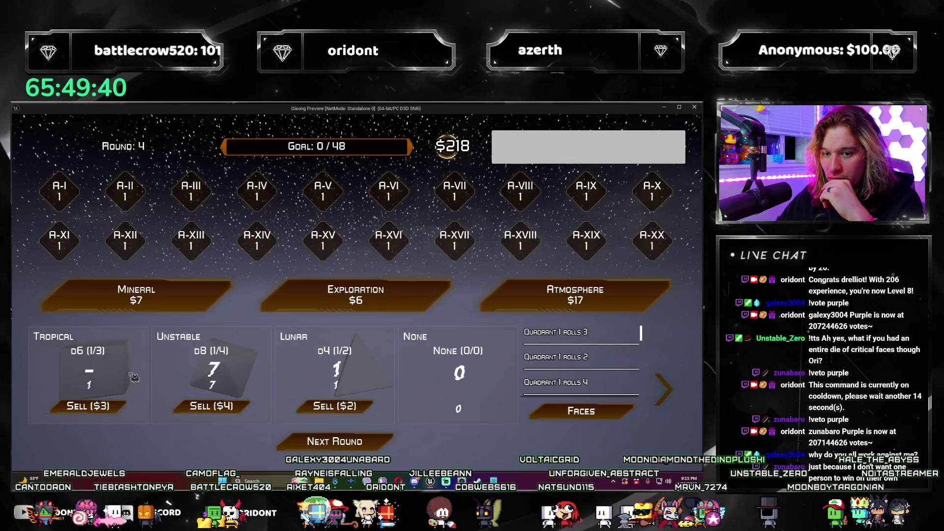
Step: Buy Atmospheres at $17, $20 and $23: Unstable, Precipitous, and skip Empty/Frozen/Noxious
click(541, 295)
click(201, 360)
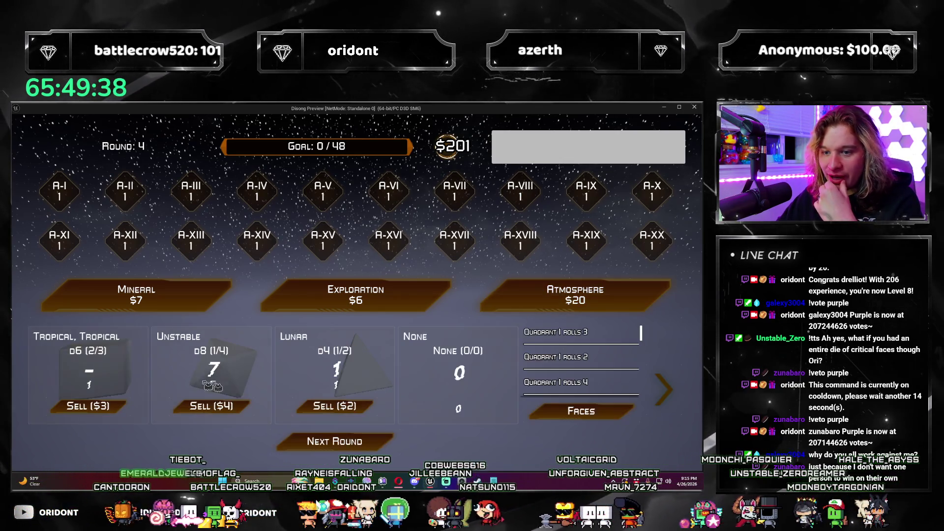
click(561, 306)
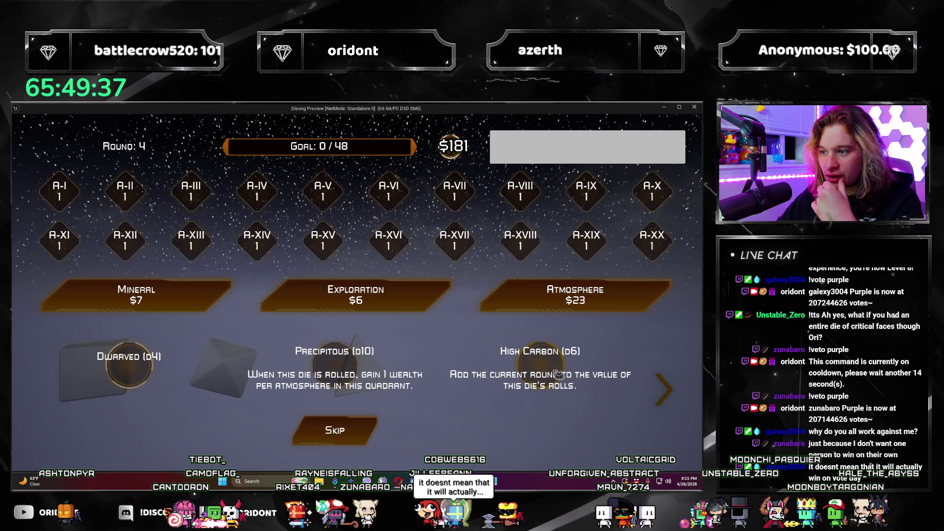
click(311, 388)
click(509, 305)
click(350, 429)
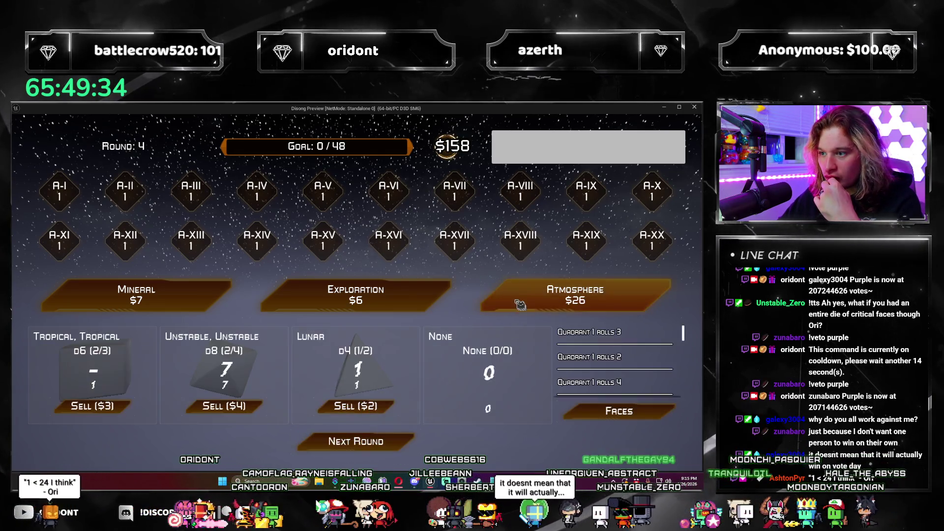
Step: Buy four more Atmospheres, adding Gaseous to the d20 and another die, skipping Reflective/Acidic/Asteroid Belt
click(575, 295)
click(332, 429)
click(575, 295)
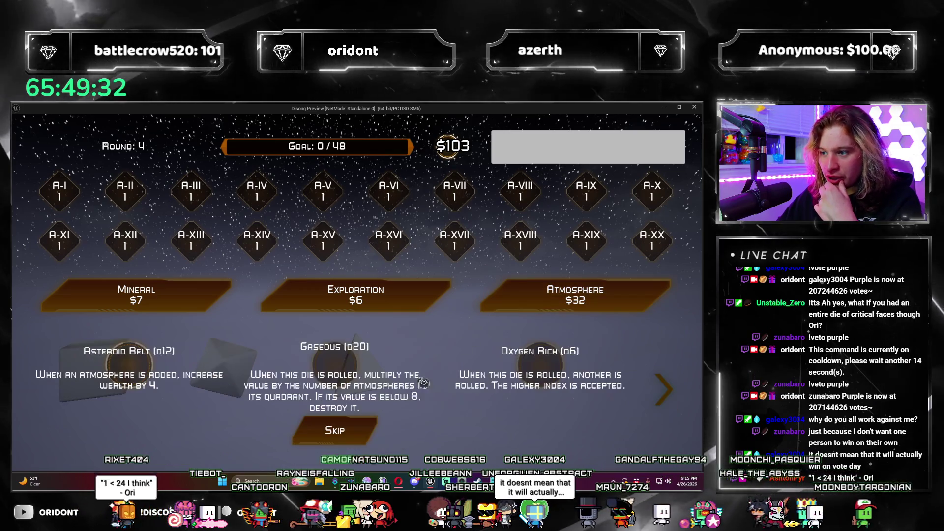
click(354, 384)
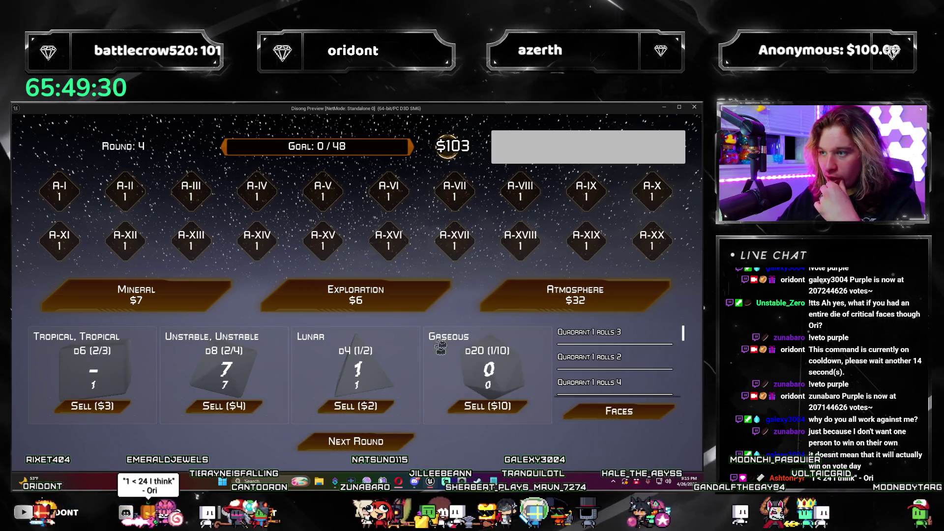
click(521, 298)
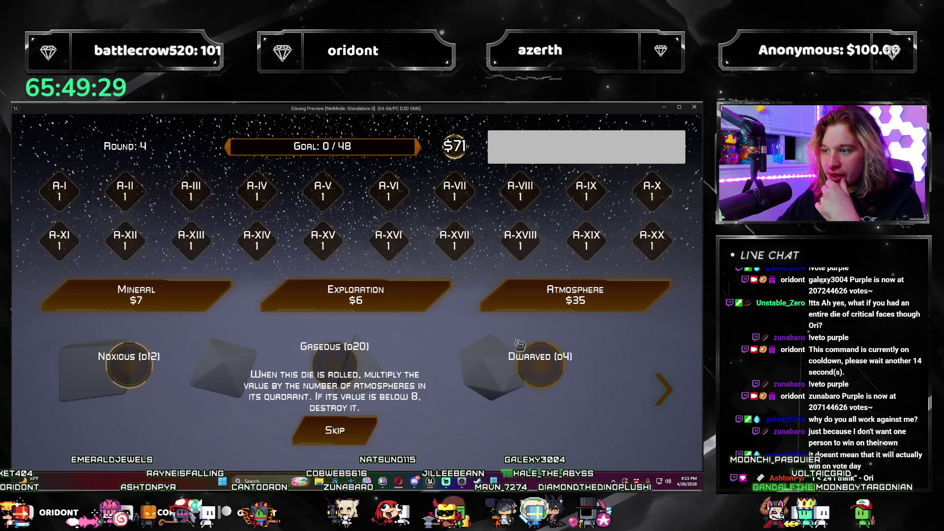
click(362, 369)
click(541, 305)
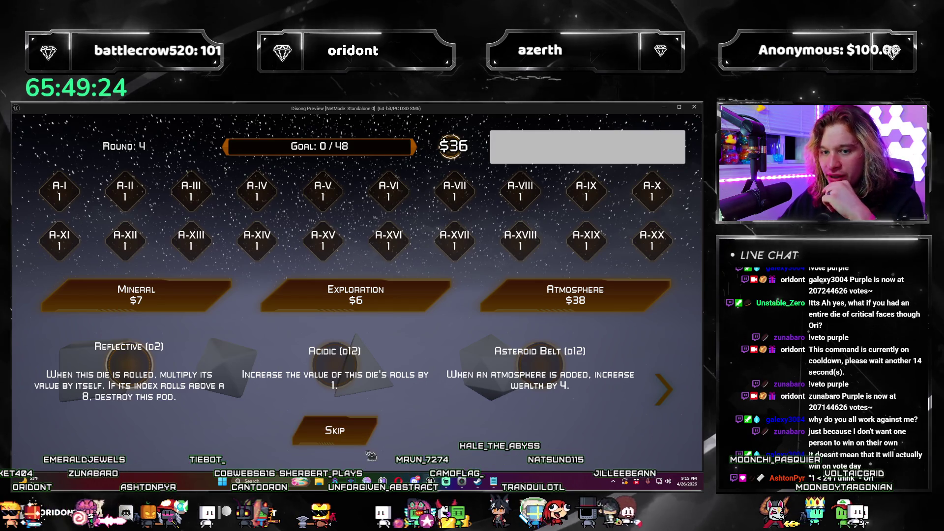
click(361, 432)
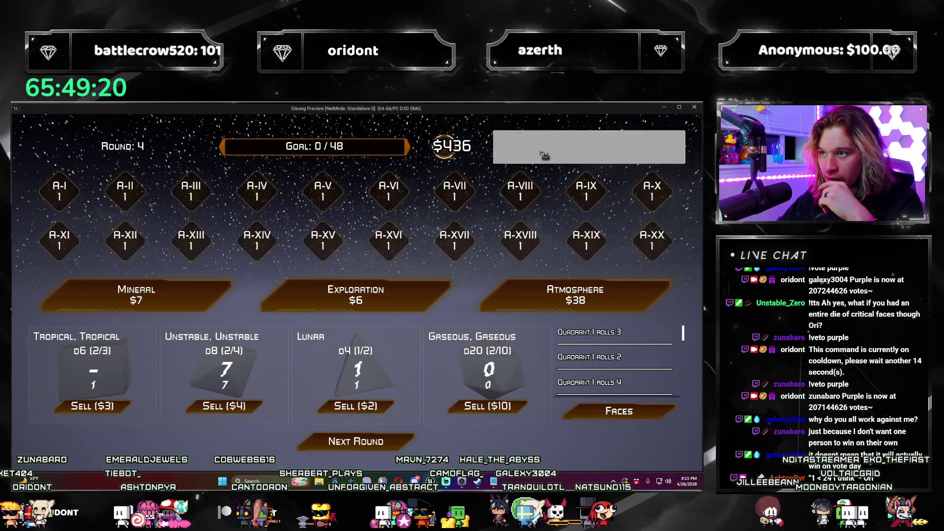
Step: Keep buying Atmospheres, adding Gas Giant to a die and the d20, until Atmosphere costs $50
click(533, 300)
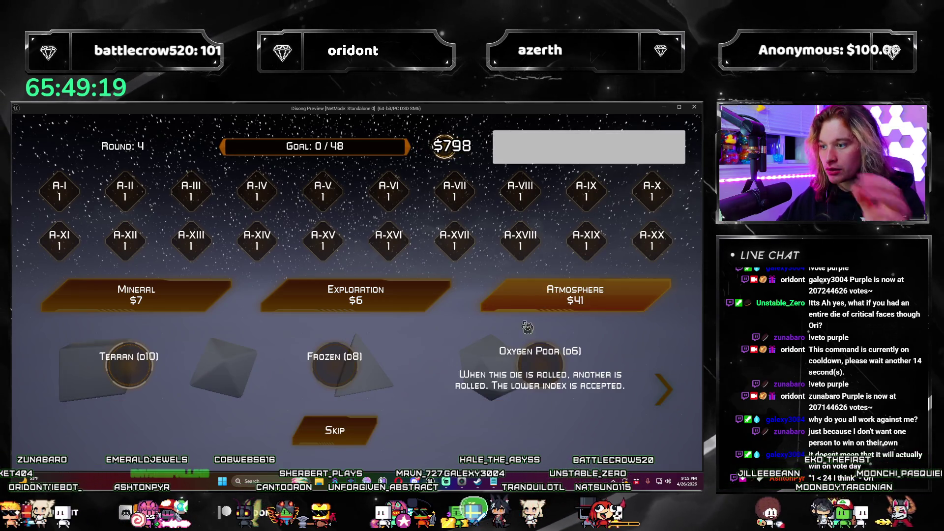
click(371, 433)
click(575, 295)
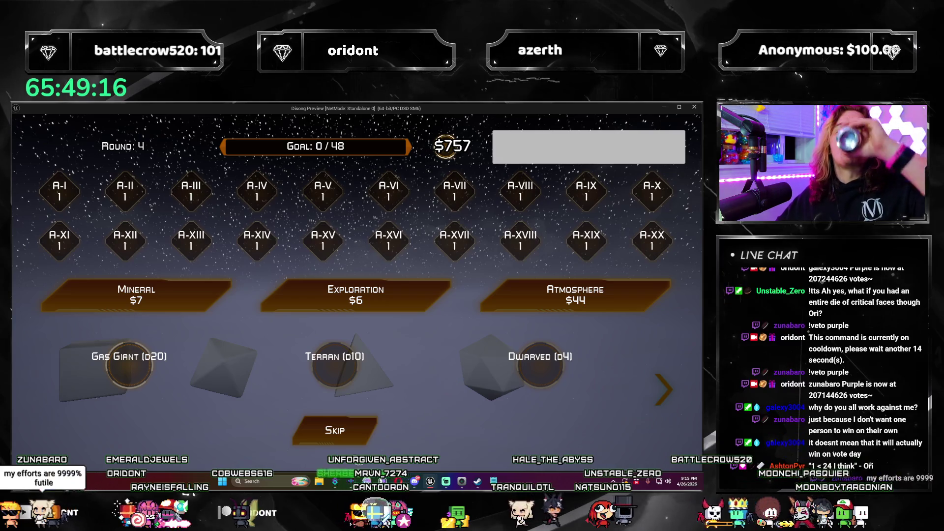
click(131, 392)
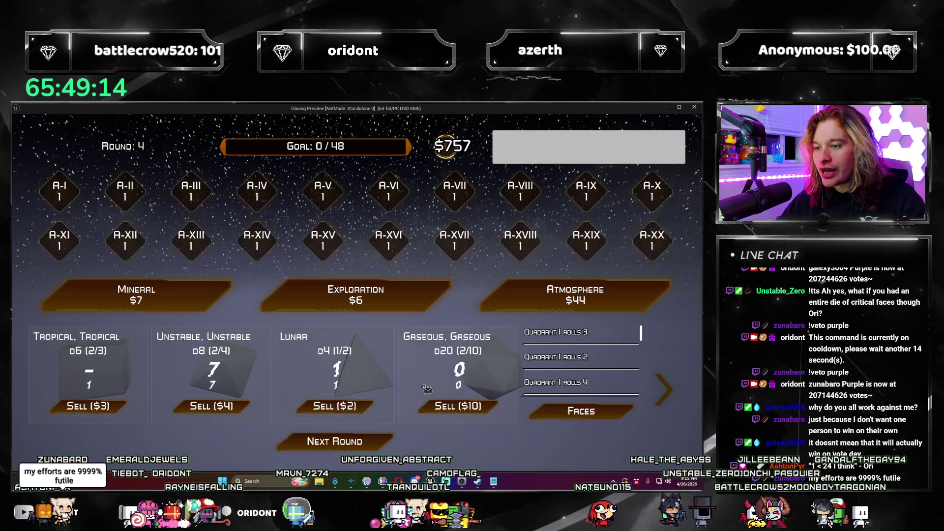
click(575, 295)
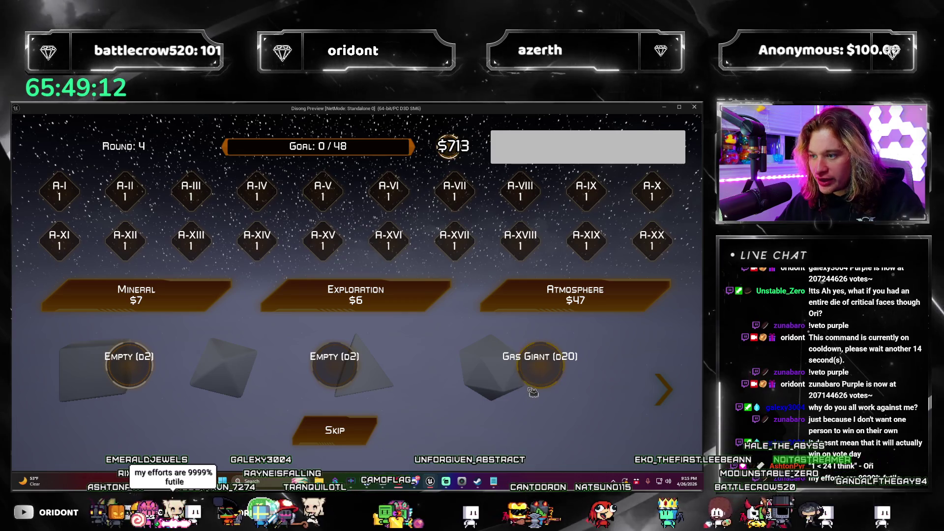
click(536, 378)
click(514, 306)
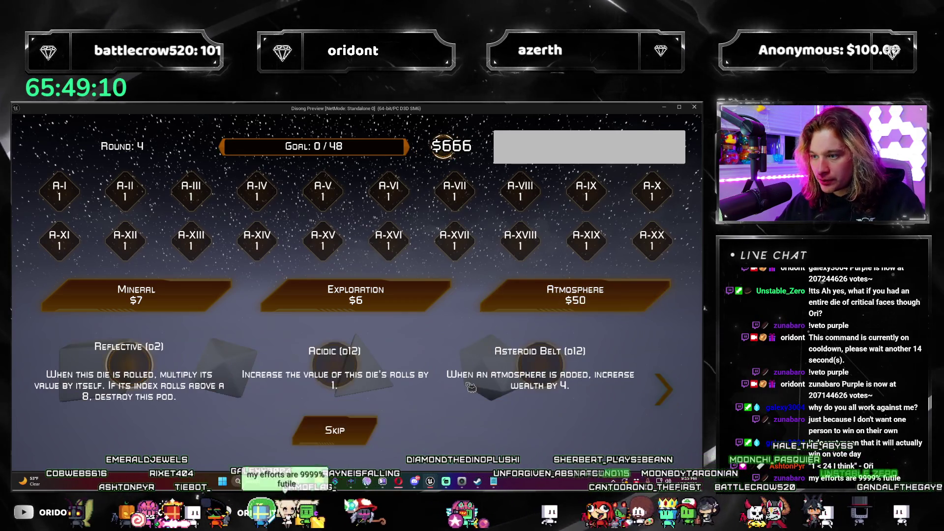
click(366, 442)
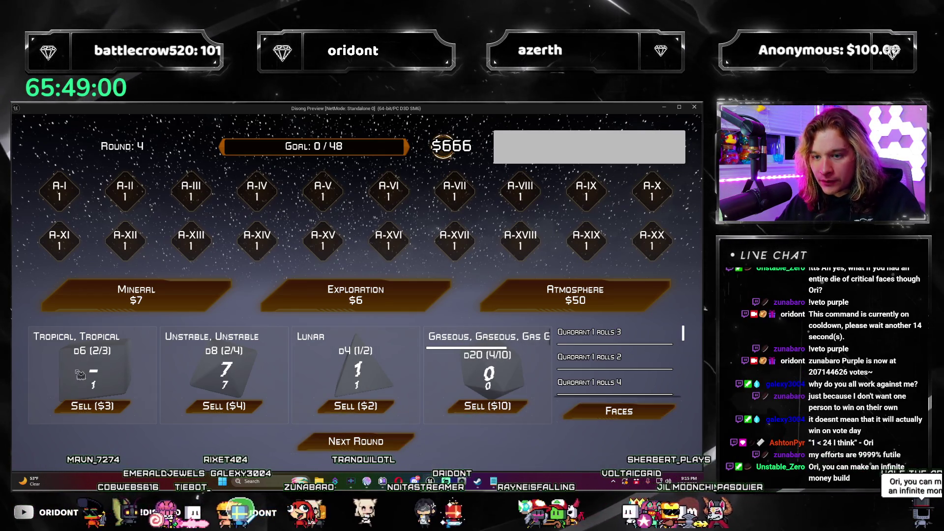
Step: Buy Explorations, taking Resource Pool and skipping Liquidate/Terraform and Fissure/Hypergrowth
click(393, 302)
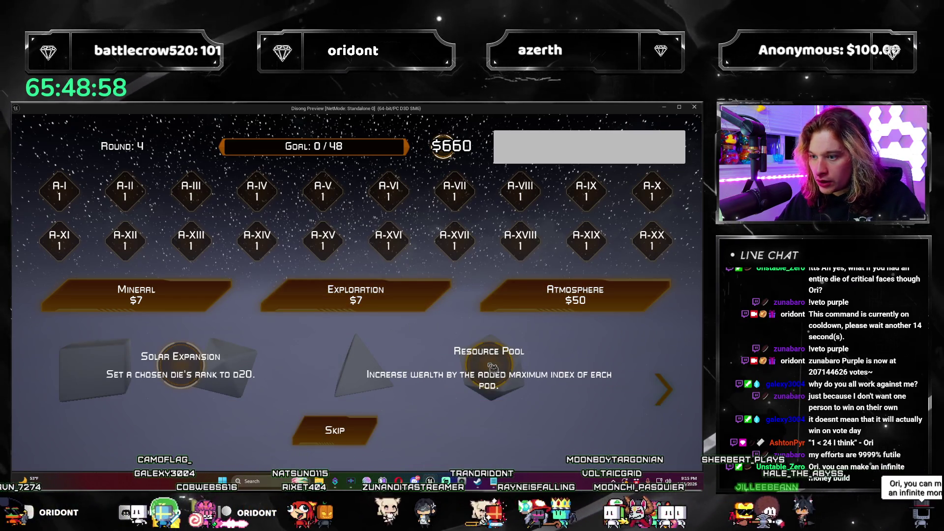
click(491, 366)
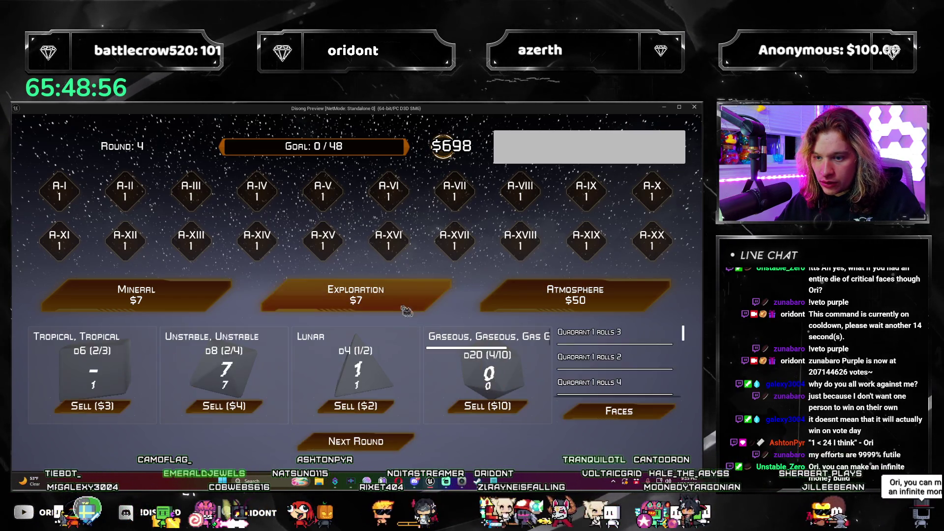
click(383, 298)
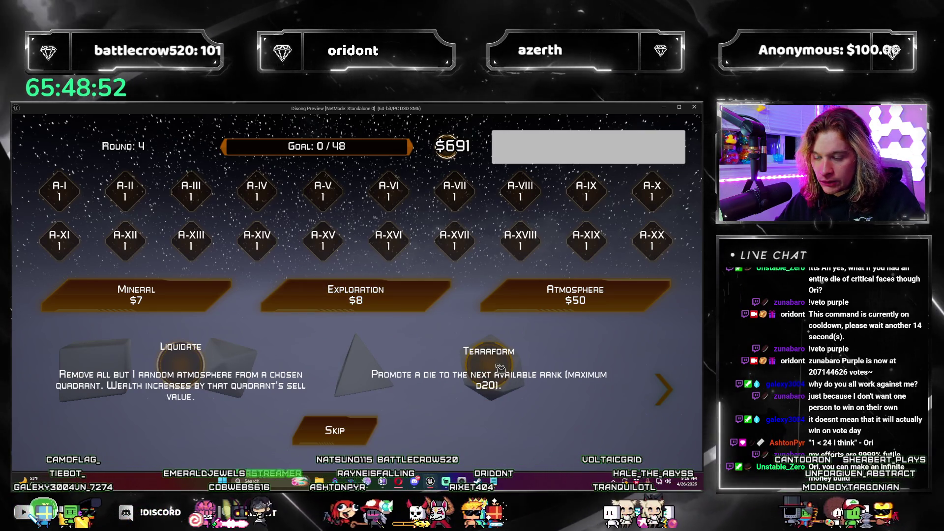
click(376, 430)
click(428, 297)
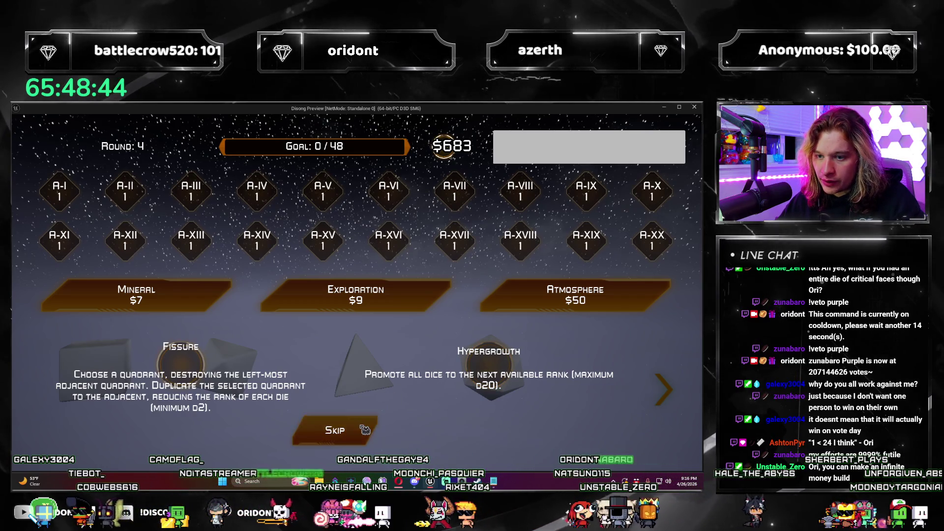
click(365, 429)
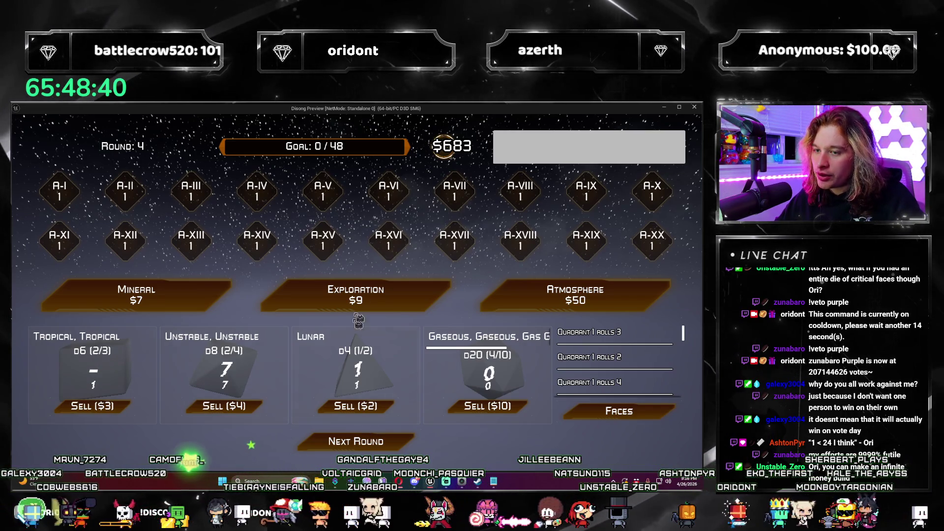
Step: Buy more Explorations, skipping Find Life/Auric Optimizations and Artificial Gravity/Seismic Activity offers
click(408, 311)
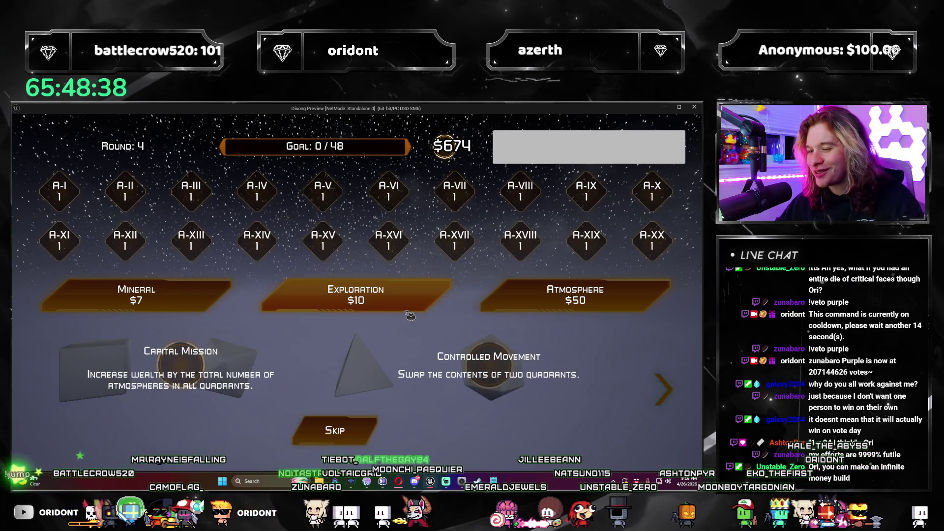
click(368, 427)
click(363, 427)
click(408, 305)
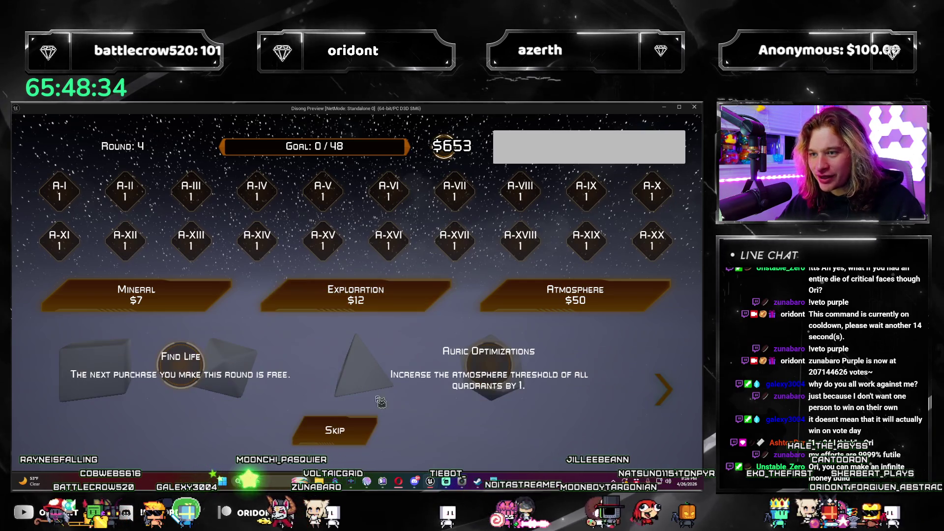
click(364, 429)
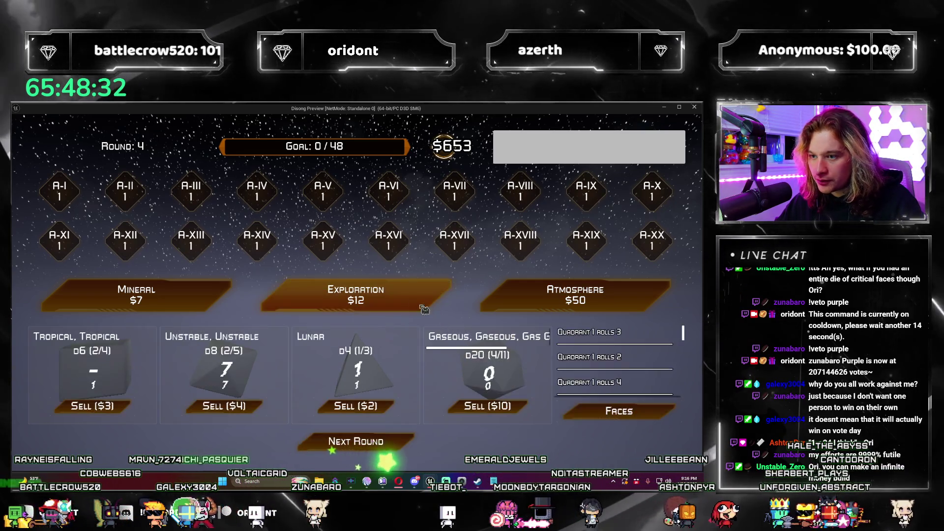
click(394, 298)
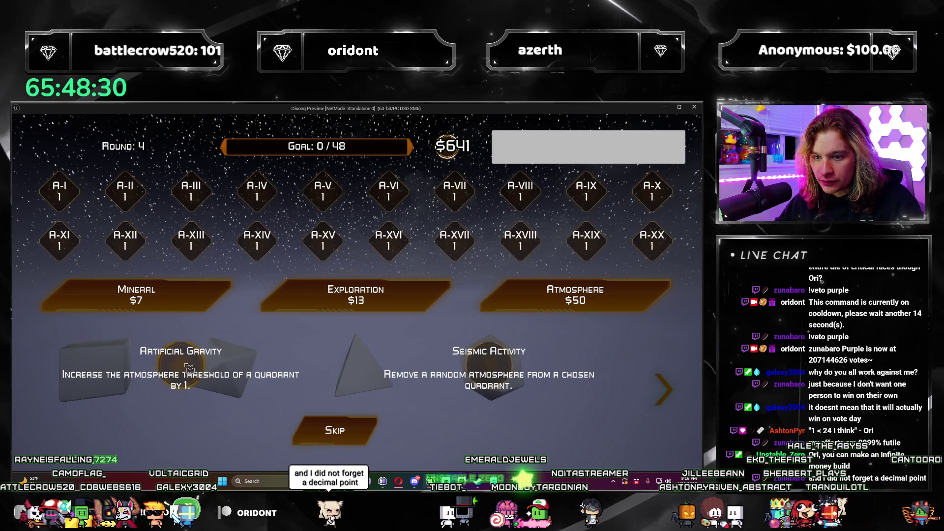
click(367, 432)
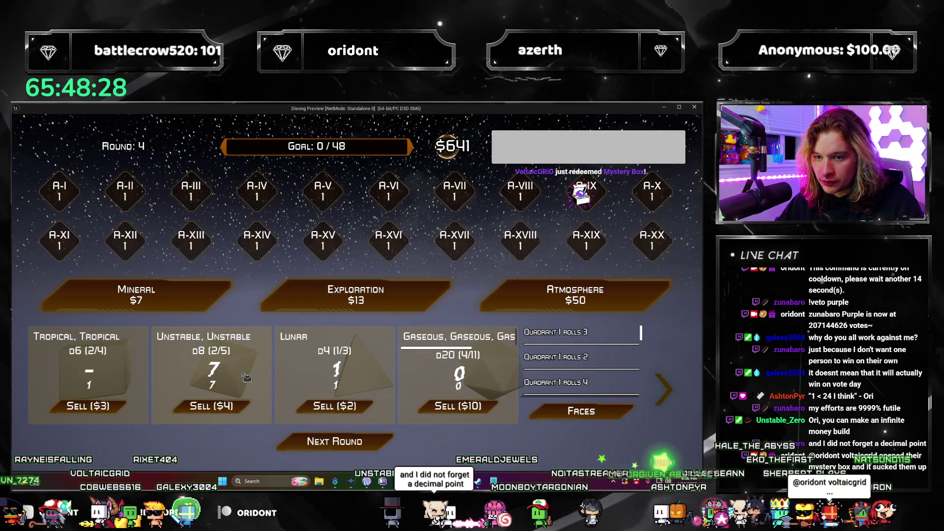
Step: Buy four more Explorations, taking Demolition and skipping Controlled Cataclysm/Fissure
click(355, 295)
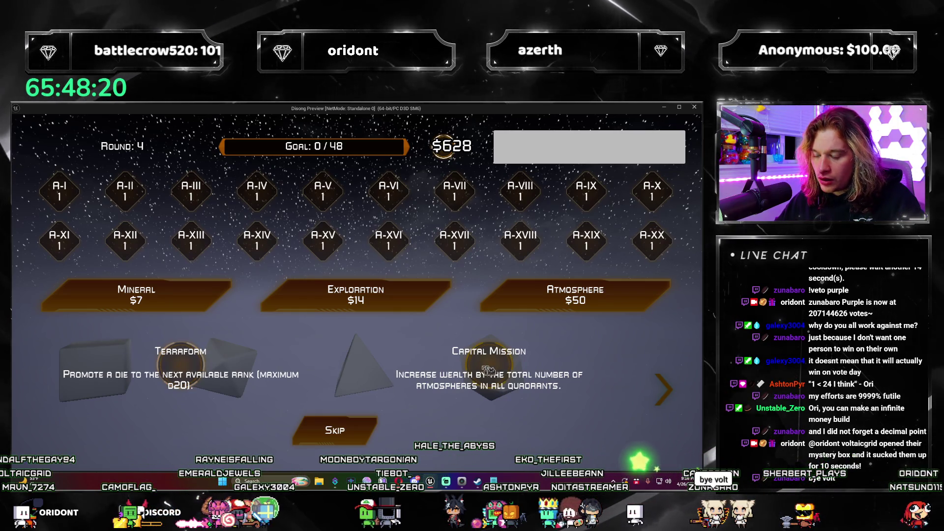
click(195, 370)
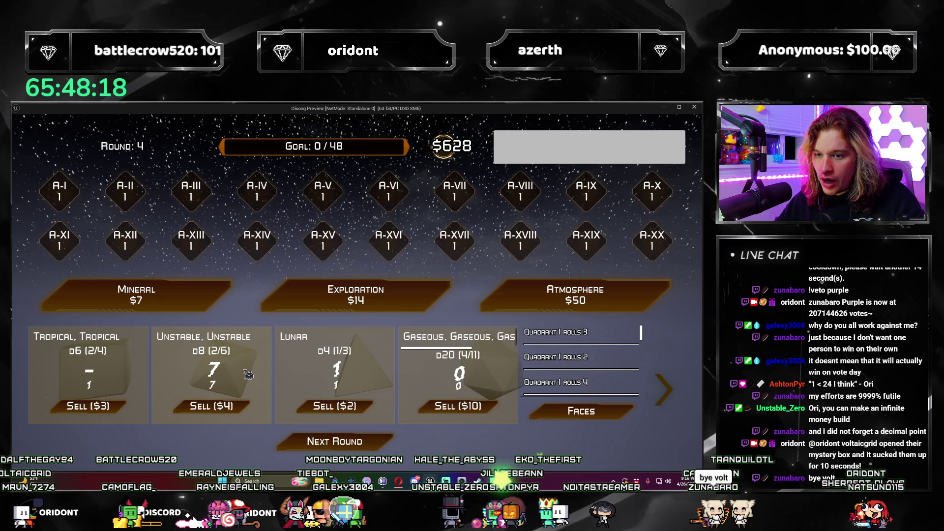
click(345, 295)
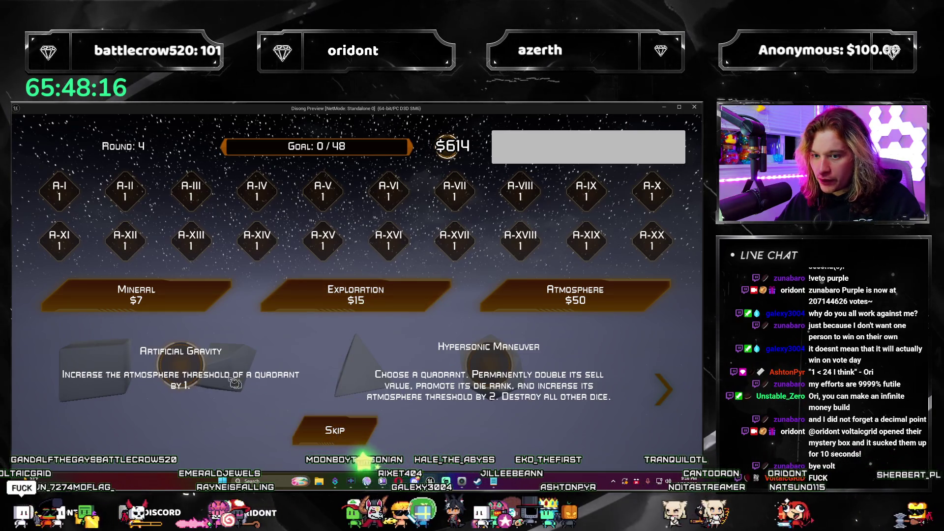
click(203, 369)
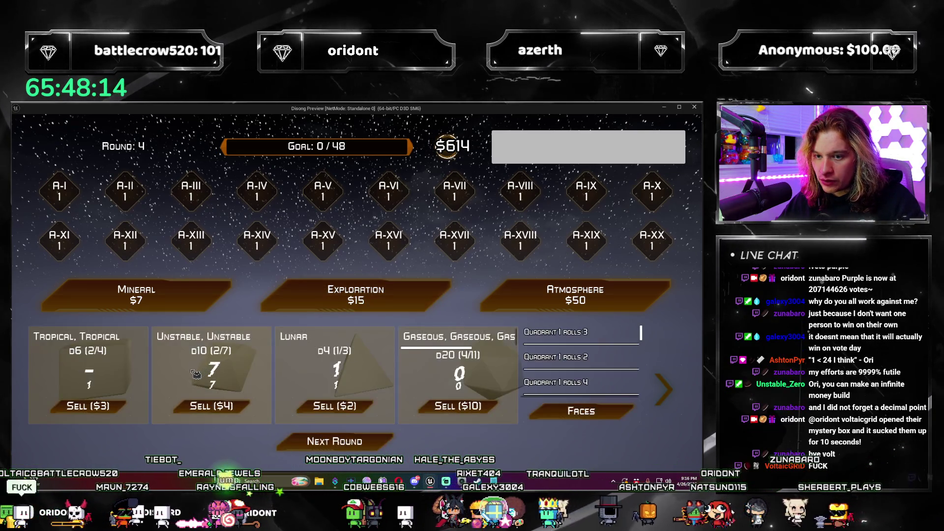
click(399, 297)
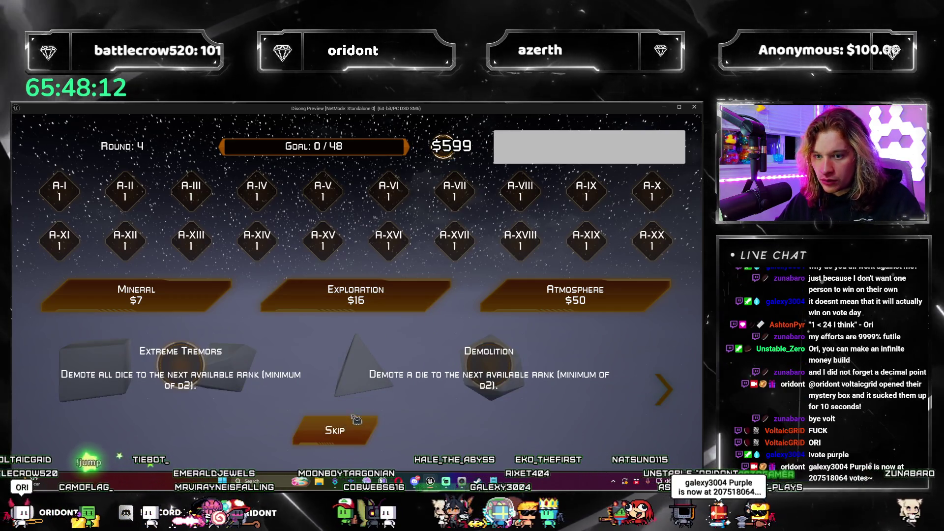
click(383, 375)
click(355, 295)
click(344, 422)
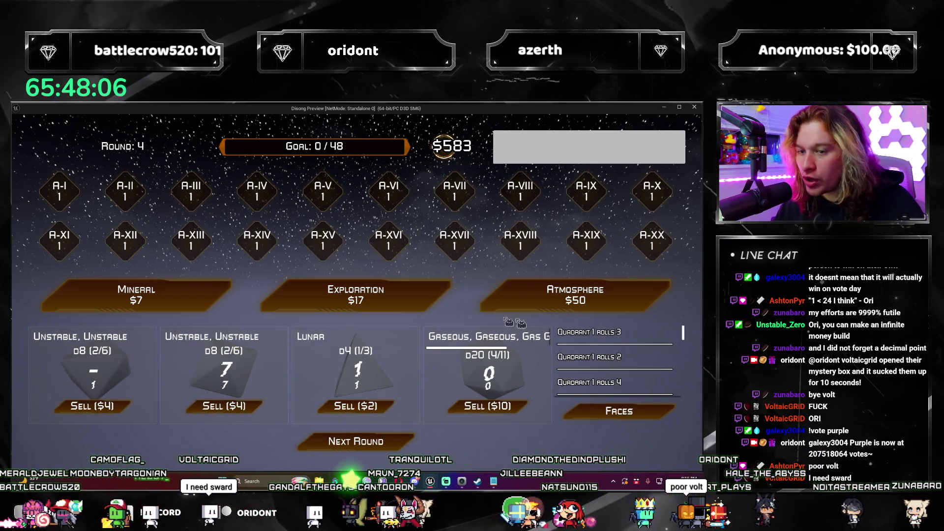
Step: Take Sudden Collision to merge quadrant 2 into quadrant 3, then buy another $18 Exploration
click(433, 303)
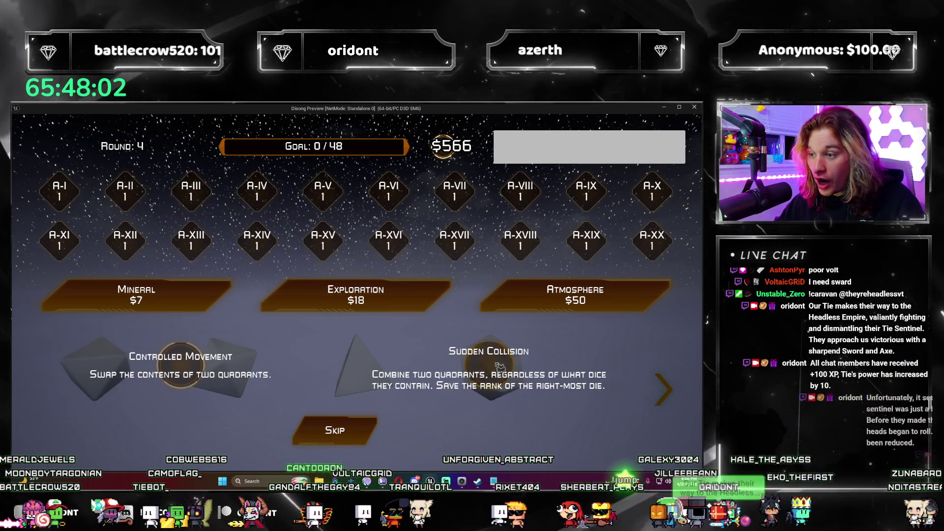
click(499, 366)
click(224, 373)
click(404, 394)
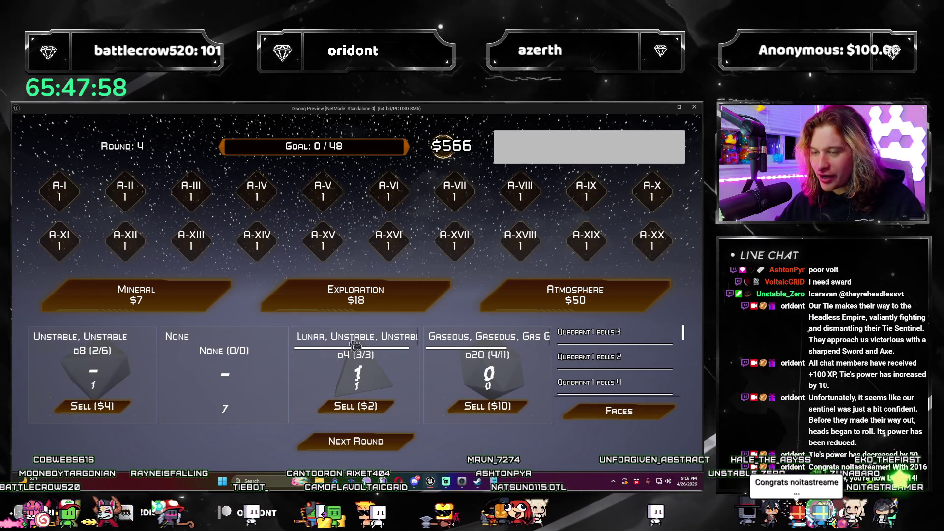
click(404, 294)
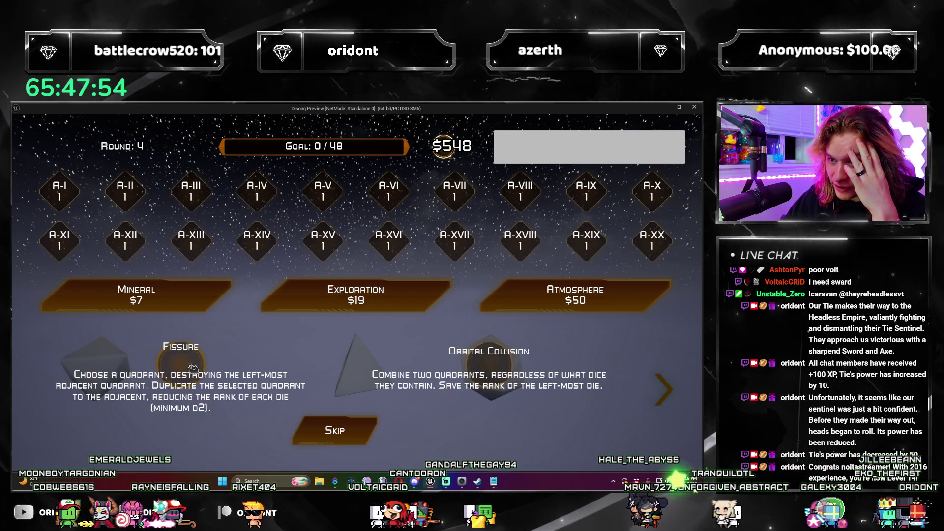
click(669, 391)
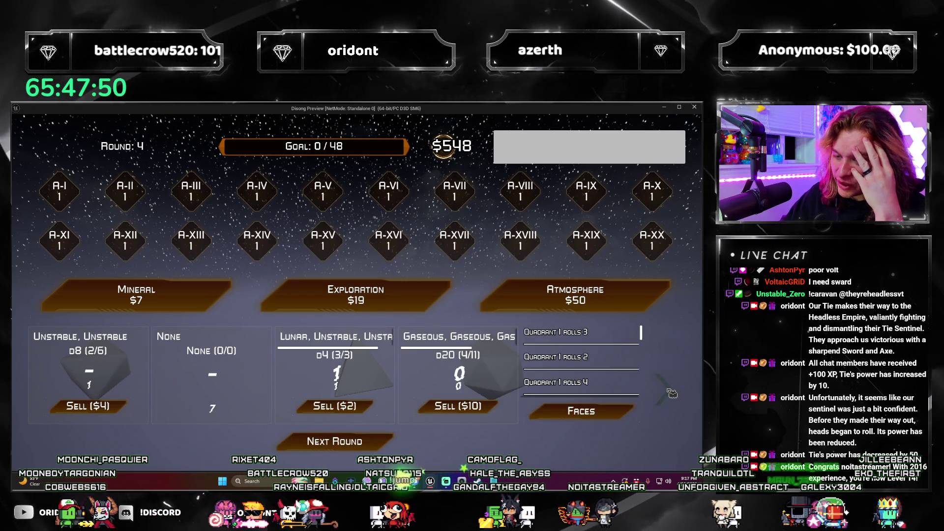
click(671, 393)
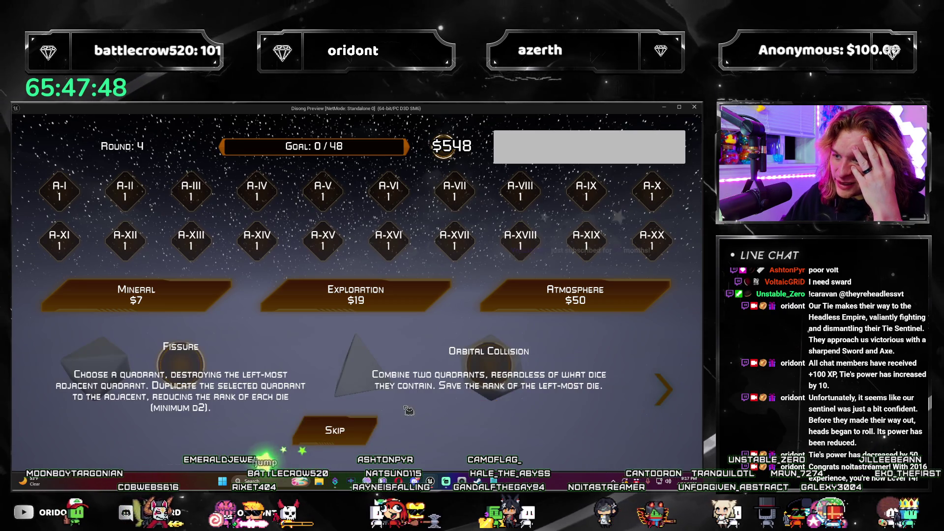
Step: After checking the dice quadrants, buy a $19 Exploration and take Harvesting Fleet, raising ascensions to 2
click(675, 400)
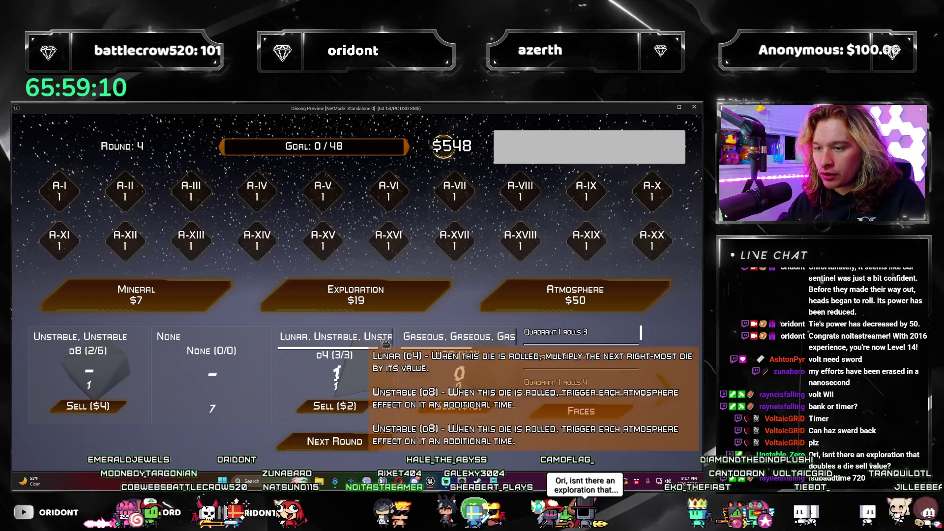
click(669, 394)
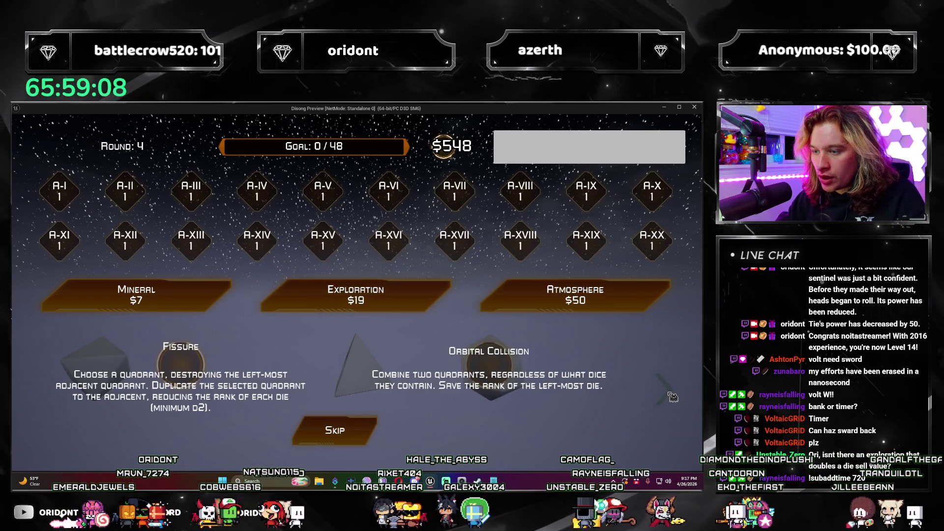
click(671, 396)
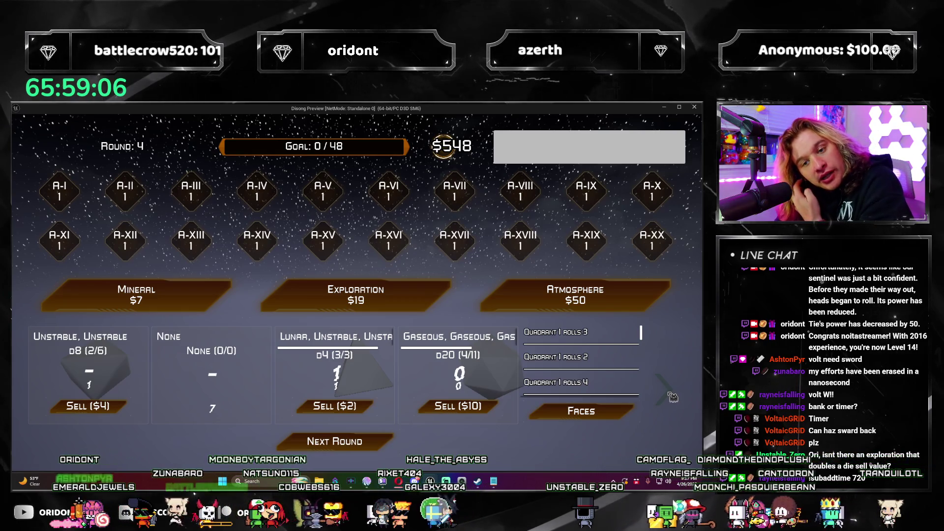
click(672, 397)
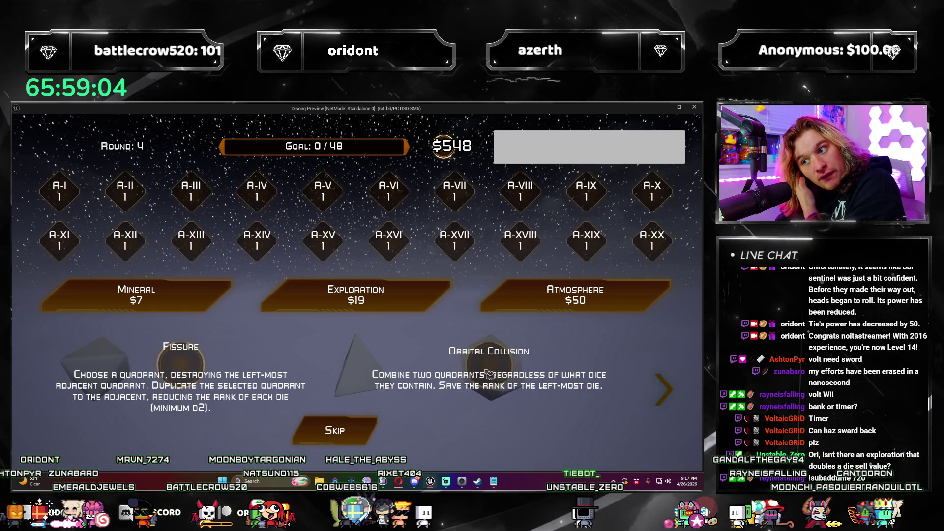
click(489, 375)
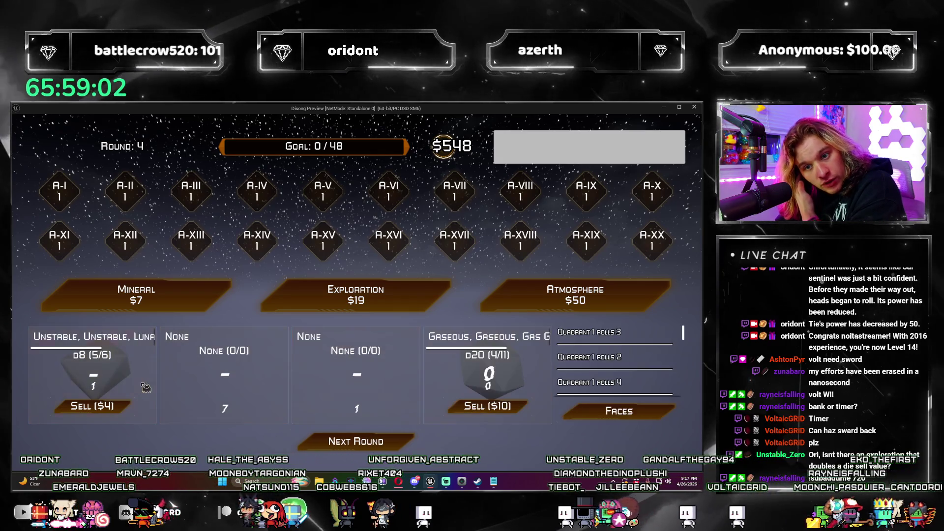
click(437, 303)
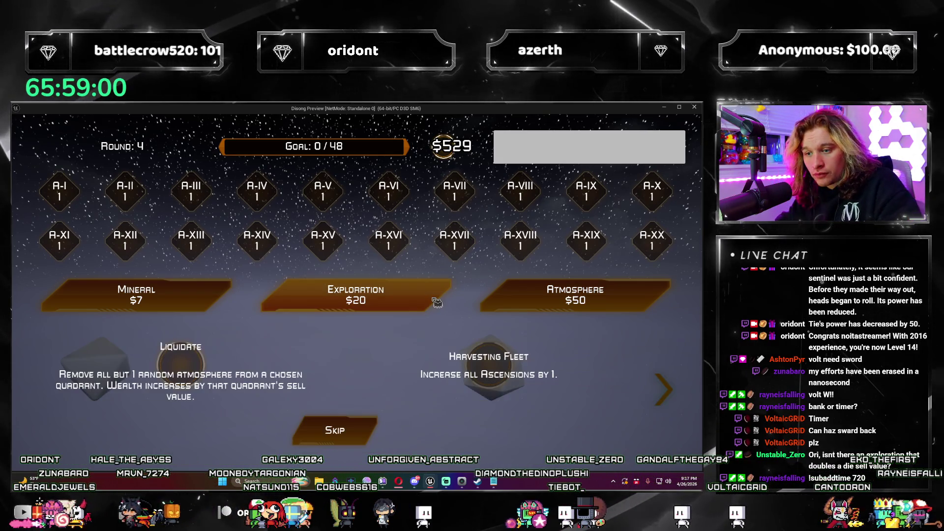
click(508, 366)
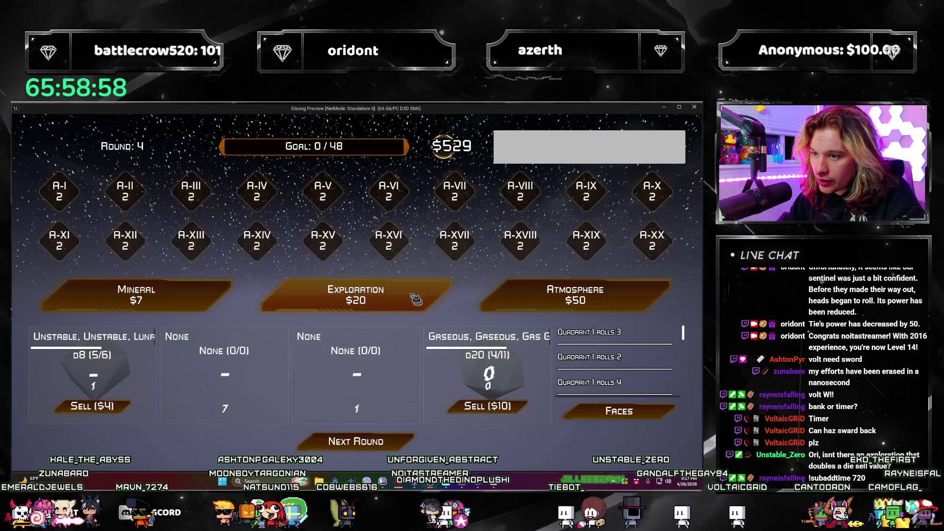
Step: Buy a $20 Exploration skipping Stocksplit/Controlled Movement, a $50 Atmosphere, and a $21 Exploration
click(428, 301)
click(511, 369)
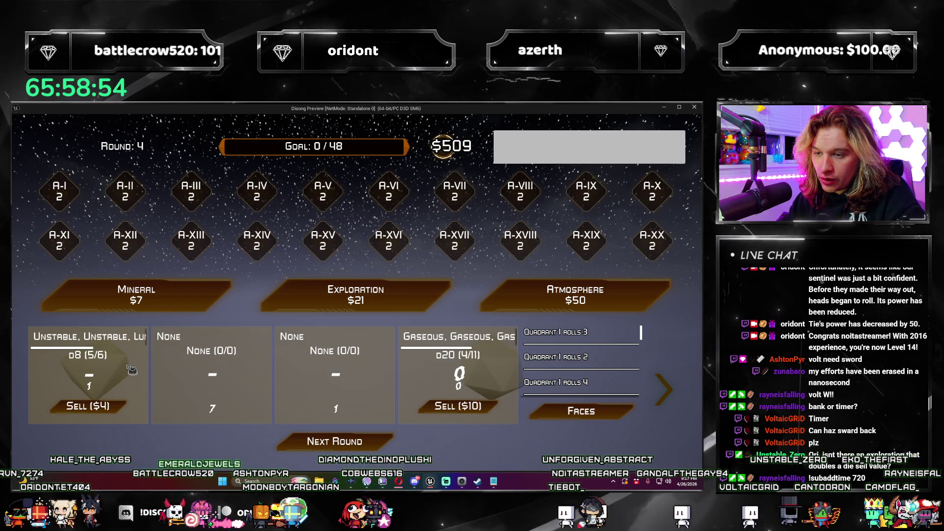
click(681, 400)
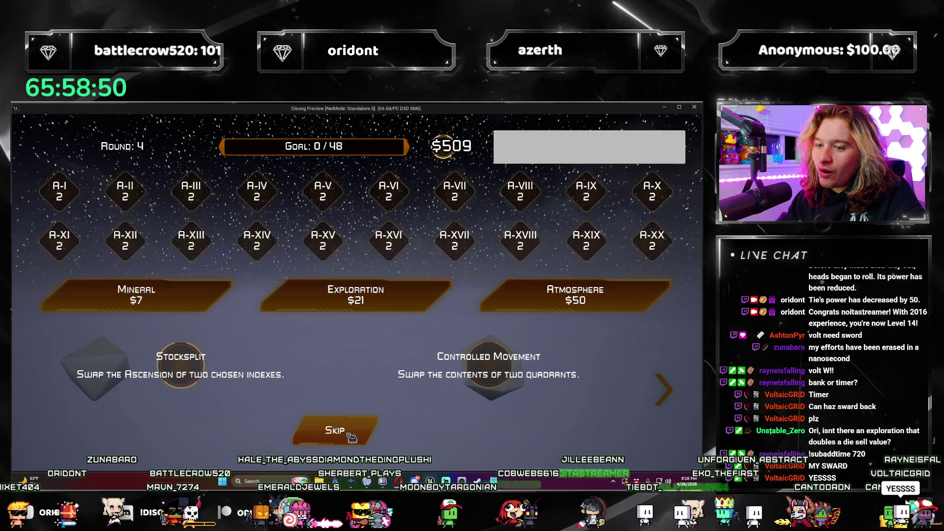
click(347, 438)
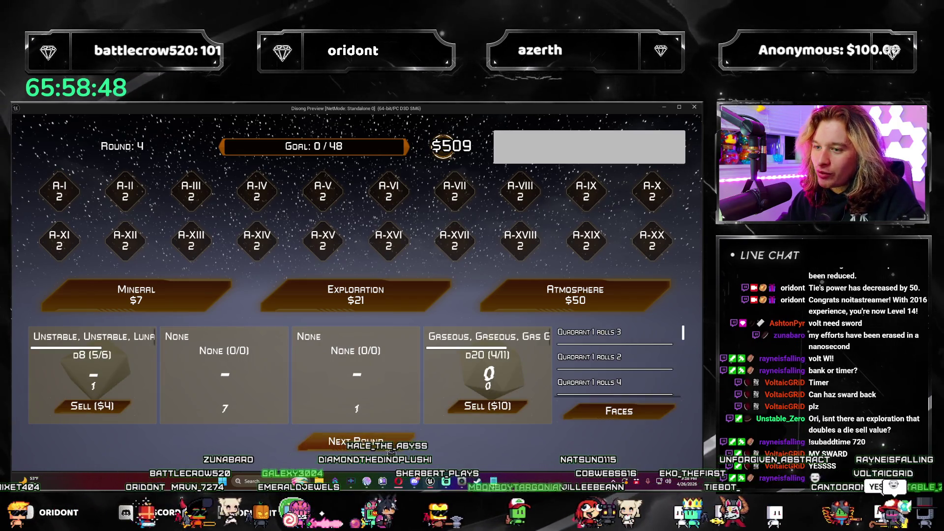
click(564, 299)
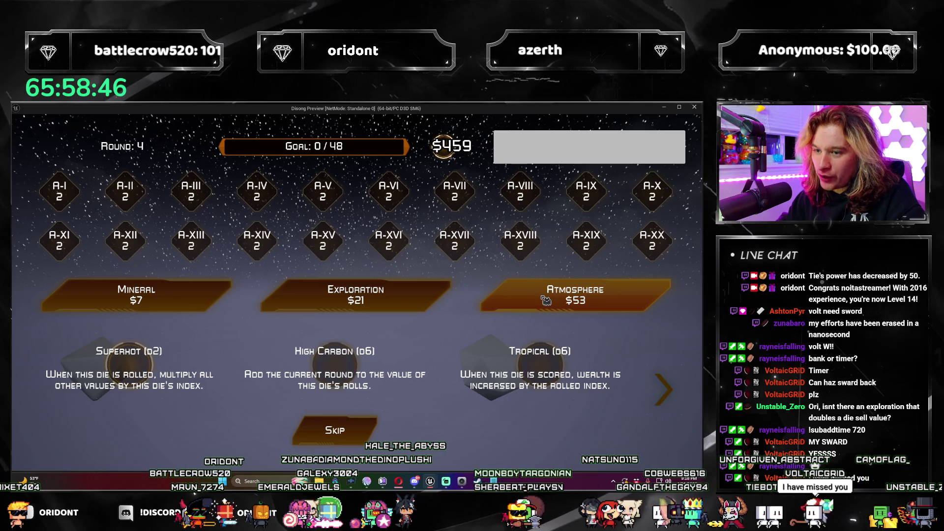
click(437, 303)
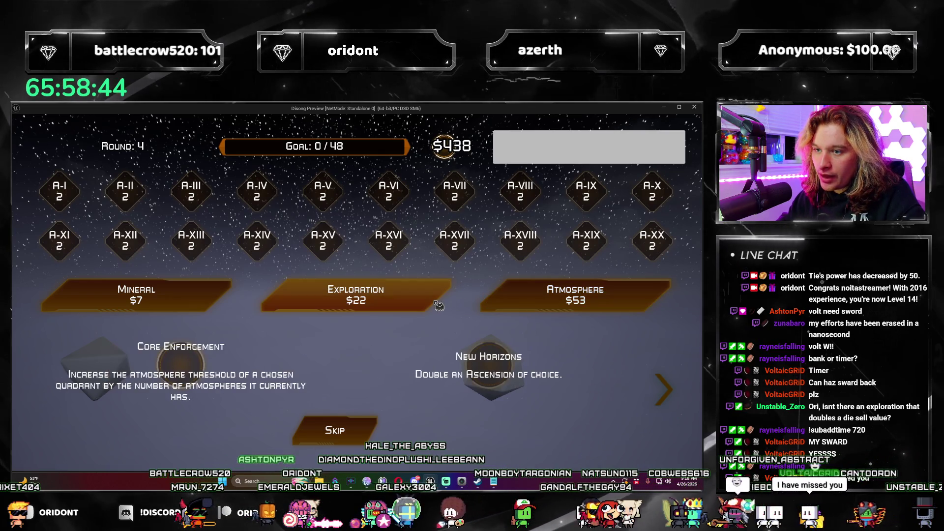
key(Escape)
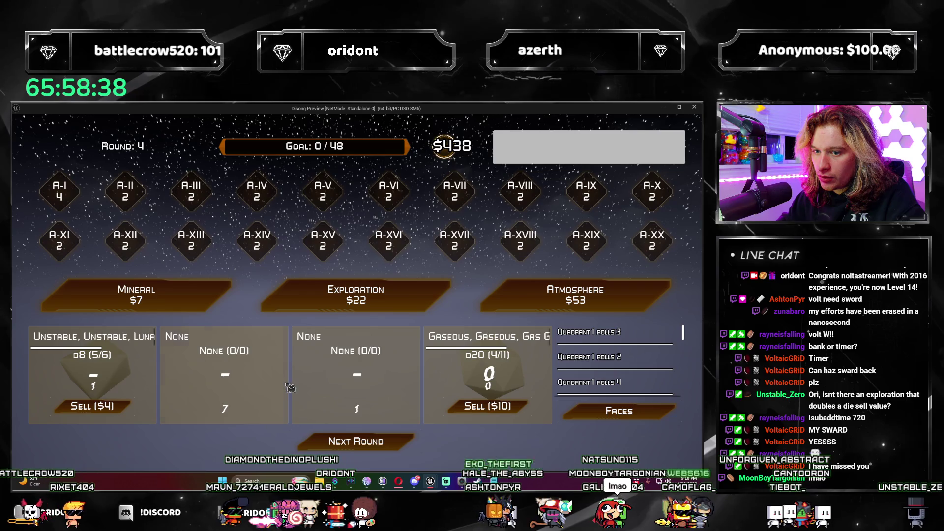
Step: Buy Explorations from $22 to $25, taking Resource Pool and skipping the other offers
click(403, 302)
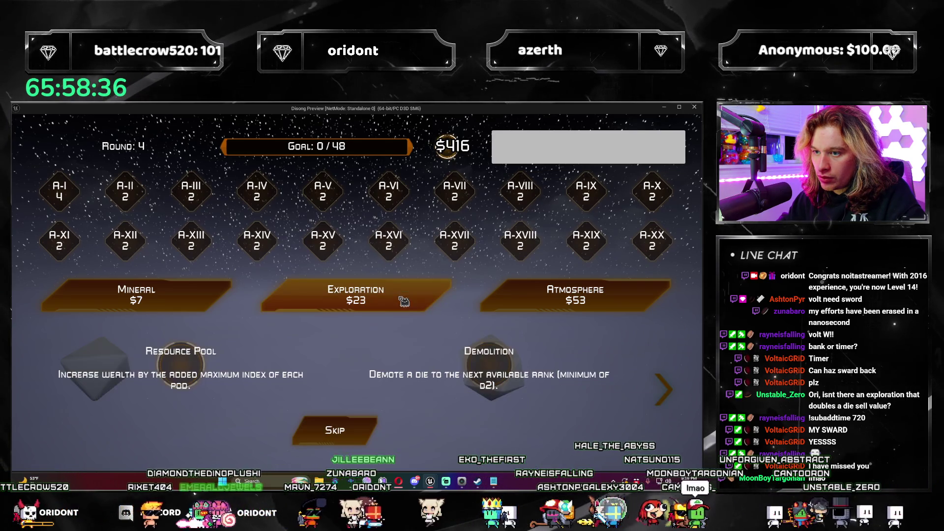
click(191, 369)
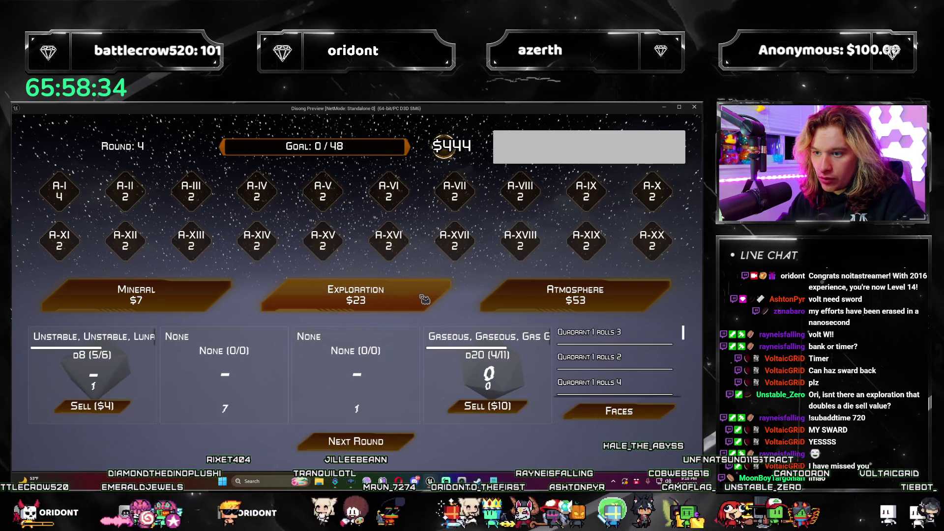
click(408, 299)
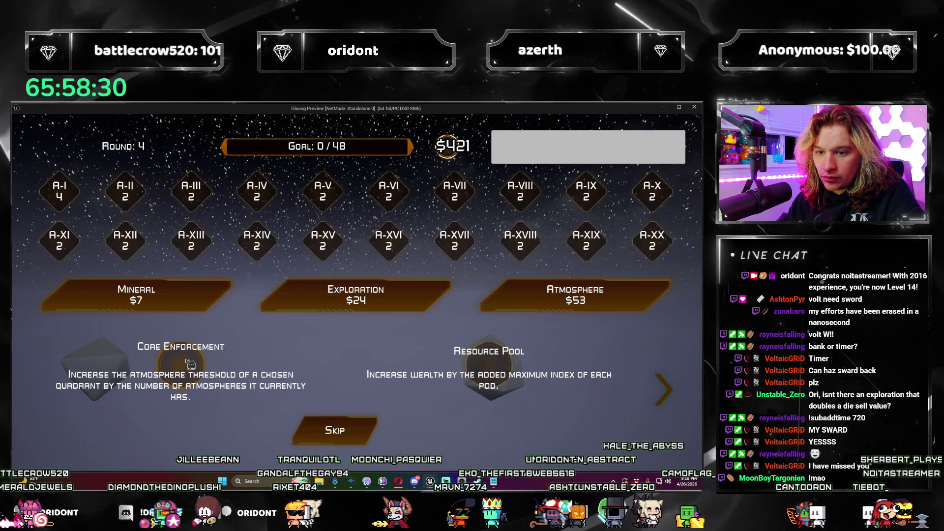
click(190, 364)
click(339, 297)
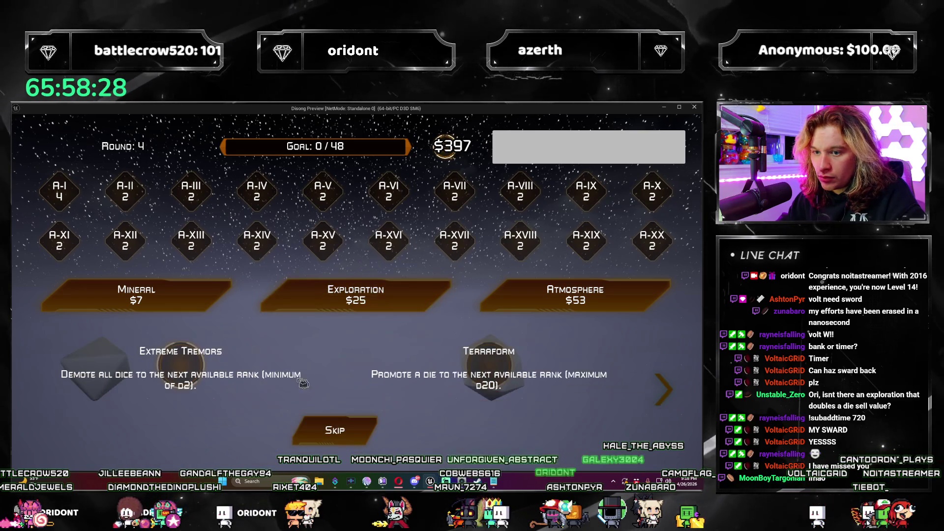
click(344, 430)
click(354, 297)
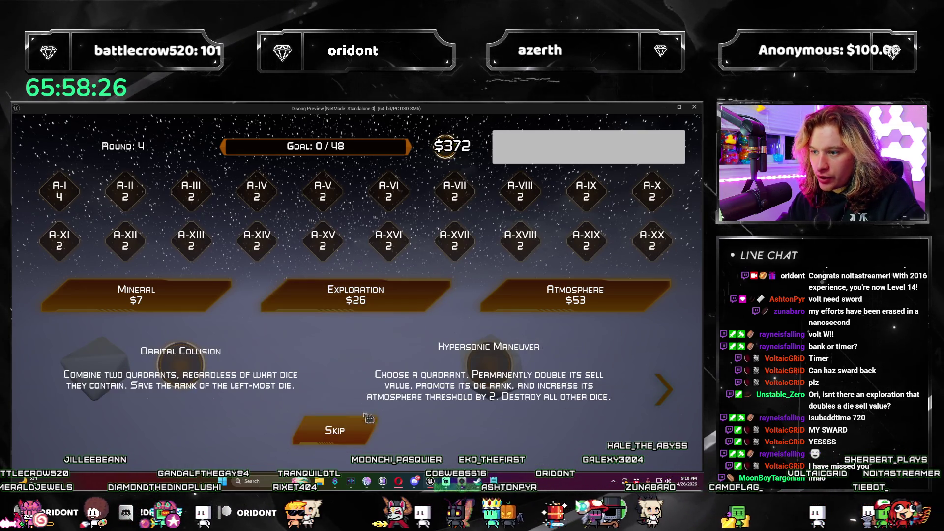
click(367, 430)
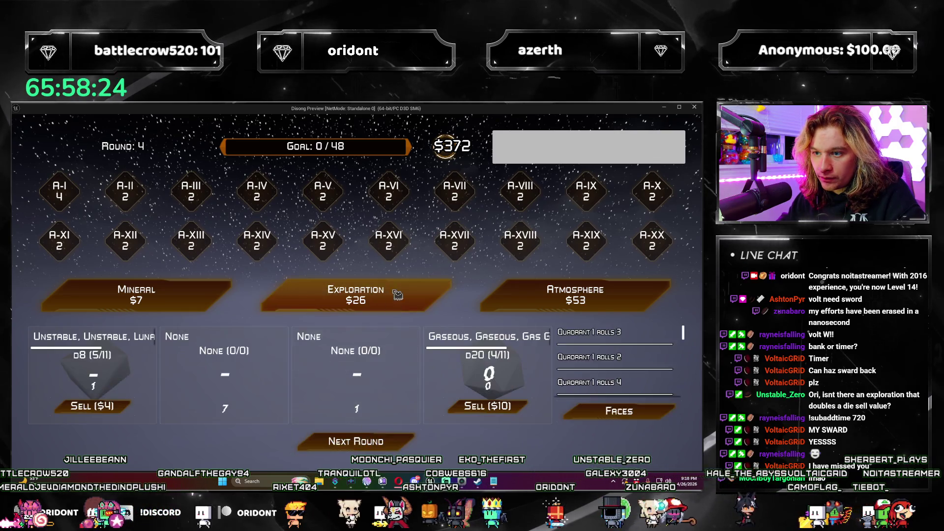
Step: Buy Explorations at $26–$28, taking New Horizons to double A-I from 4 to 8
click(396, 295)
click(366, 427)
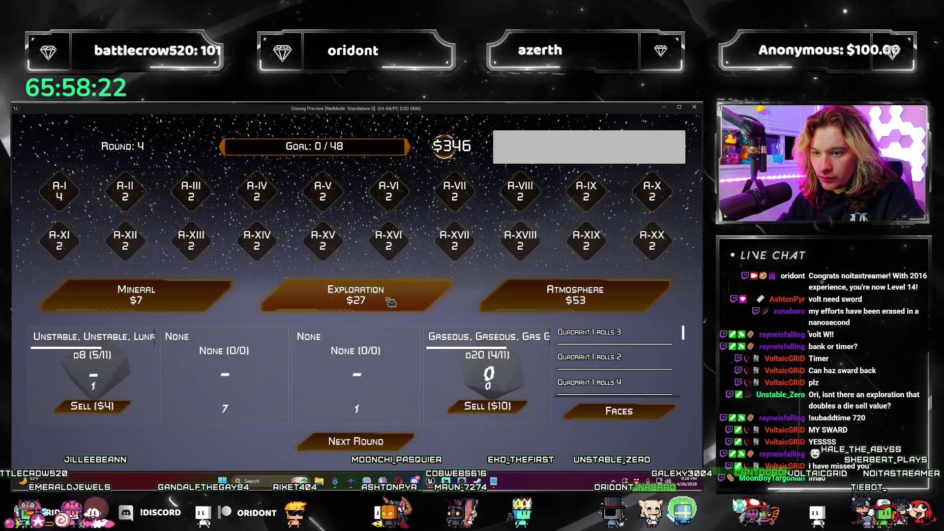
click(396, 297)
click(344, 431)
click(395, 309)
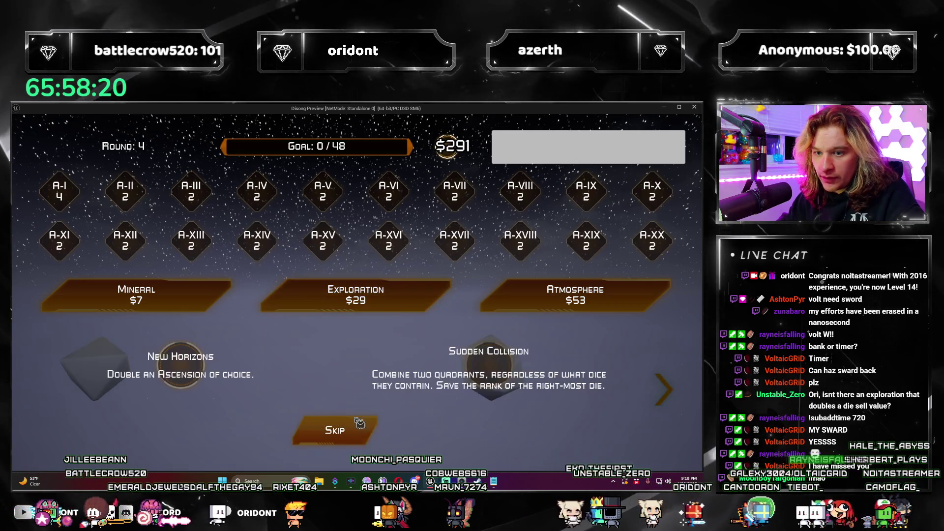
click(197, 370)
click(59, 190)
Step: Take New Horizons again to double A-I to 16, then skip the Terraform/Solar Expansion offer
click(388, 299)
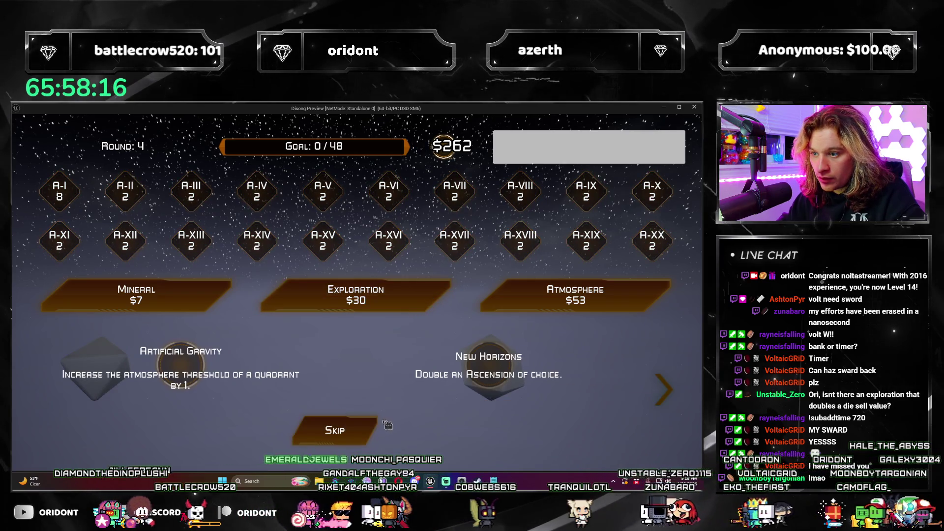
click(502, 369)
click(59, 191)
click(435, 291)
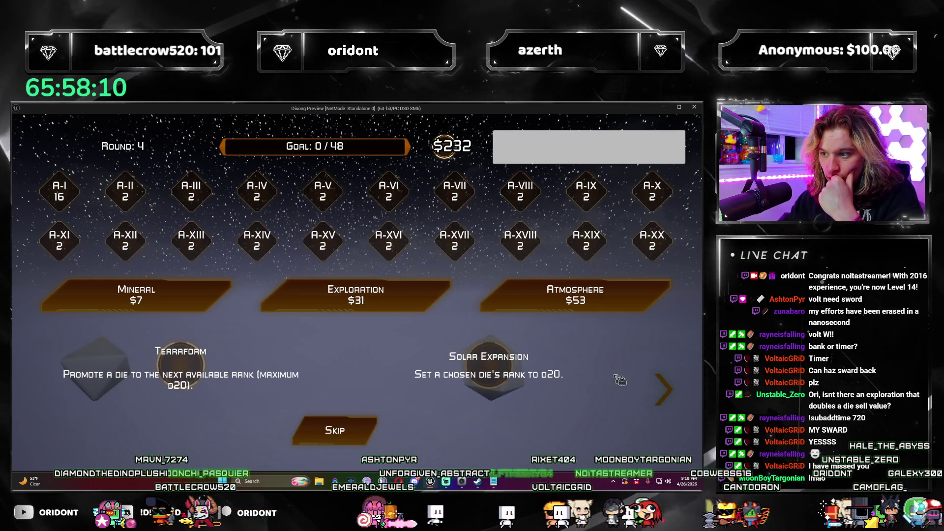
click(662, 389)
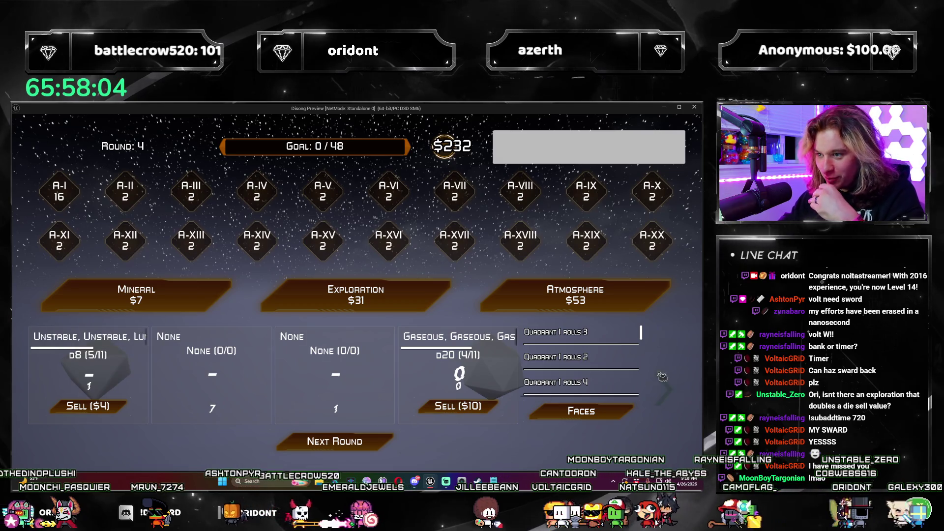
click(32, 360)
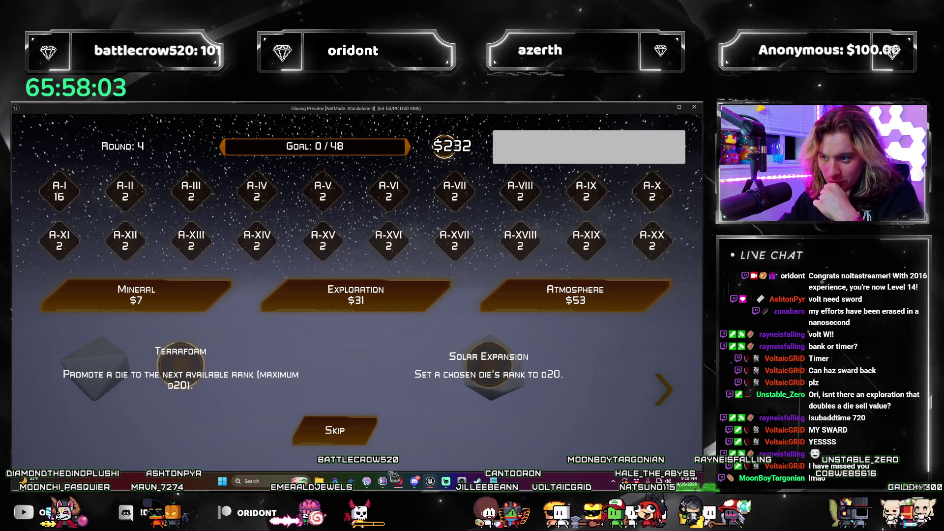
click(371, 438)
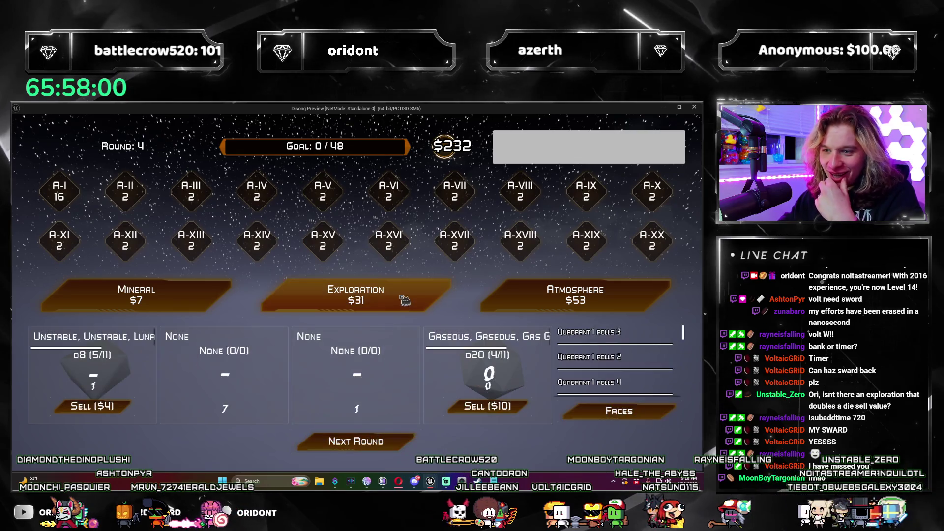
Step: Take Find Life and Capital Mission from Explorations, skip Controlled Movement/Liquidate, and roll
click(393, 297)
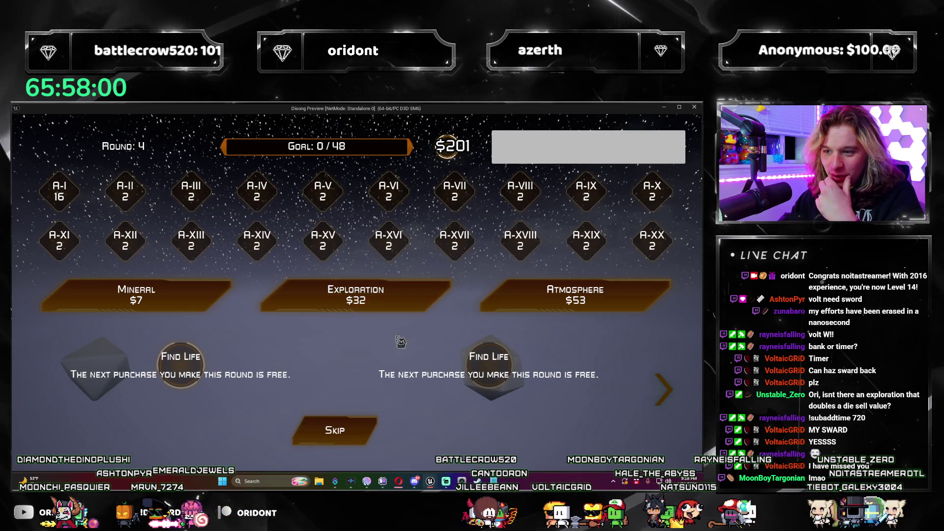
click(192, 368)
click(376, 298)
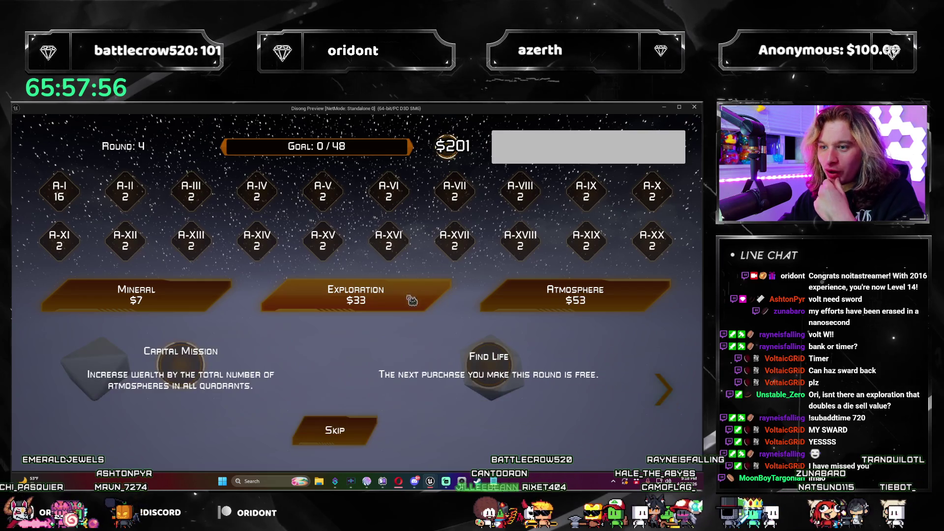
click(205, 376)
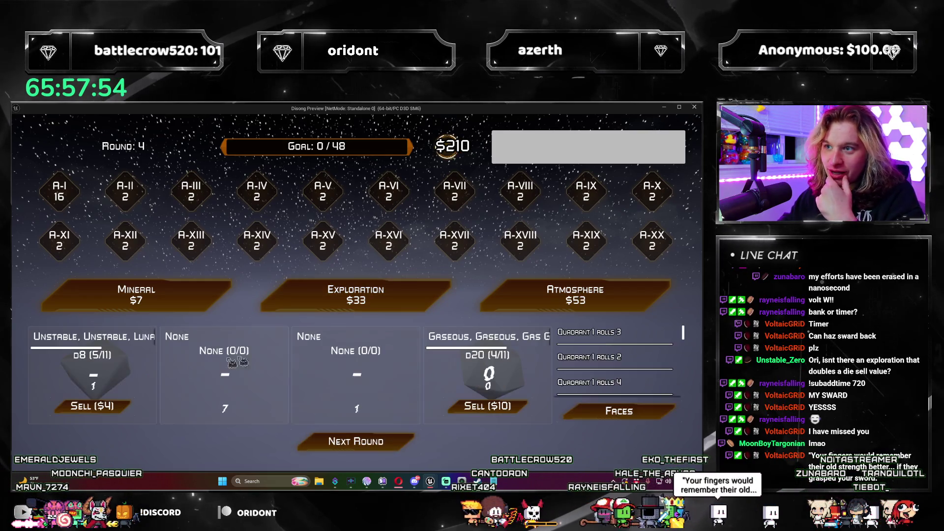
click(406, 293)
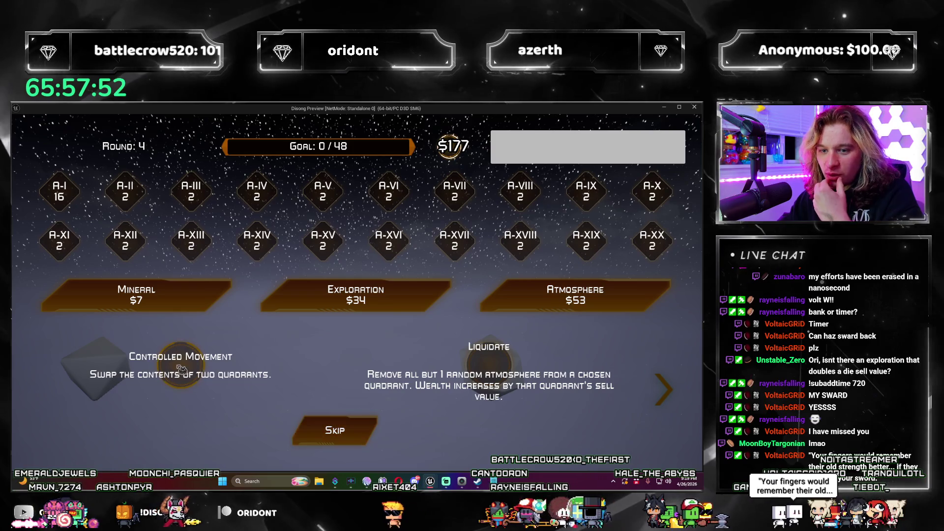
click(370, 424)
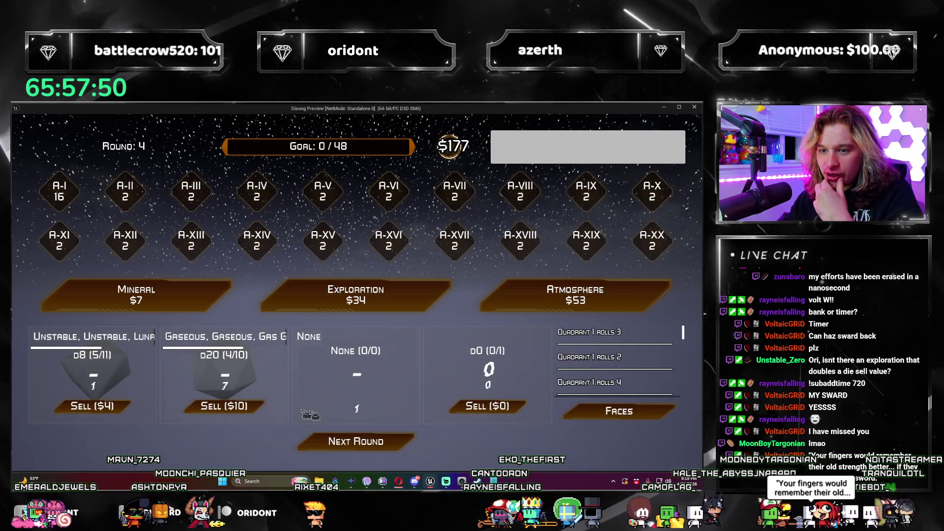
click(399, 445)
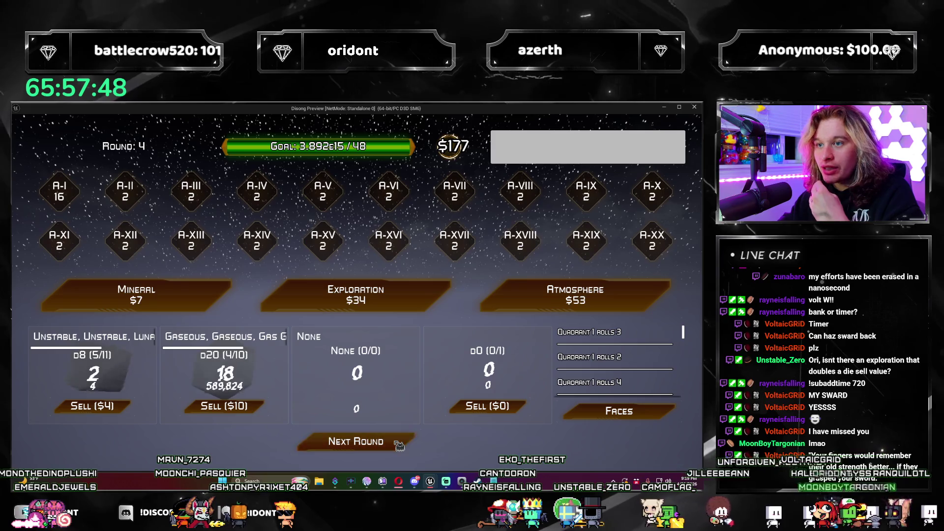
Step: Advance the game several rounds, continuing past a die-value reward
click(398, 445)
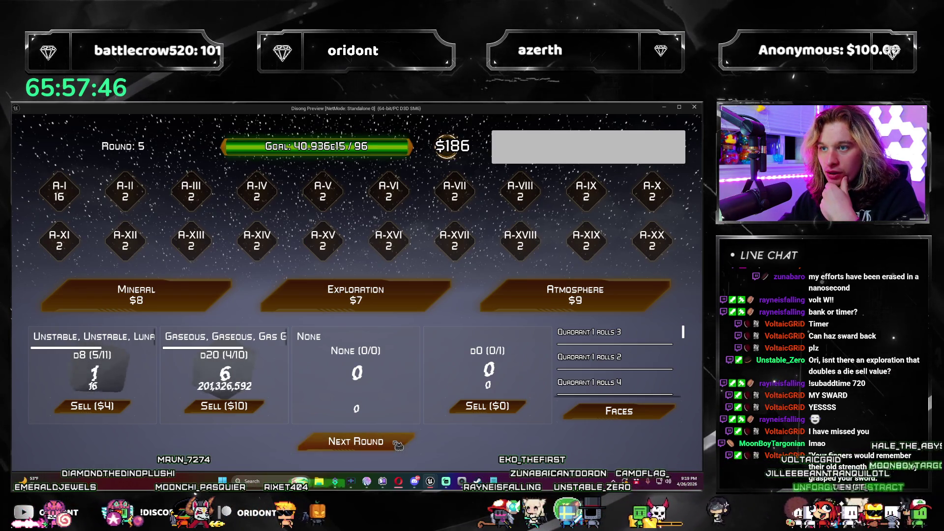
click(398, 445)
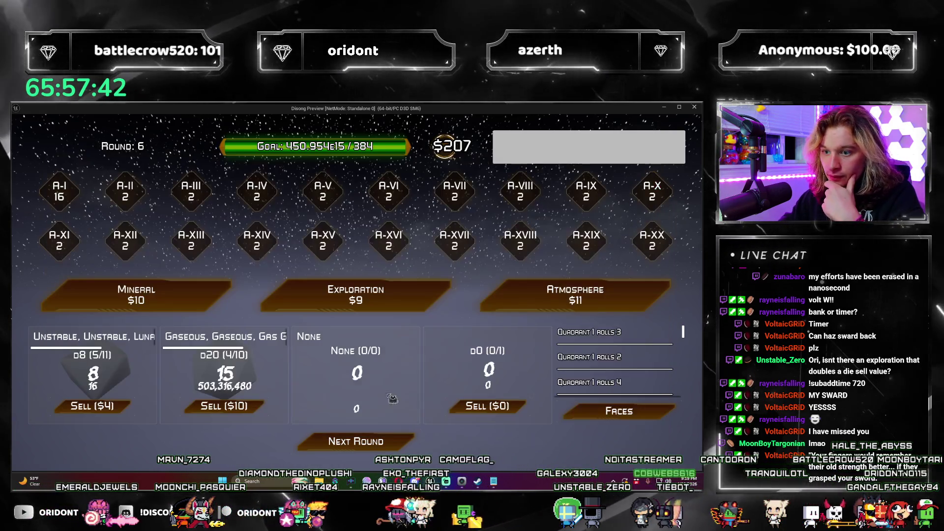
click(388, 445)
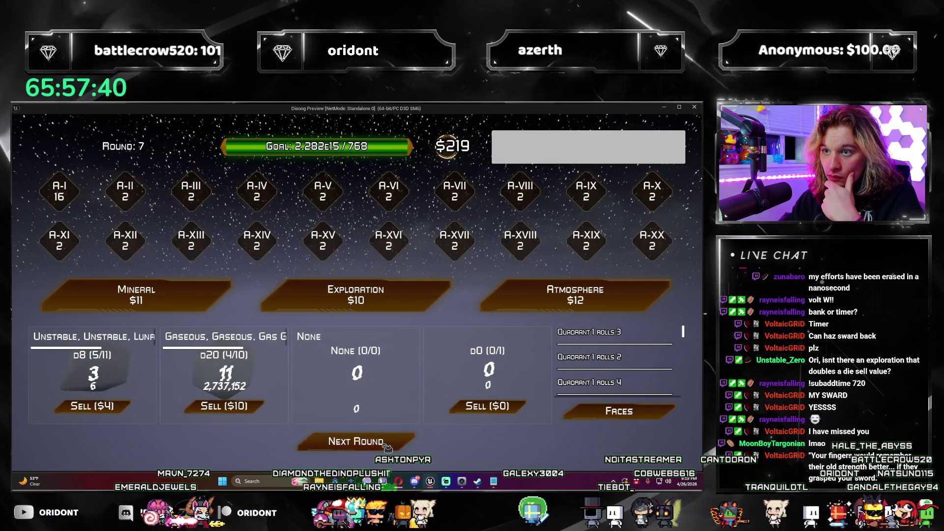
click(388, 444)
click(388, 445)
click(387, 445)
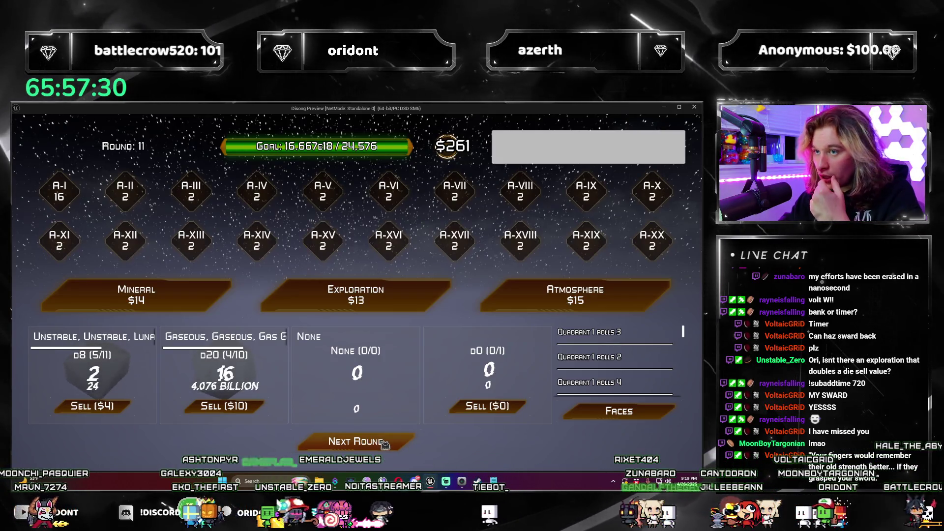
click(385, 445)
click(383, 443)
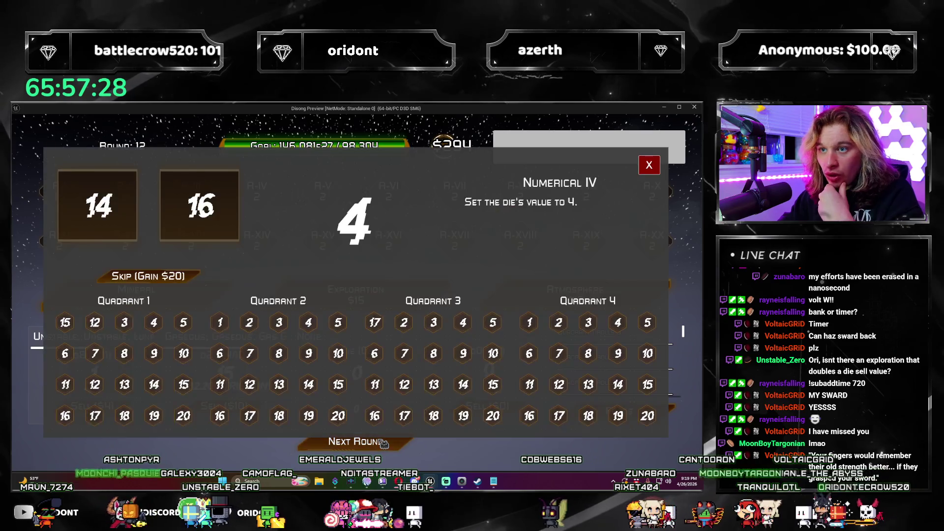
Step: Set Quadrant 1's third face to 16, play on, and skip the Numerical VIII reward for $25
click(133, 322)
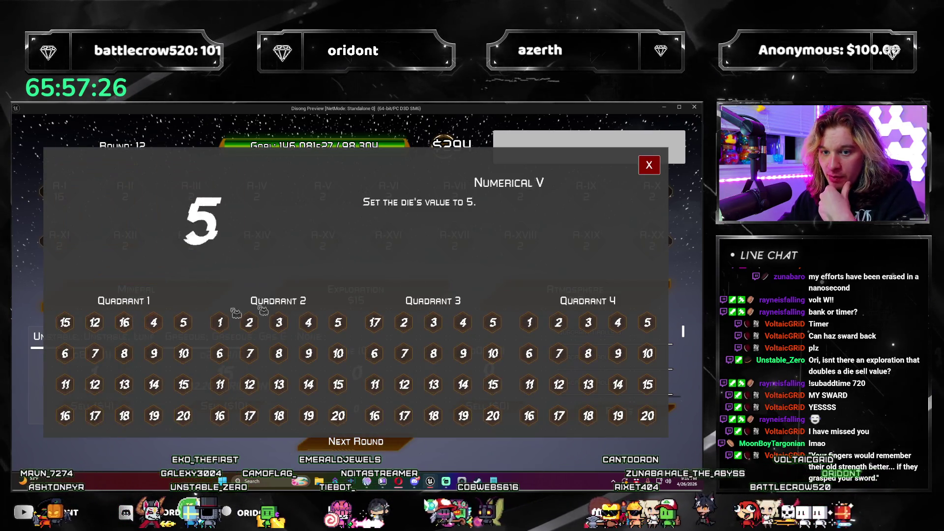
click(651, 173)
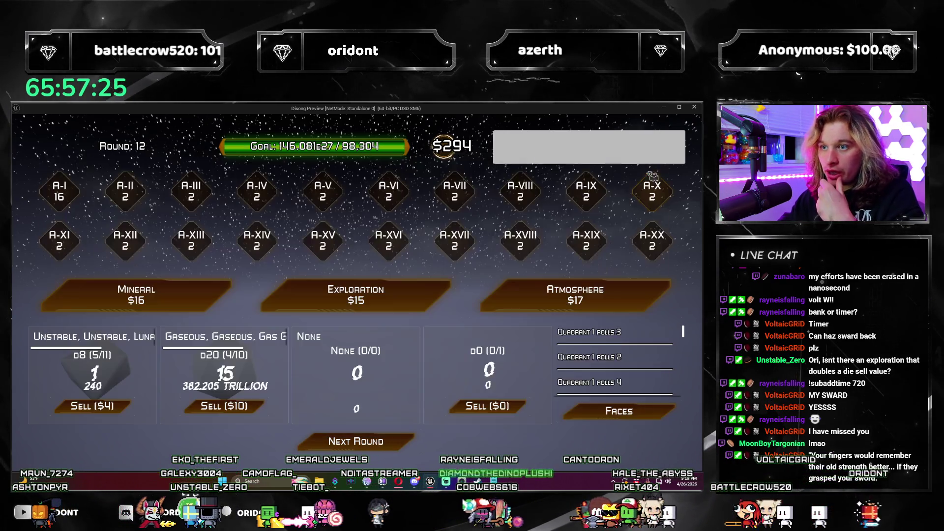
click(398, 445)
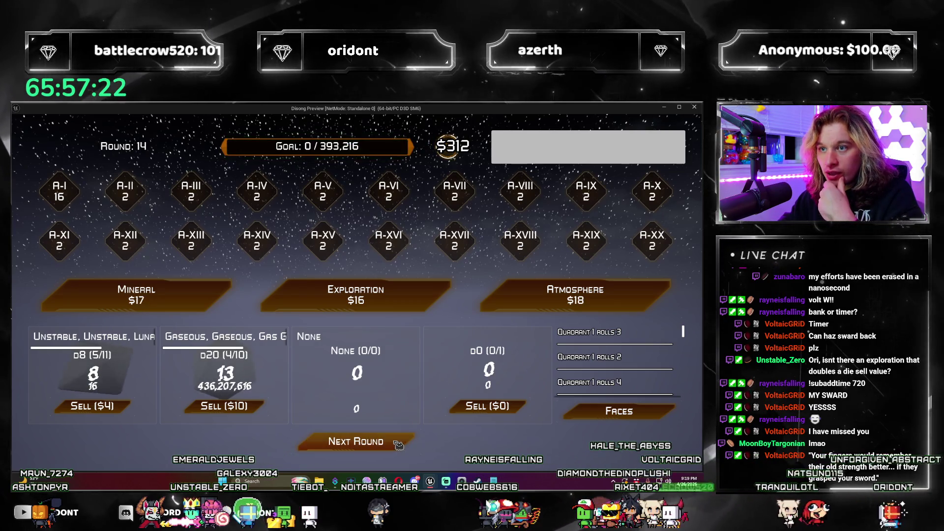
click(398, 445)
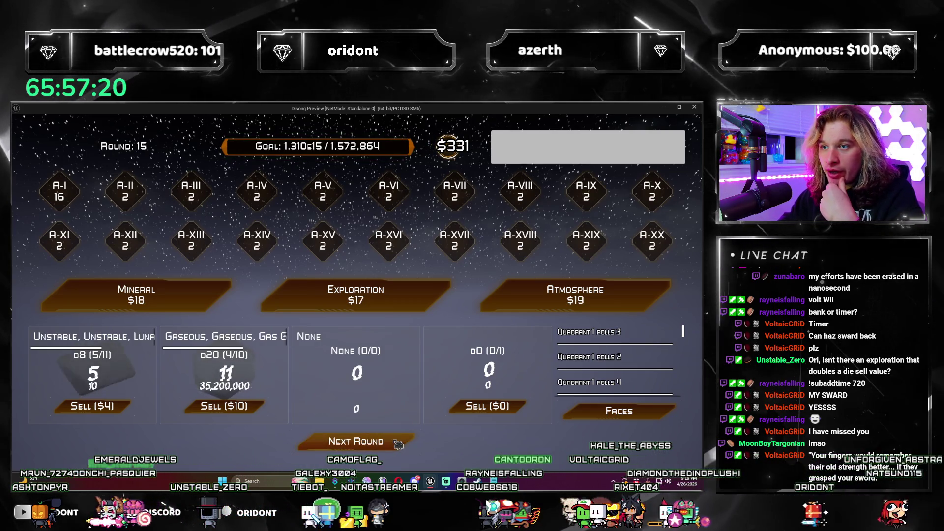
click(398, 443)
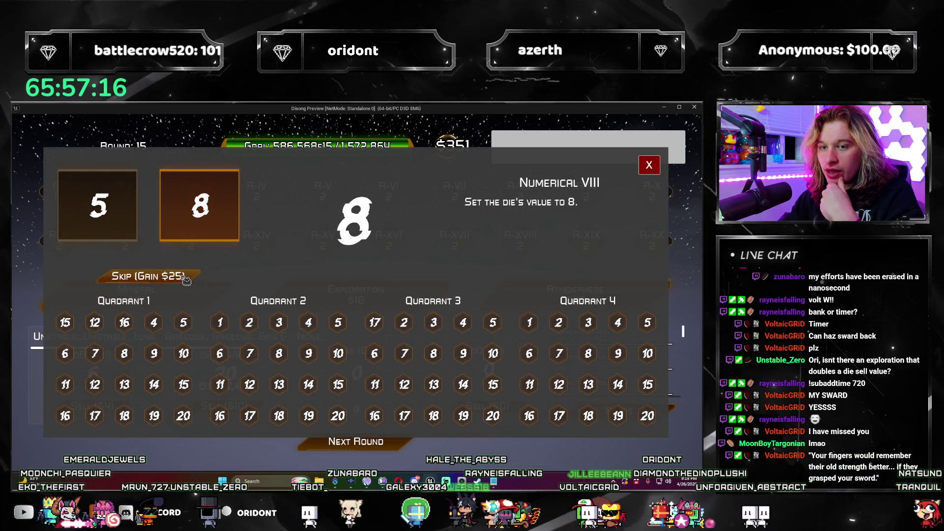
click(148, 276)
click(648, 165)
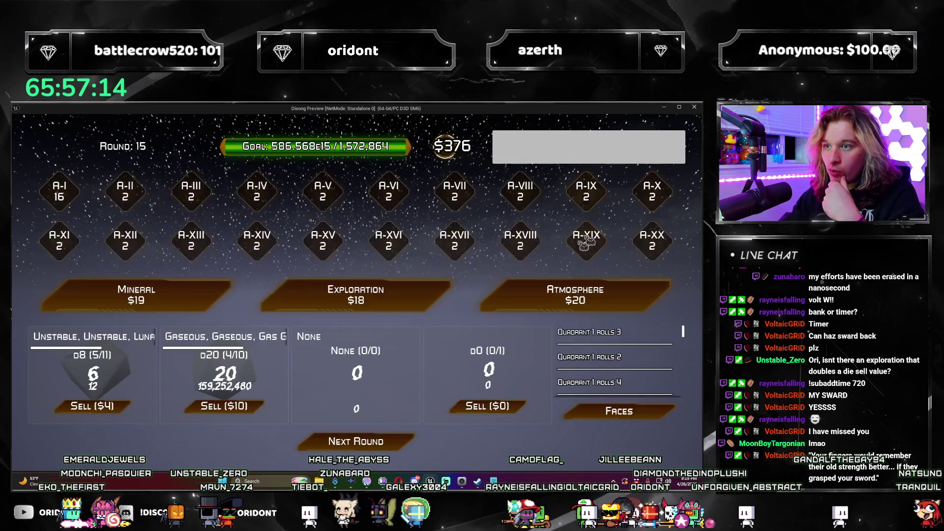
Step: Play to Round 19, put the leaf face on Quadrant 3's 17 face, then buy and skip an atmosphere
click(403, 443)
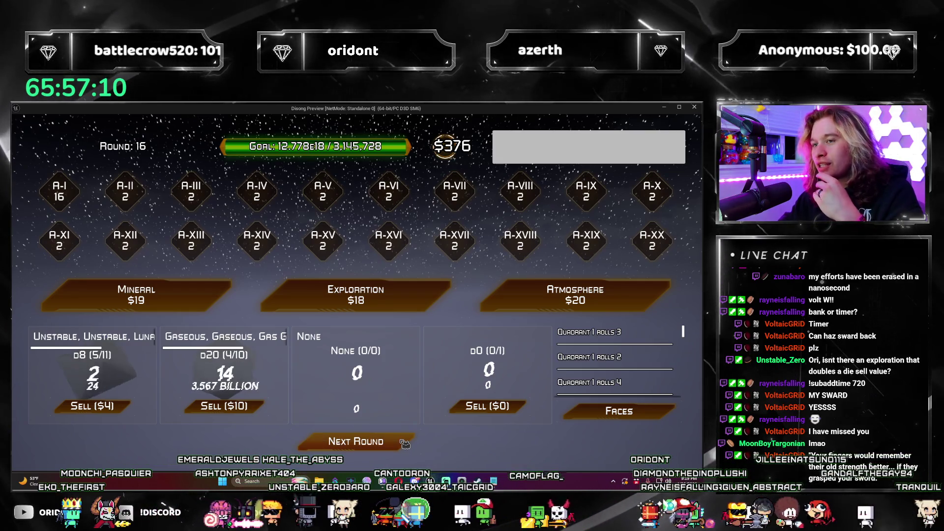
click(403, 442)
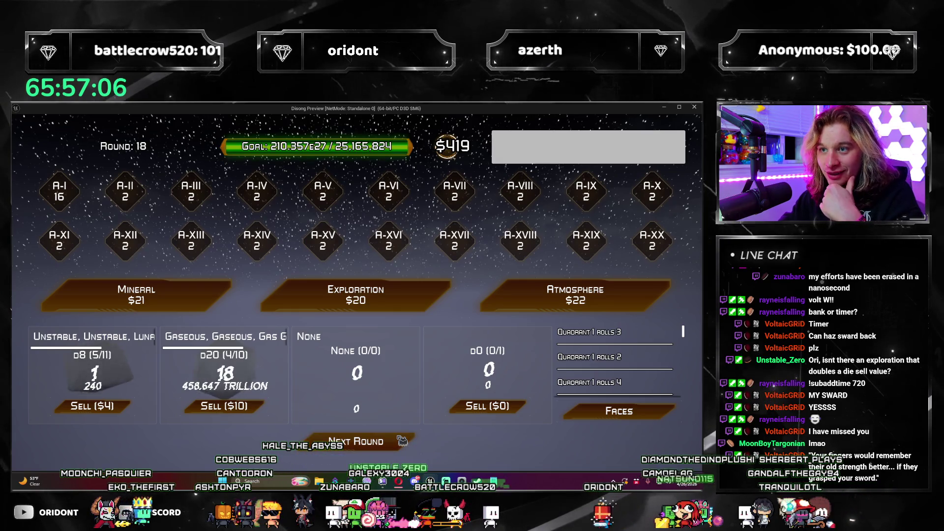
click(402, 441)
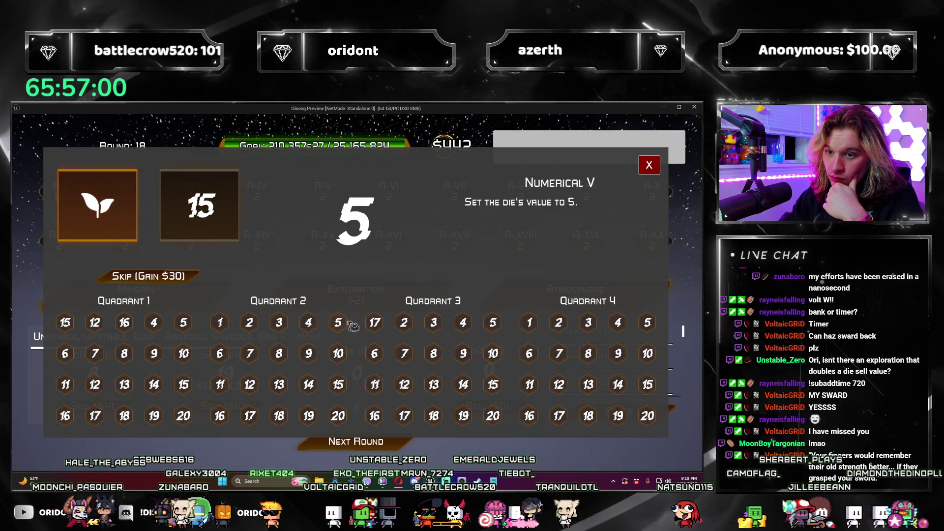
click(386, 327)
click(648, 164)
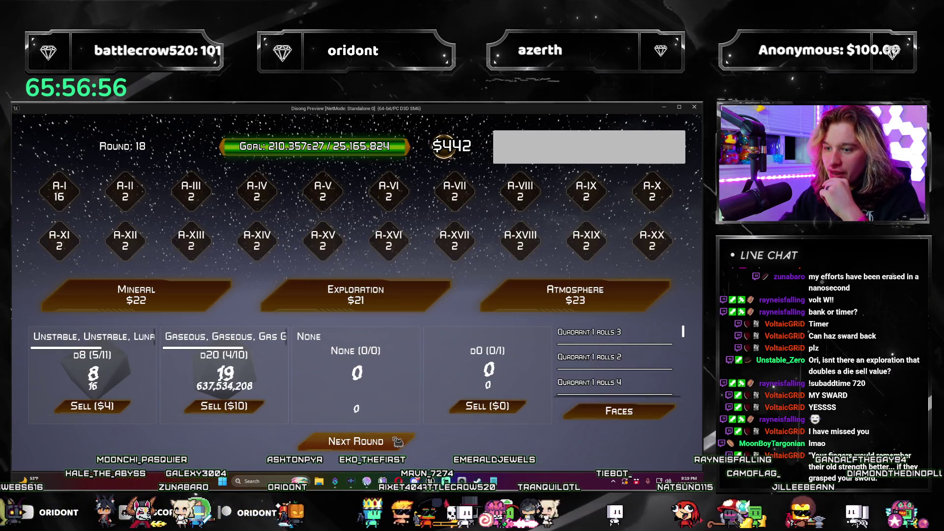
click(506, 311)
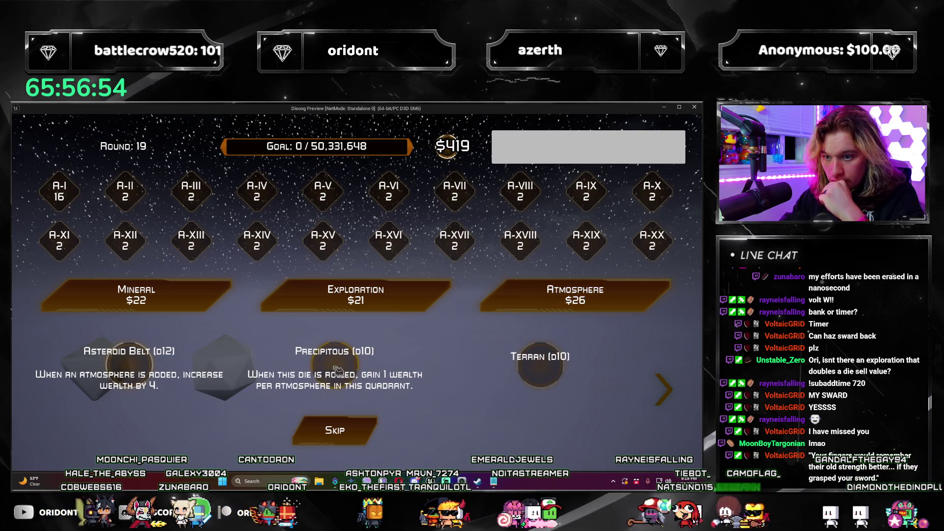
click(344, 430)
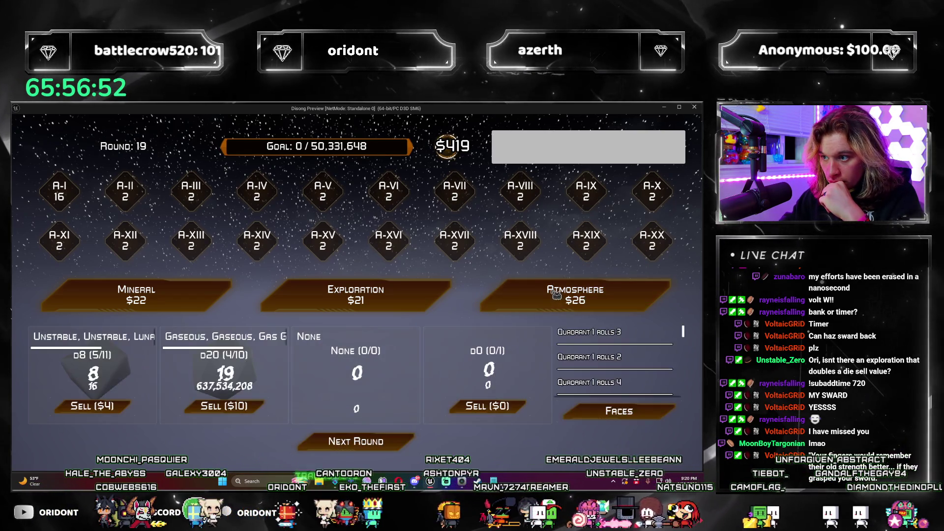
Step: Buy another atmosphere and skip it, then buy explorations, choosing Harvesting Fleet
click(511, 305)
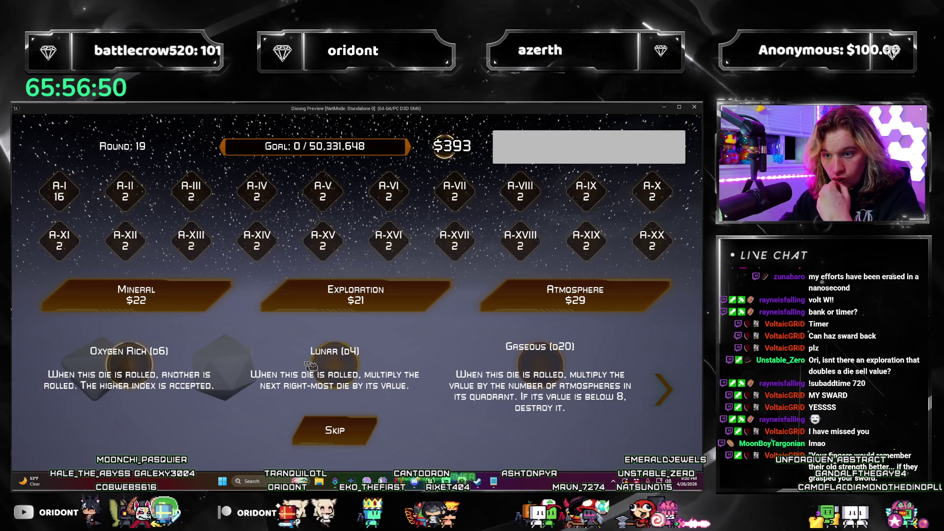
click(329, 366)
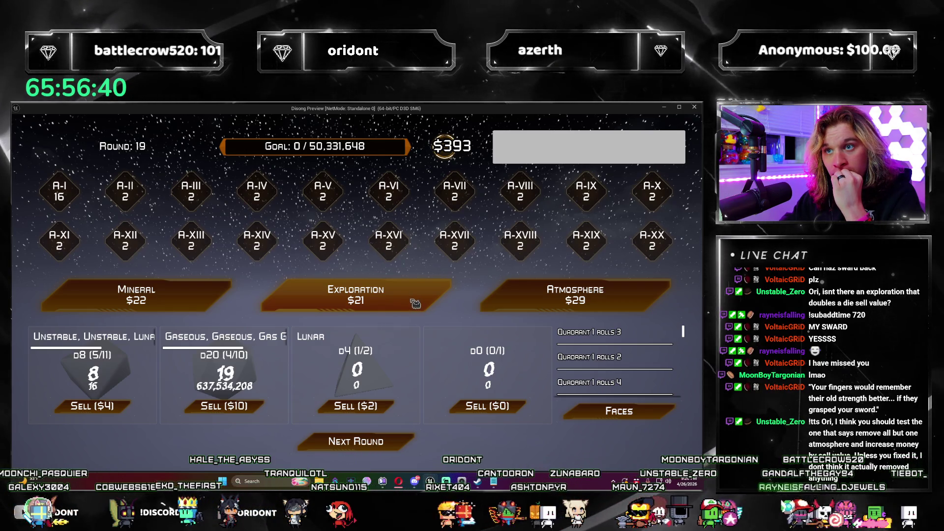
click(424, 306)
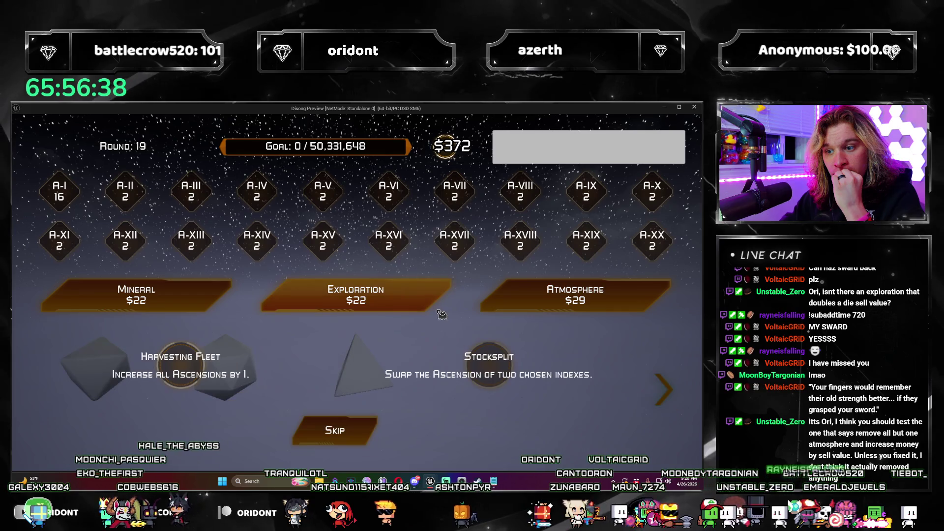
click(185, 372)
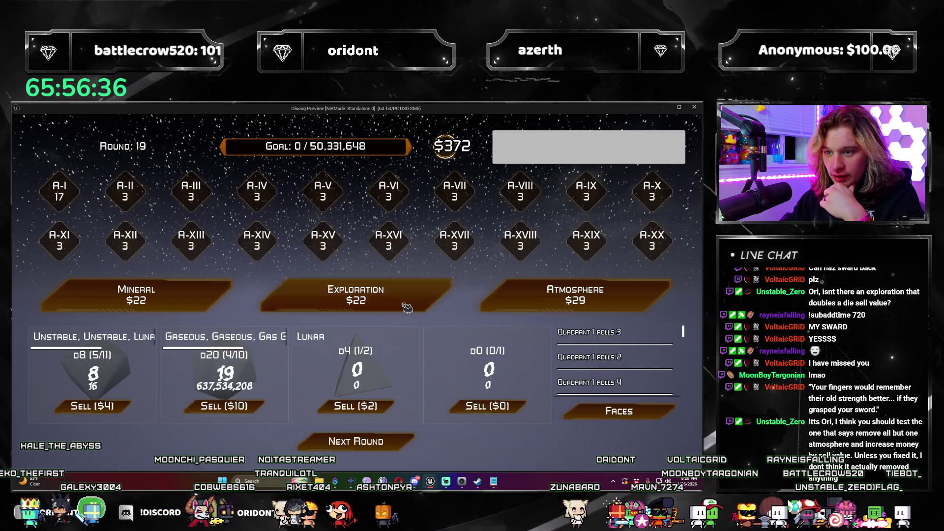
click(356, 295)
click(489, 369)
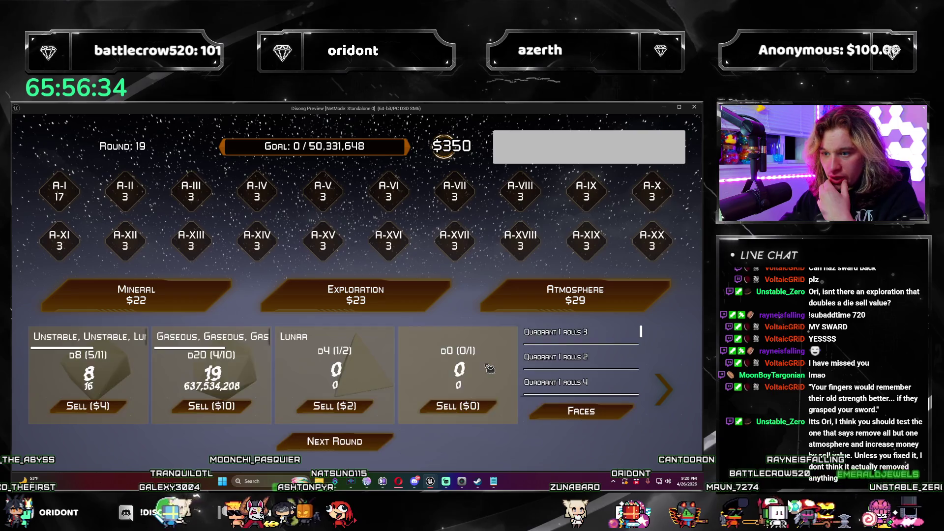
Step: Buy explorations: take Resource Pool, pass on Hypergrowth/Demolition and Artificial Gravity/Find Life
click(355, 295)
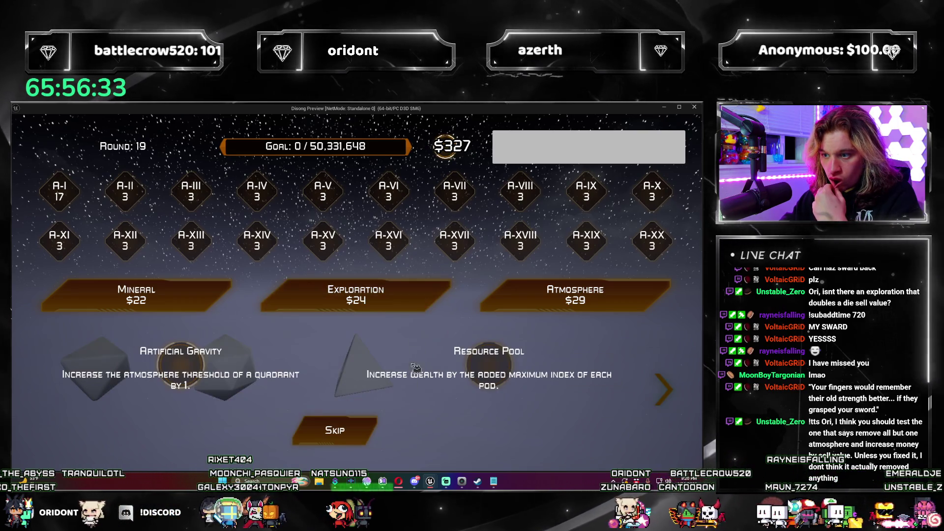
click(499, 369)
click(355, 294)
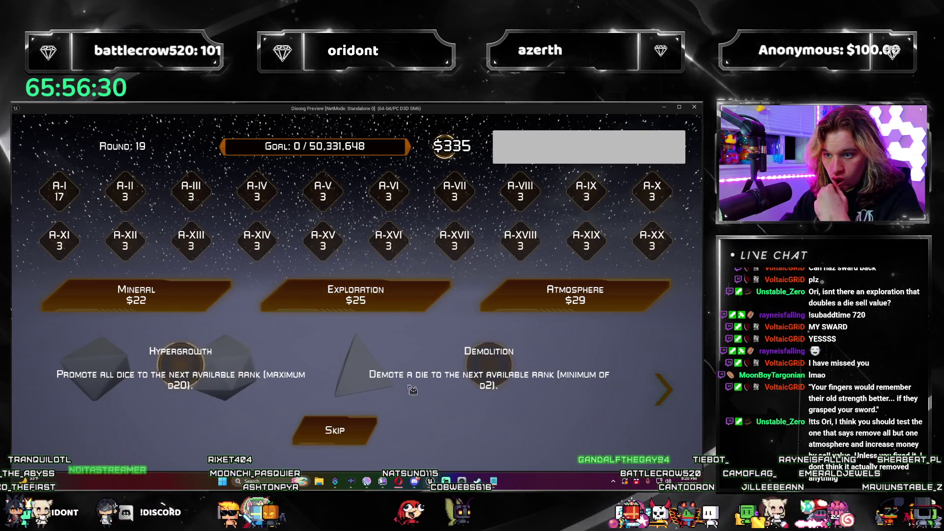
click(338, 431)
click(355, 294)
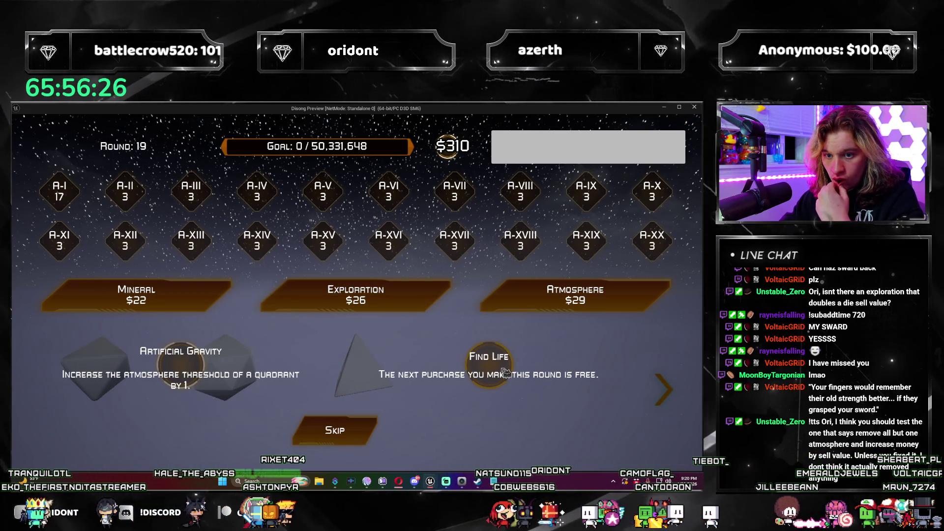
click(210, 369)
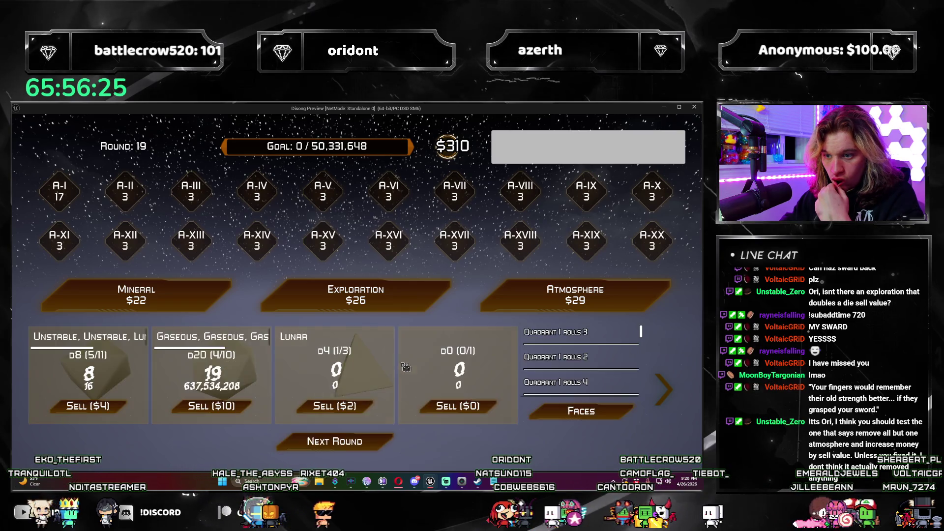
Step: Buy three more explorations, passing on Extreme Tremors, Stocksplit and Modular Structures, then return to dice
click(400, 309)
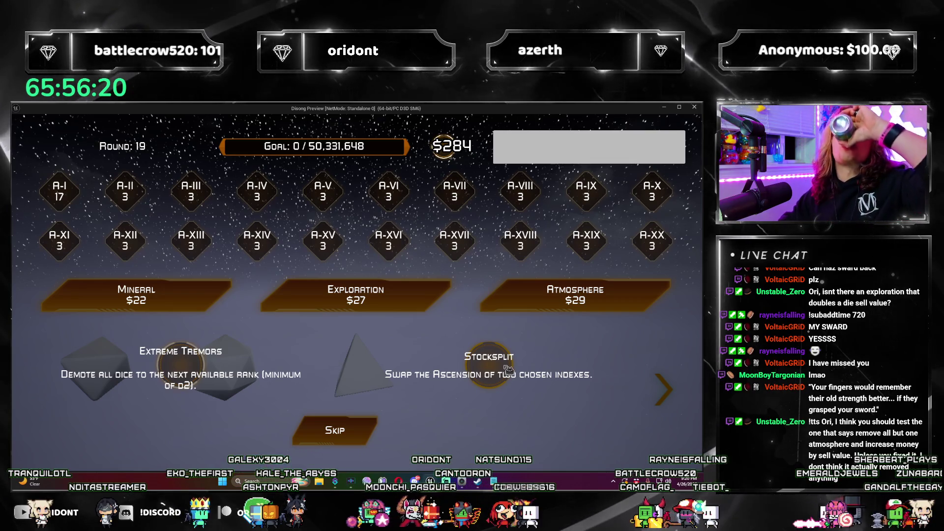
click(349, 422)
click(398, 311)
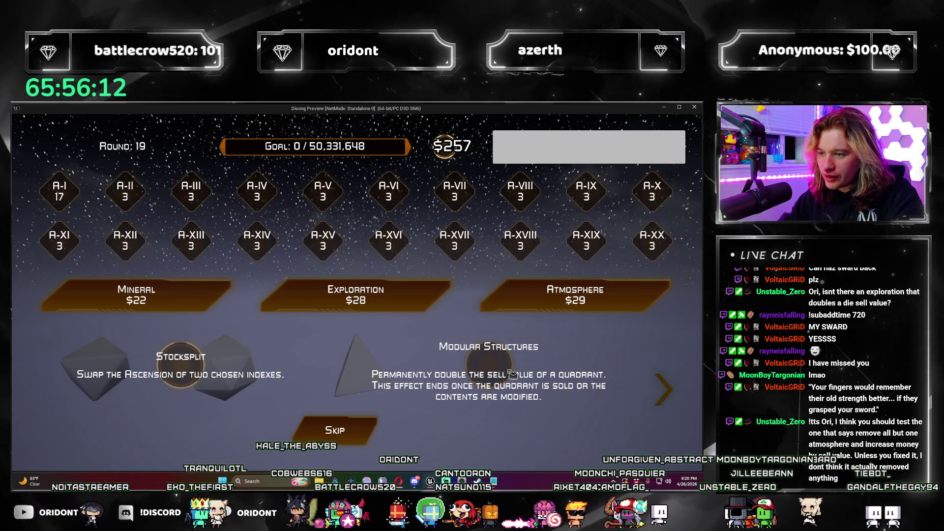
click(513, 374)
click(402, 306)
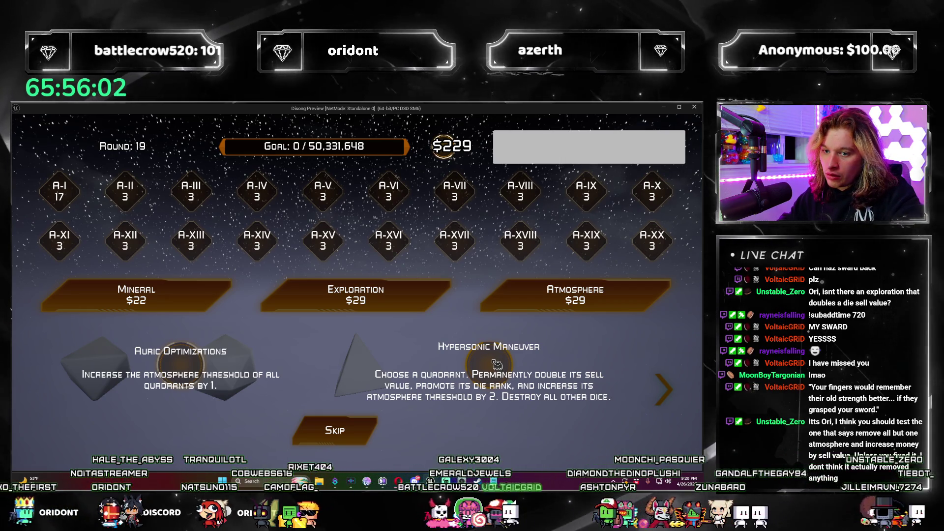
click(493, 365)
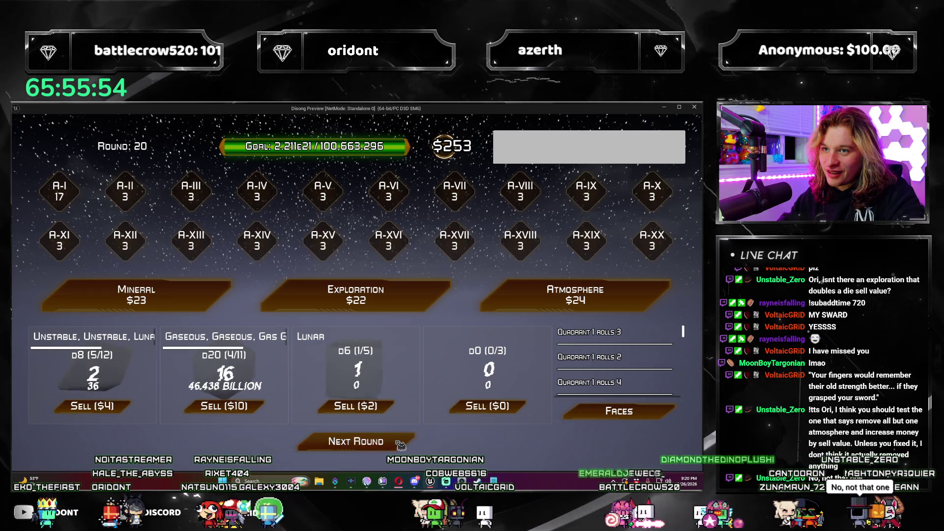
Step: Play another round, skipping the $35 die face choice
click(400, 443)
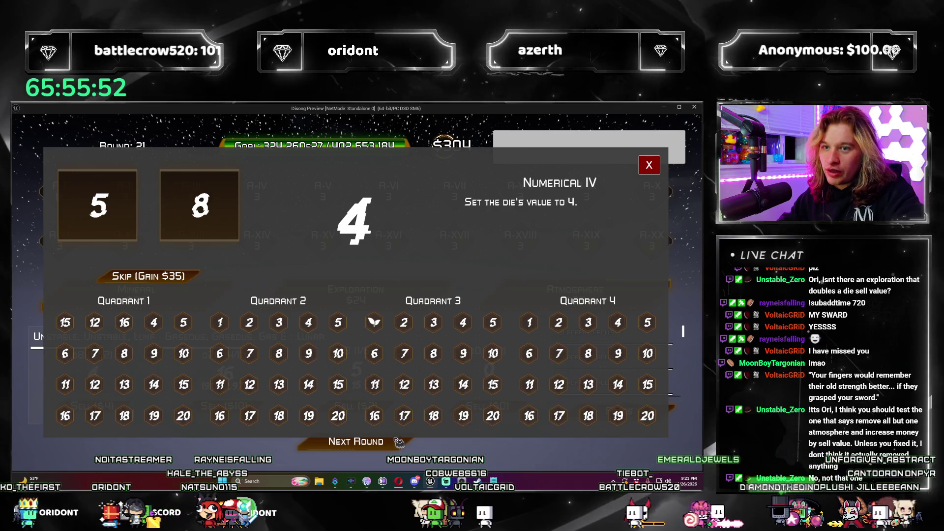
click(172, 276)
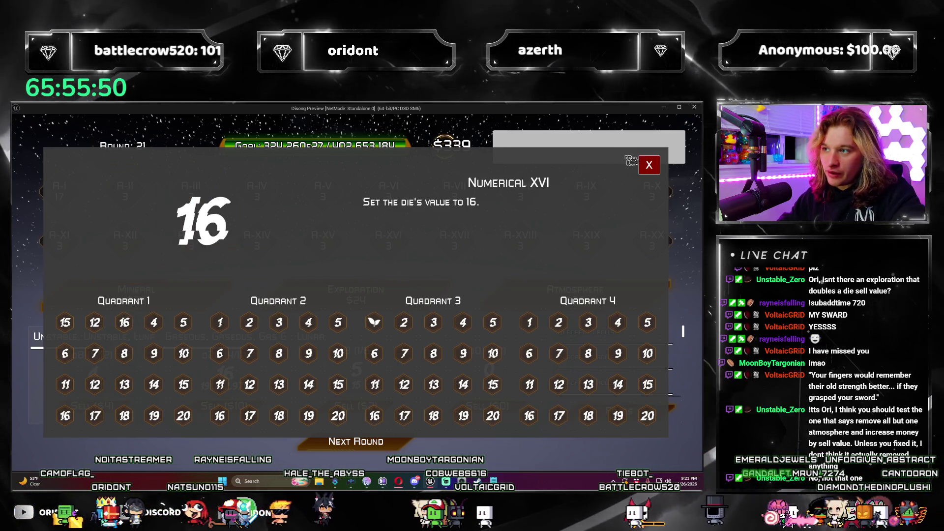
click(648, 165)
click(387, 450)
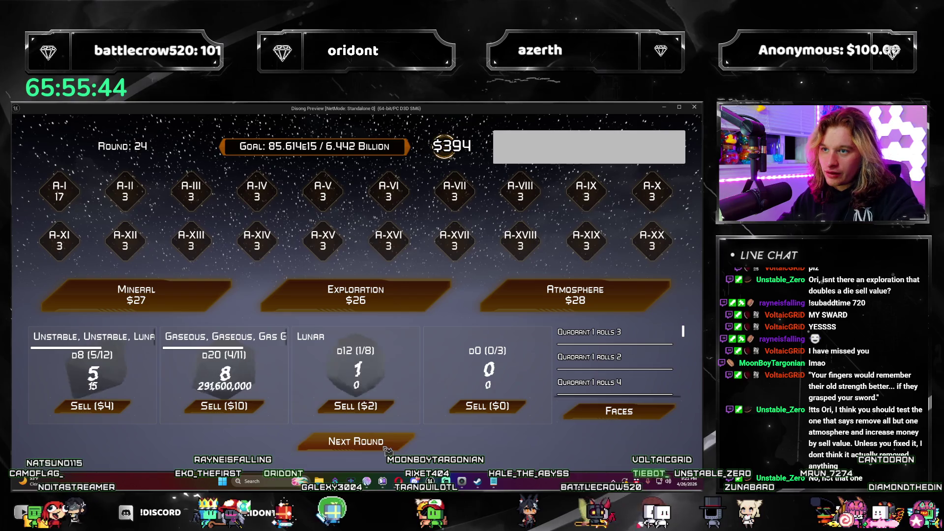
Step: Restart the game, roll round 1, and close the preview window
click(388, 450)
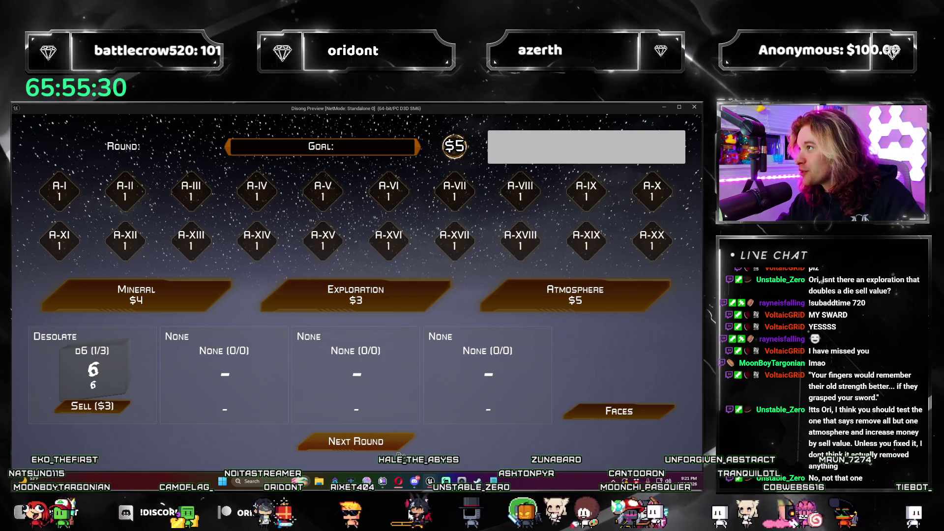
click(400, 455)
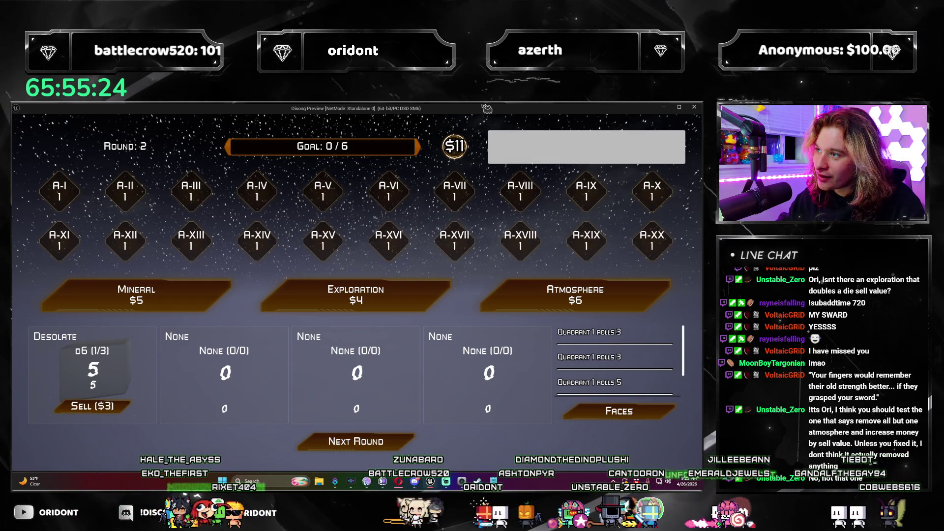
click(694, 108)
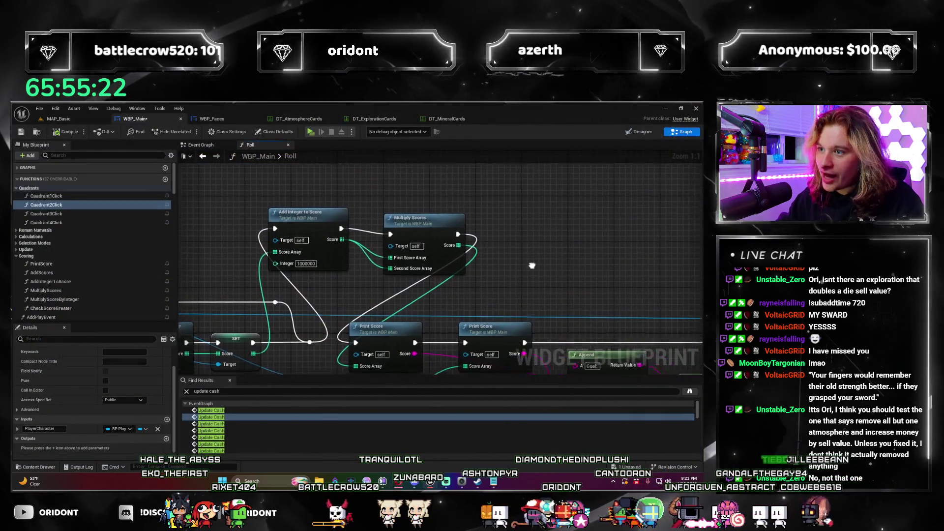
scroll(203, 206, up, 3)
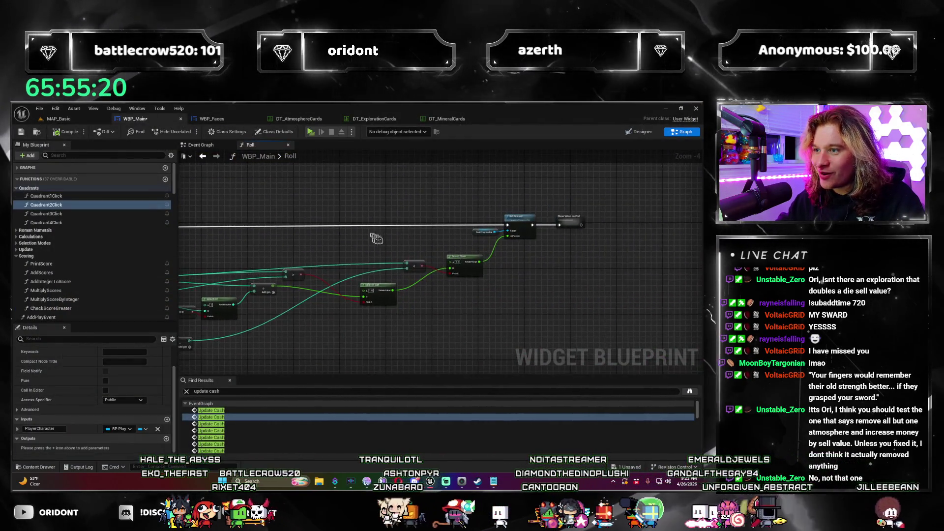
drag(276, 199, 330, 209)
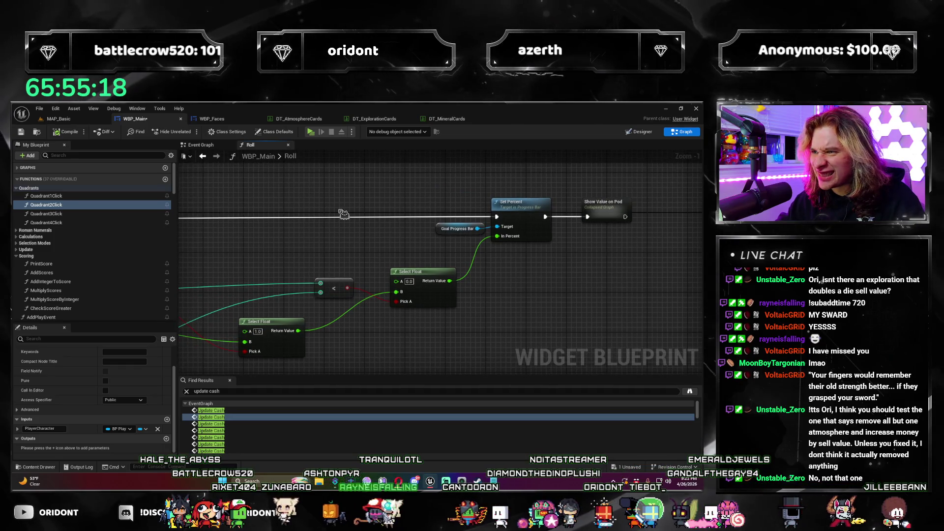
scroll(422, 213, down, 2)
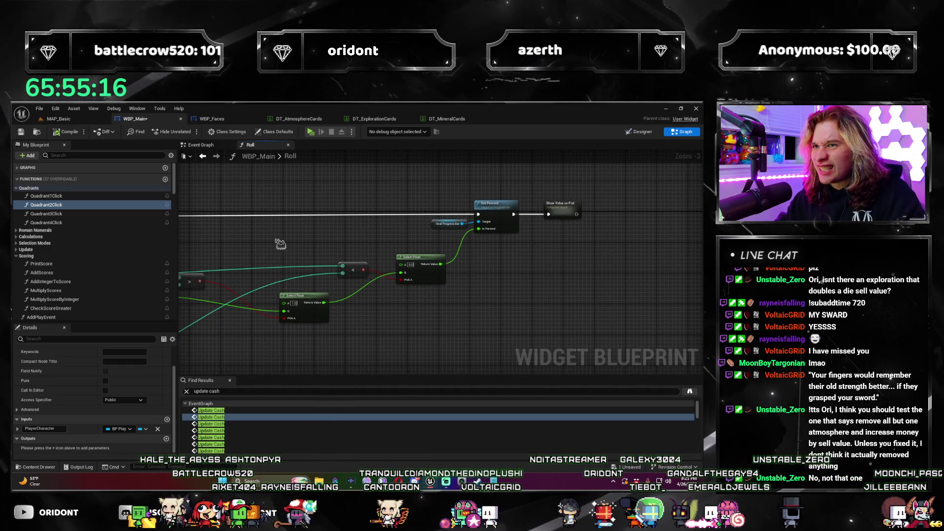
mouse_move(273, 235)
mouse_down()
mouse_move(261, 255)
mouse_move(236, 246)
mouse_move(370, 311)
mouse_move(360, 294)
mouse_up()
scroll(261, 254, up, 2)
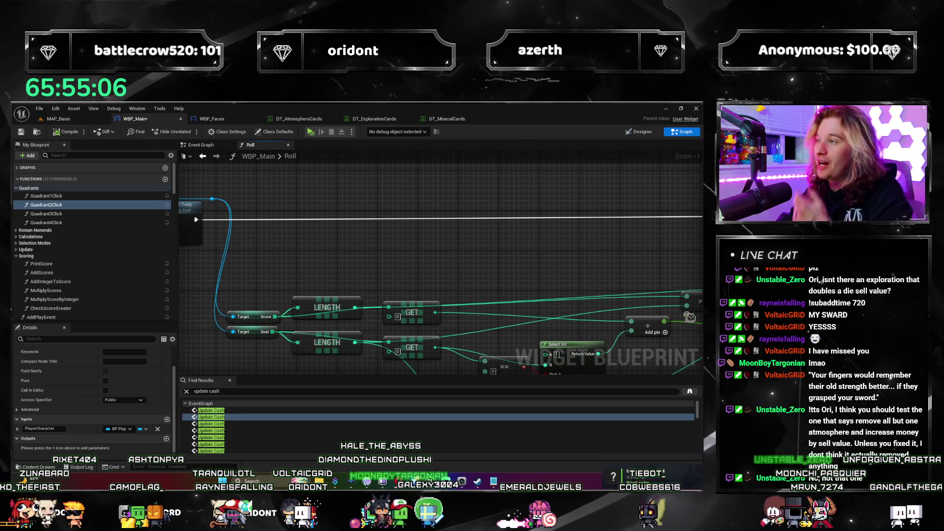
drag(445, 229, 497, 250)
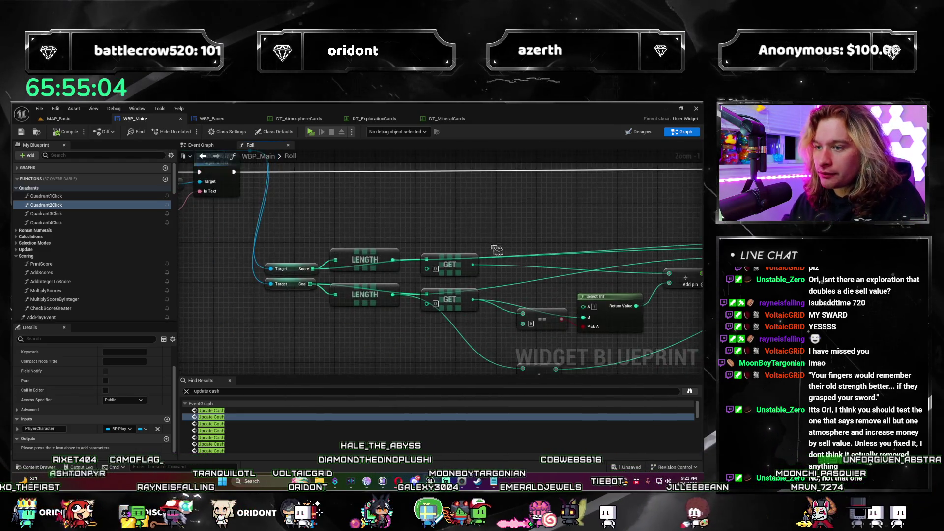
drag(652, 265, 523, 289)
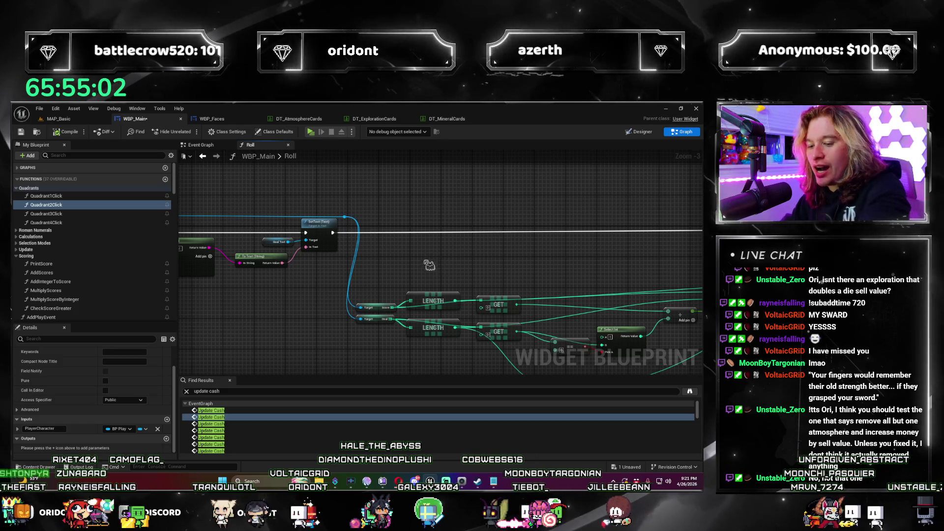
drag(412, 221, 678, 248)
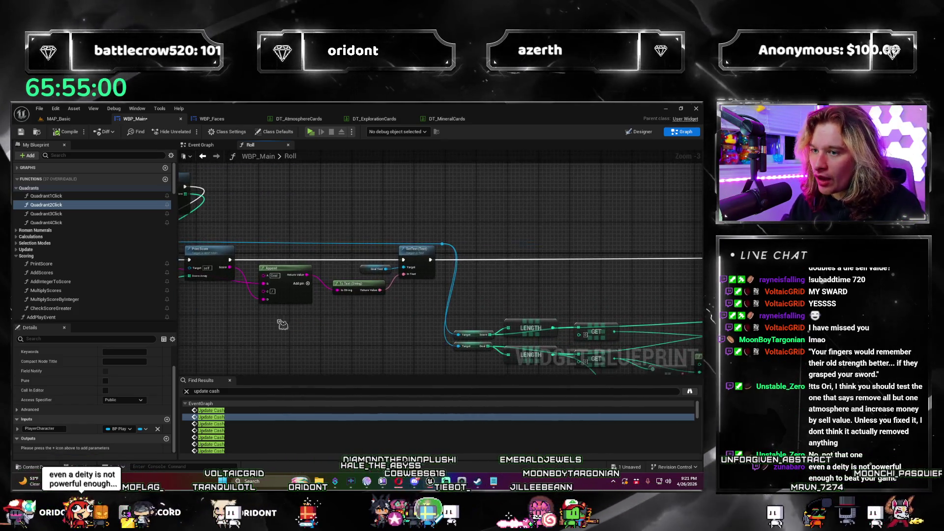
scroll(450, 326, up, 2)
mouse_move(450, 326)
mouse_down()
mouse_move(366, 325)
mouse_move(231, 344)
mouse_move(489, 344)
mouse_up()
mouse_move(371, 370)
mouse_down()
mouse_move(414, 352)
mouse_move(565, 357)
mouse_move(360, 270)
mouse_move(405, 260)
mouse_move(100, 265)
mouse_up()
scroll(575, 359, down, 1)
scroll(575, 359, down, 1)
scroll(360, 269, up, 1)
scroll(405, 260, down, 1)
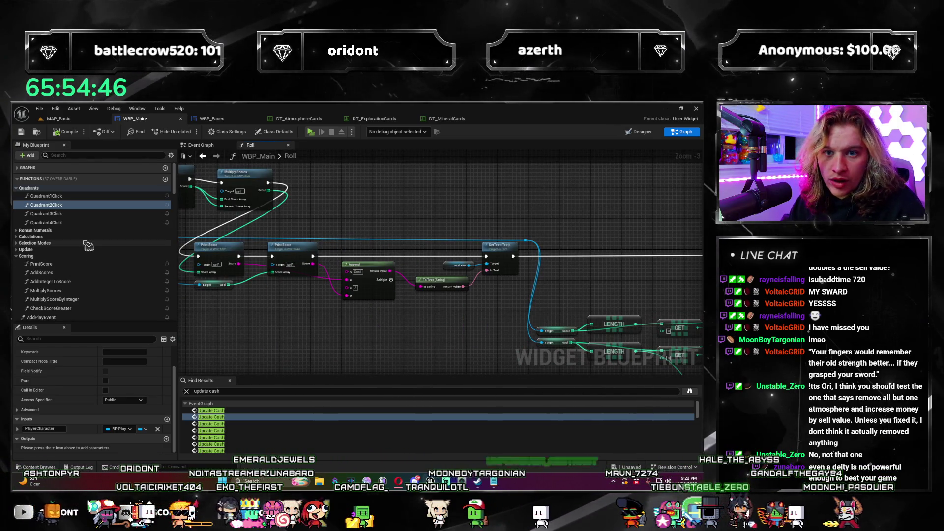
scroll(88, 246, down, 3)
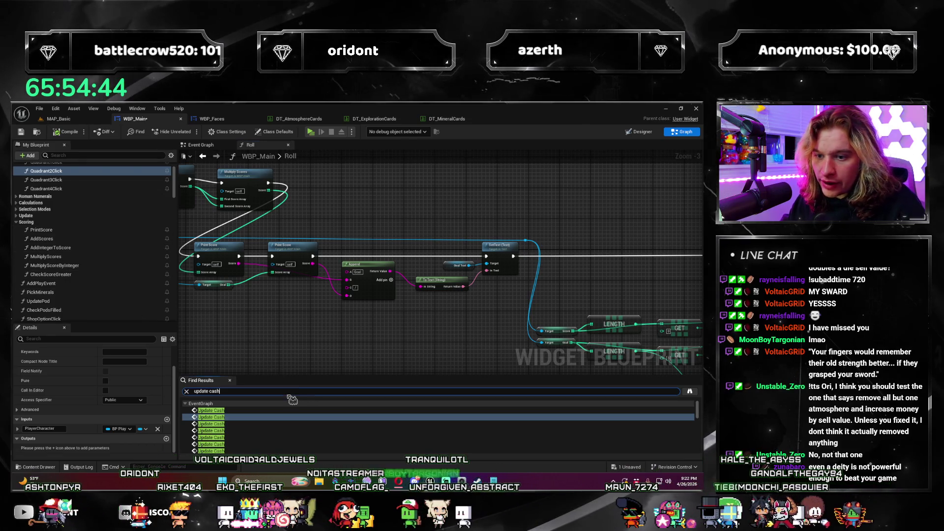
Step: Search Find Results for 'check score greater' and jump to its first usage in the event graph
text(check score greater)
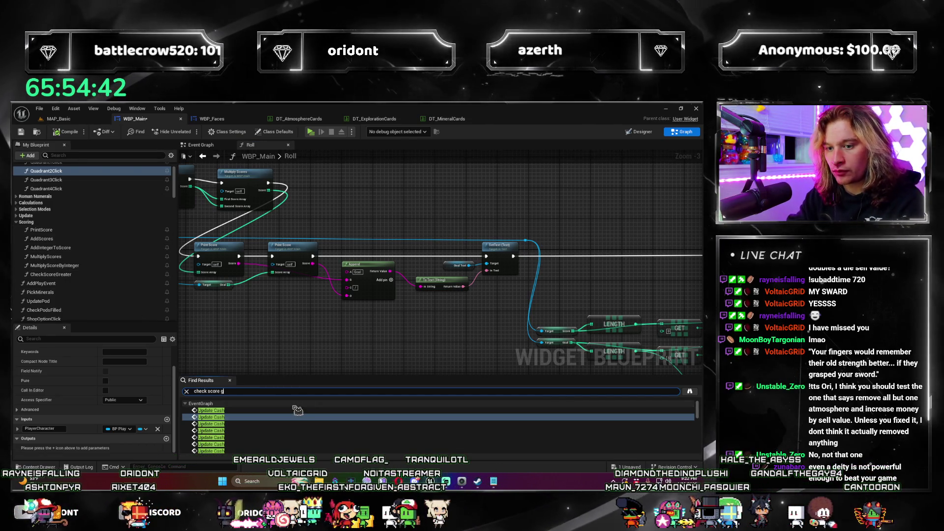
key(Return)
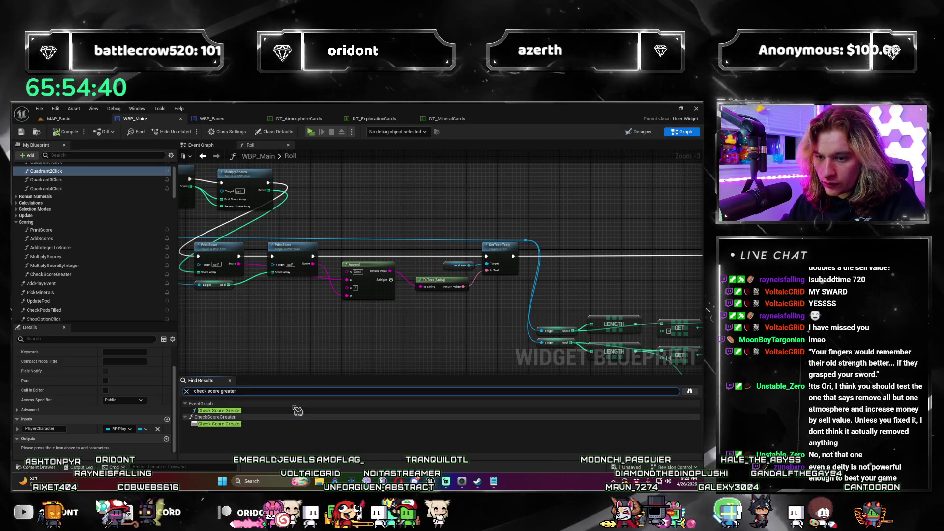
click(251, 412)
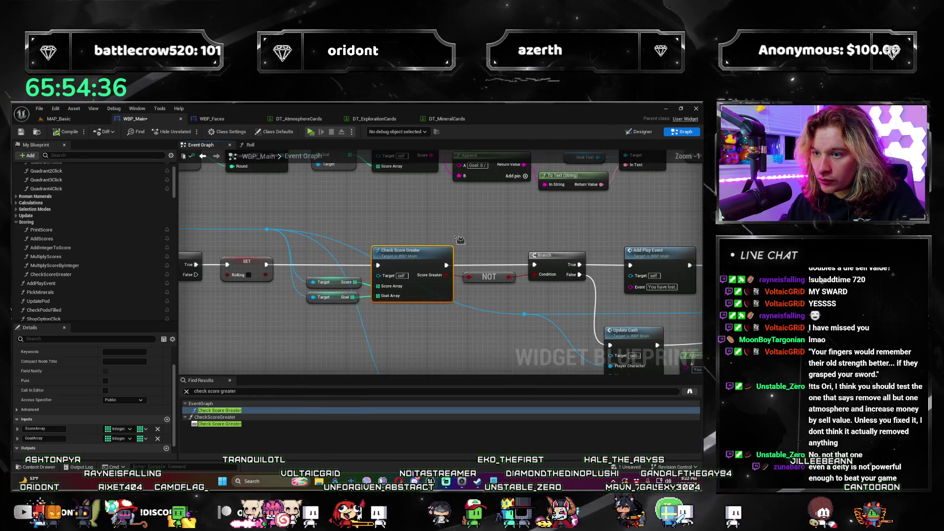
mouse_move(476, 239)
mouse_down()
mouse_move(432, 241)
mouse_move(324, 275)
mouse_move(295, 311)
mouse_move(260, 299)
mouse_up()
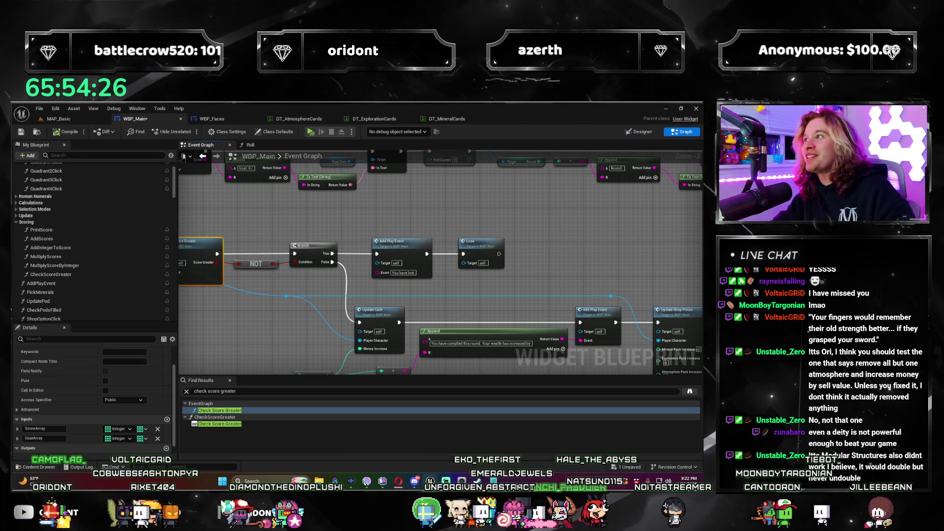
drag(522, 339, 493, 256)
scroll(497, 275, up, 1)
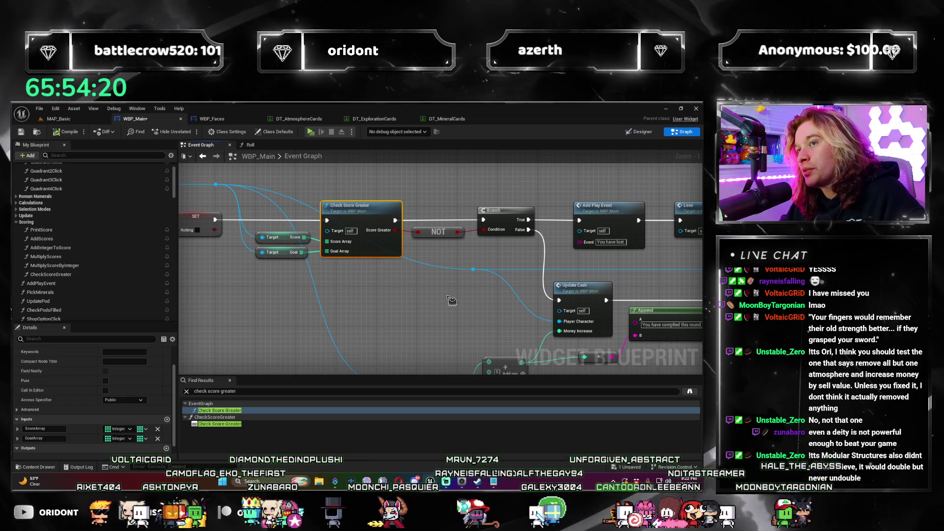
drag(459, 324, 363, 290)
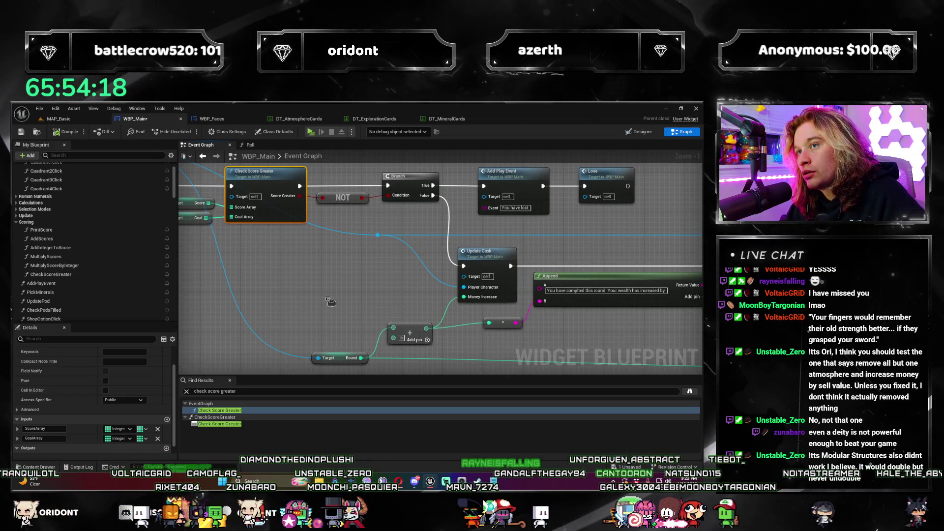
mouse_move(352, 308)
mouse_down()
mouse_move(322, 319)
mouse_move(382, 277)
mouse_up()
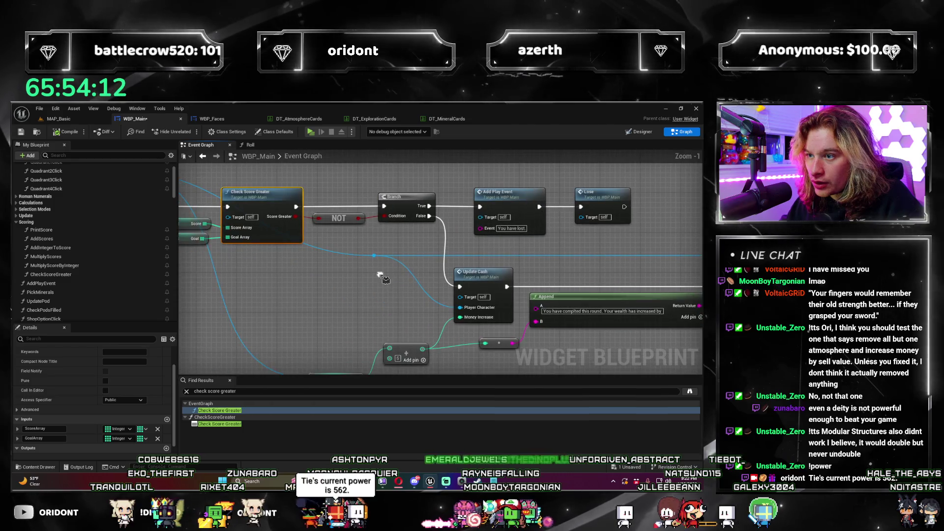
Step: Inspect the nearby Branch, Update Cash and Add Play Event nodes, then open Check Score Greater's graph
mouse_move(576, 294)
mouse_down()
mouse_move(401, 288)
mouse_move(270, 215)
mouse_up()
mouse_move(297, 333)
mouse_down()
mouse_move(344, 374)
mouse_move(295, 271)
mouse_up()
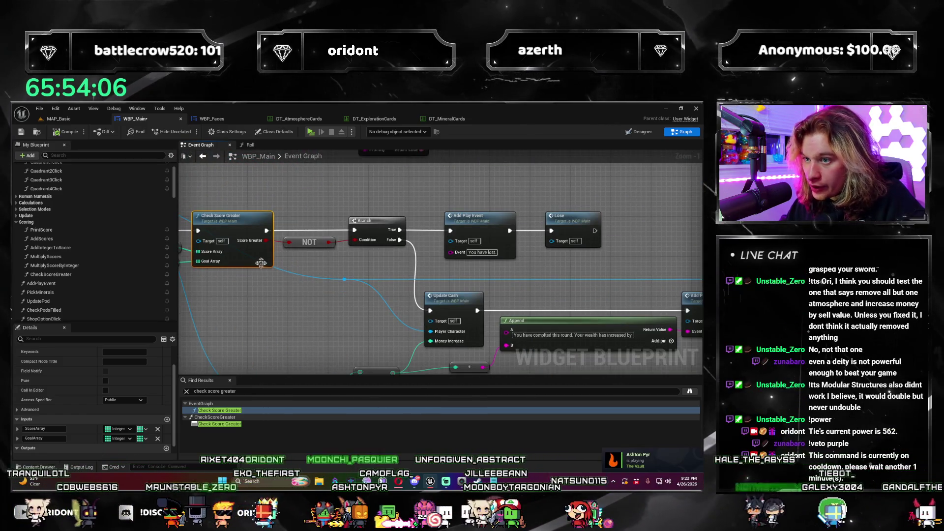
mouse_move(401, 264)
mouse_down()
mouse_move(344, 286)
mouse_move(496, 299)
mouse_move(251, 277)
mouse_up()
click(344, 229)
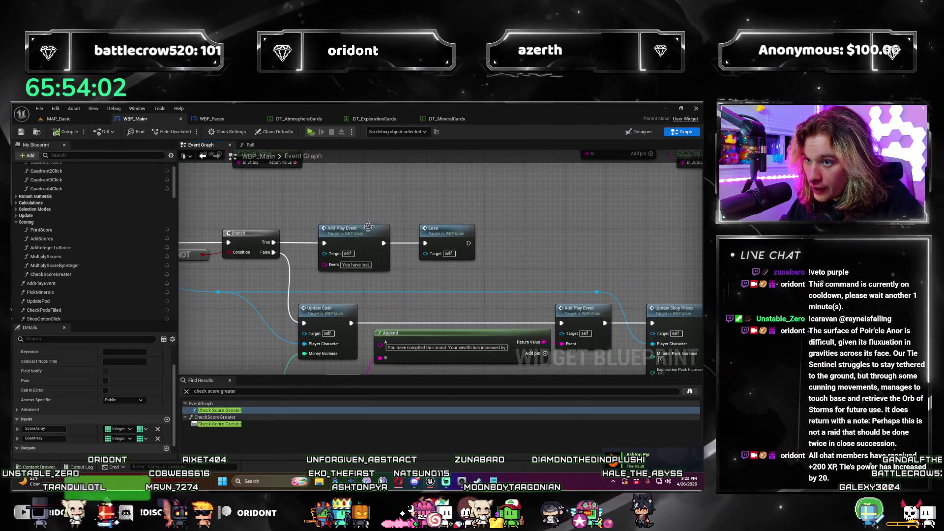
mouse_move(448, 227)
mouse_down()
mouse_move(494, 168)
mouse_move(546, 178)
mouse_move(455, 229)
mouse_move(231, 222)
mouse_up()
click(442, 240)
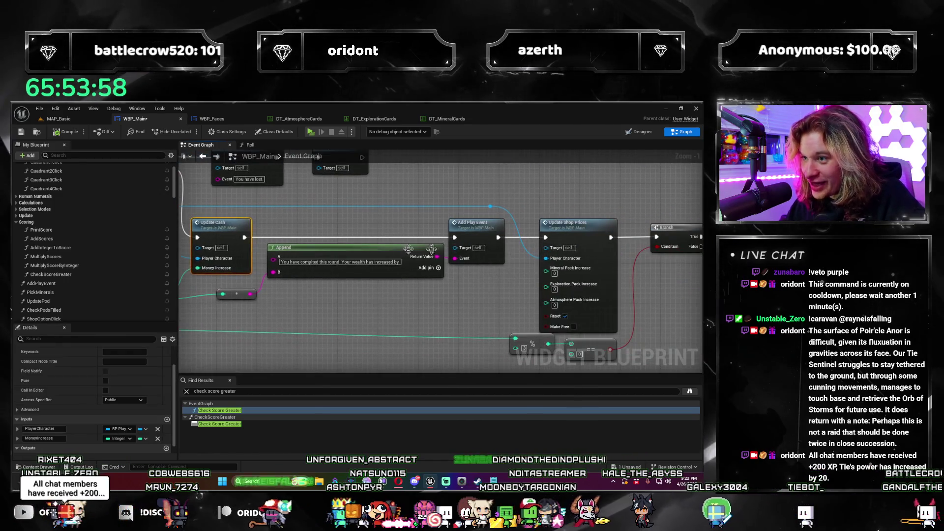
click(495, 235)
drag(495, 235, 339, 241)
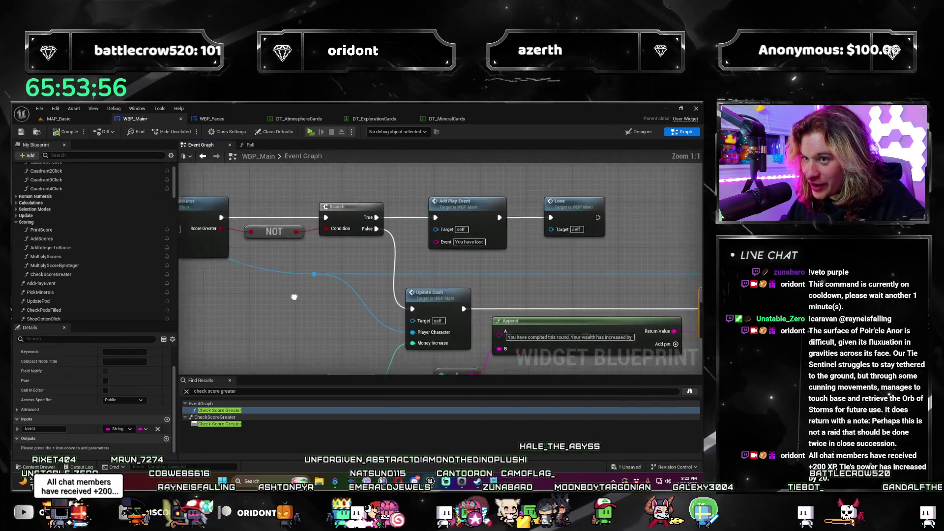
double_click(343, 238)
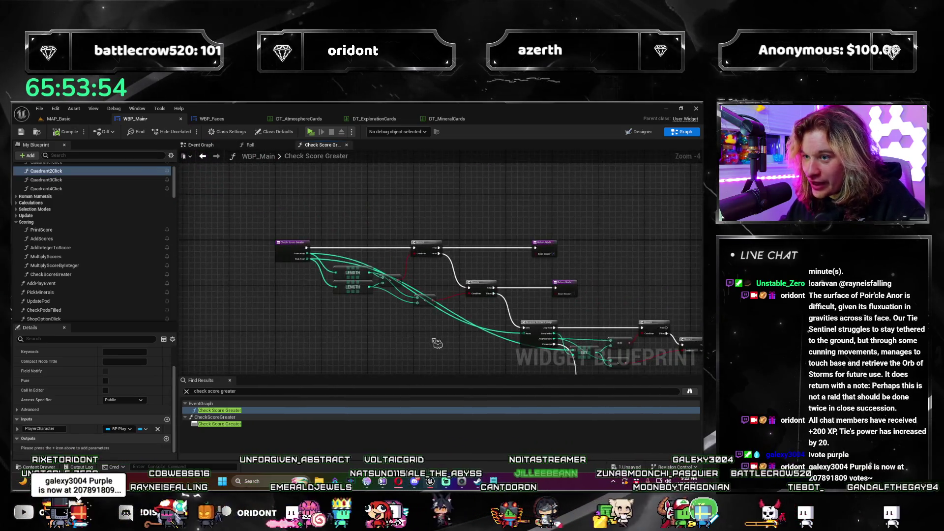
Step: Inspect the Check Score Greater entry, LENGTH and comparison nodes
mouse_move(443, 325)
mouse_down()
mouse_move(421, 322)
mouse_move(459, 337)
mouse_up()
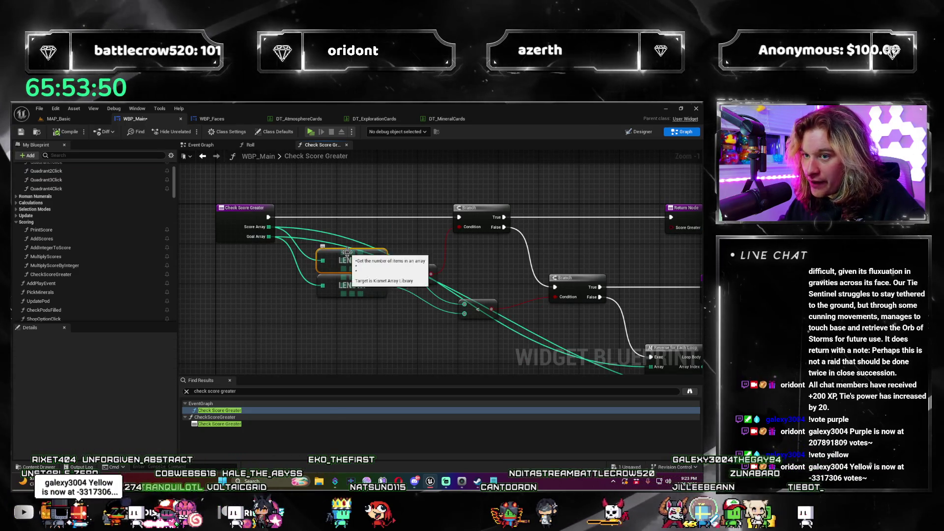
click(353, 257)
mouse_move(375, 292)
mouse_down()
mouse_move(326, 291)
mouse_move(426, 292)
mouse_move(447, 273)
mouse_move(589, 260)
mouse_move(502, 282)
mouse_up()
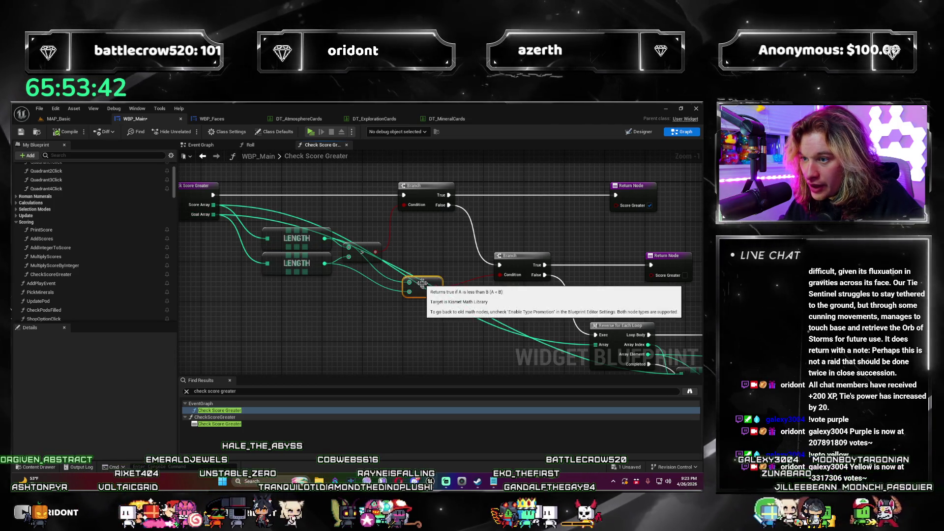
mouse_move(432, 318)
mouse_down()
mouse_move(326, 314)
mouse_move(456, 311)
mouse_up()
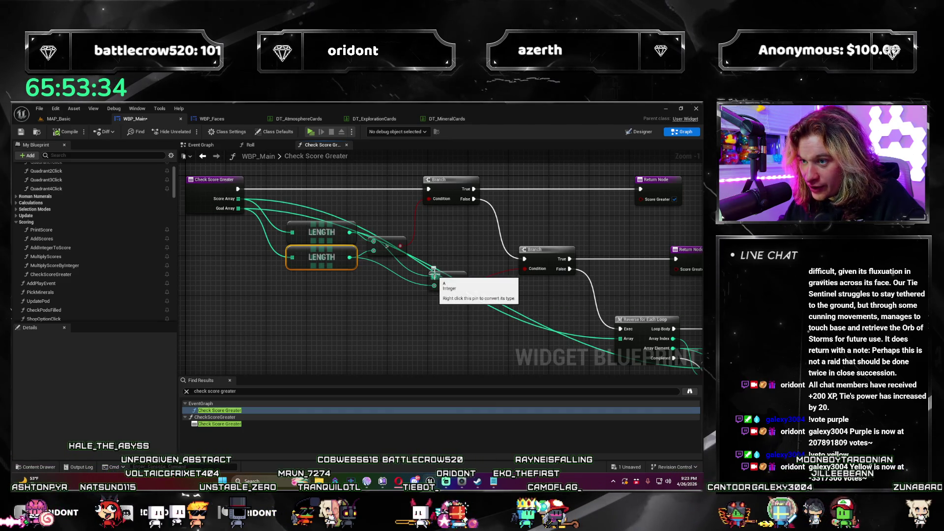
scroll(433, 272, down, 1)
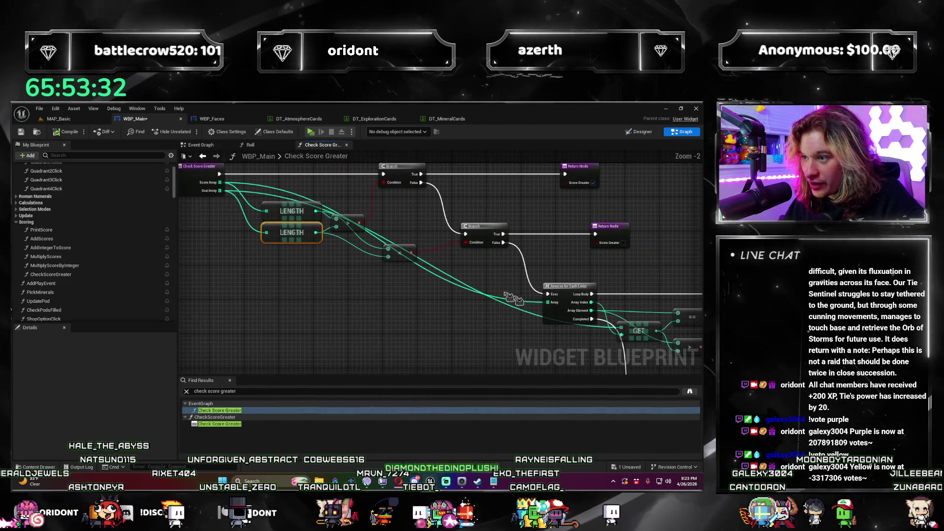
mouse_move(566, 287)
mouse_down()
mouse_move(471, 255)
mouse_move(482, 272)
mouse_up()
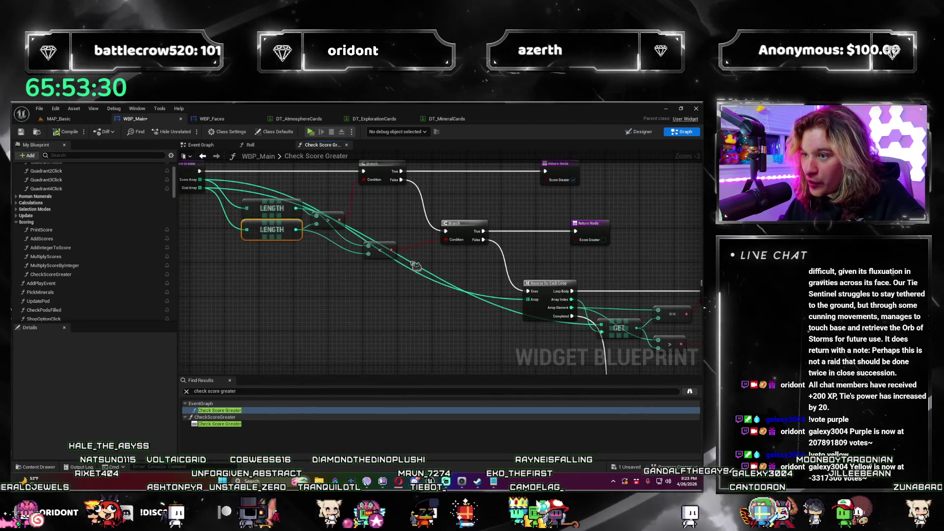
mouse_move(382, 325)
mouse_down()
mouse_move(344, 319)
mouse_move(606, 324)
mouse_up()
scroll(345, 319, up, 1)
scroll(529, 264, down, 1)
Step: Examine the function's loop, GET, Branch and Return nodes
drag(528, 264, 573, 312)
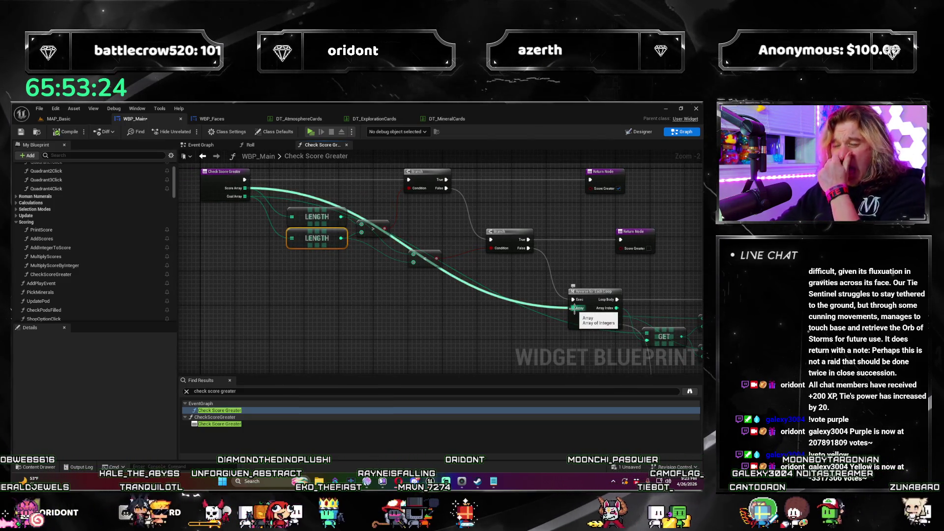
scroll(443, 346, up, 2)
drag(443, 346, 374, 267)
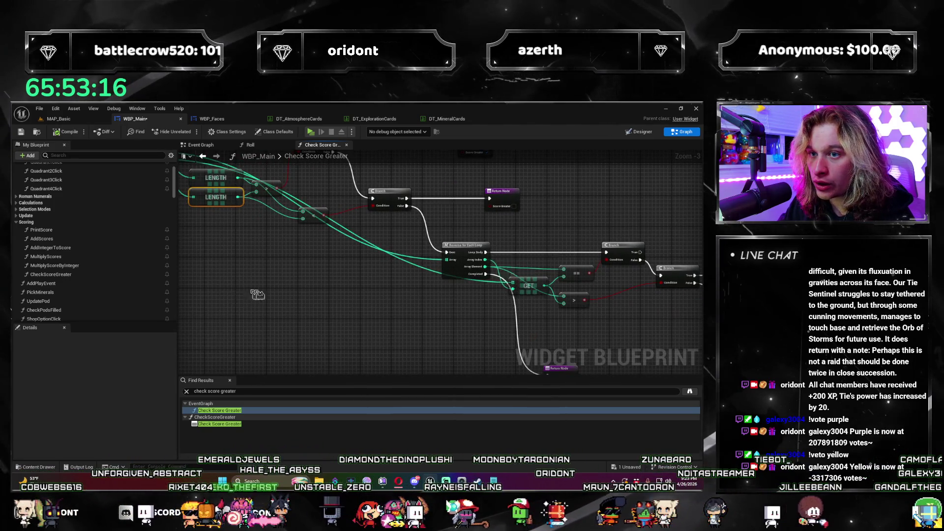
scroll(257, 294, down, 1)
drag(257, 294, 297, 321)
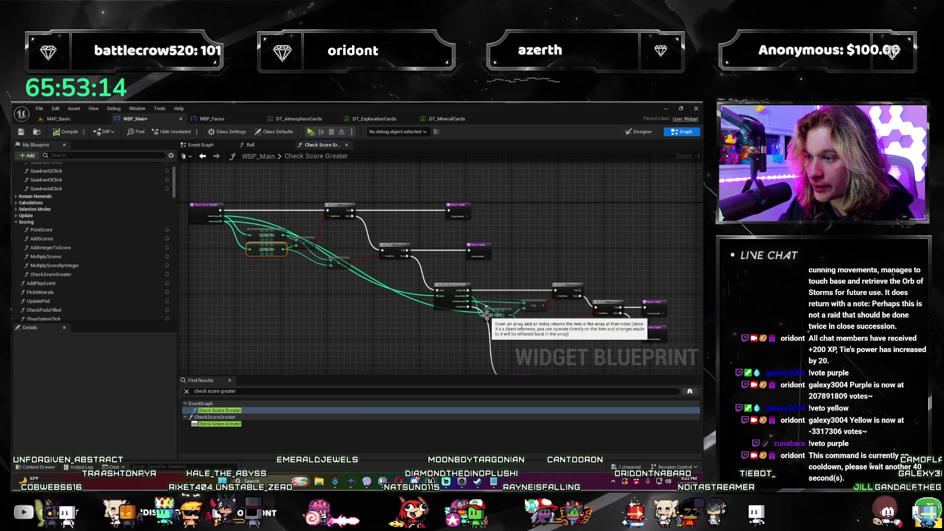
scroll(485, 313, up, 3)
drag(486, 313, 318, 225)
mouse_move(448, 238)
mouse_down()
mouse_move(462, 261)
mouse_move(517, 262)
mouse_up()
drag(571, 240, 436, 265)
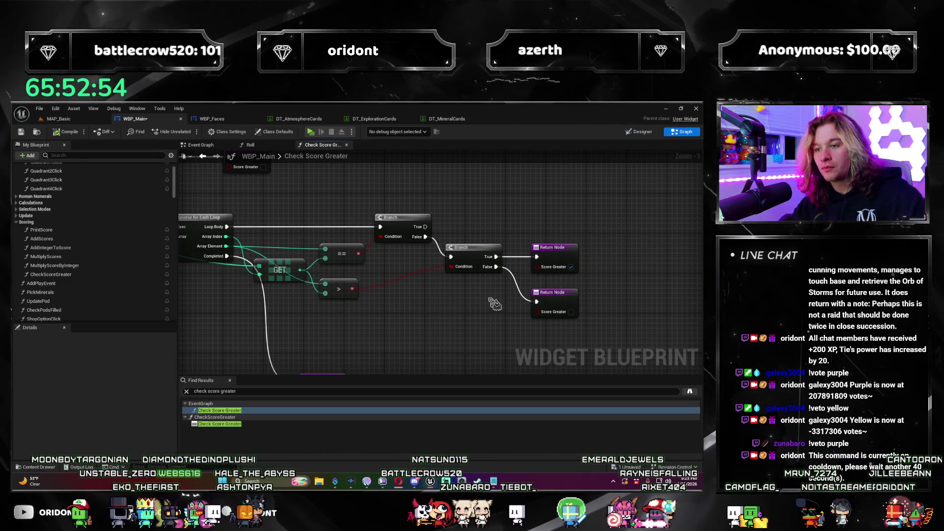
mouse_move(429, 337)
mouse_down()
mouse_move(473, 258)
mouse_move(500, 320)
mouse_up()
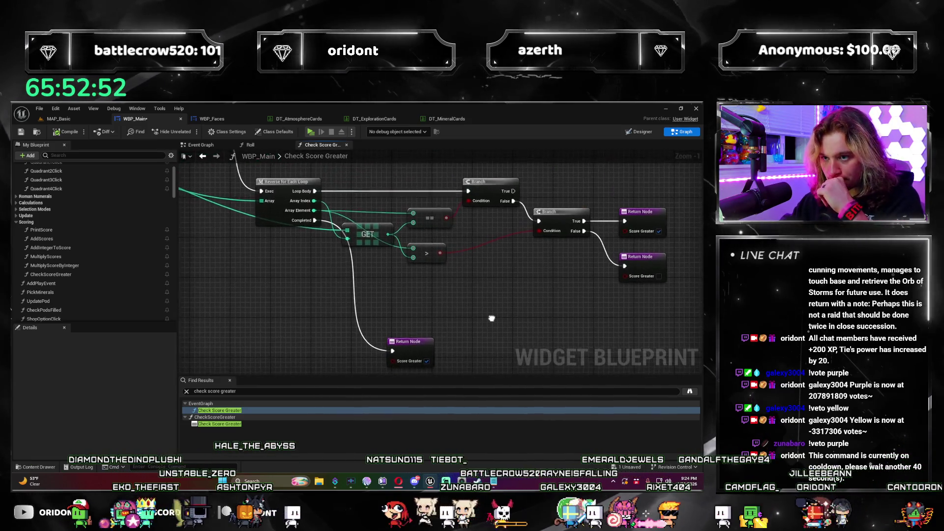
Step: Review the whole function graph, then close its tab with Ctrl+W to return to Roll
scroll(314, 220, down, 1)
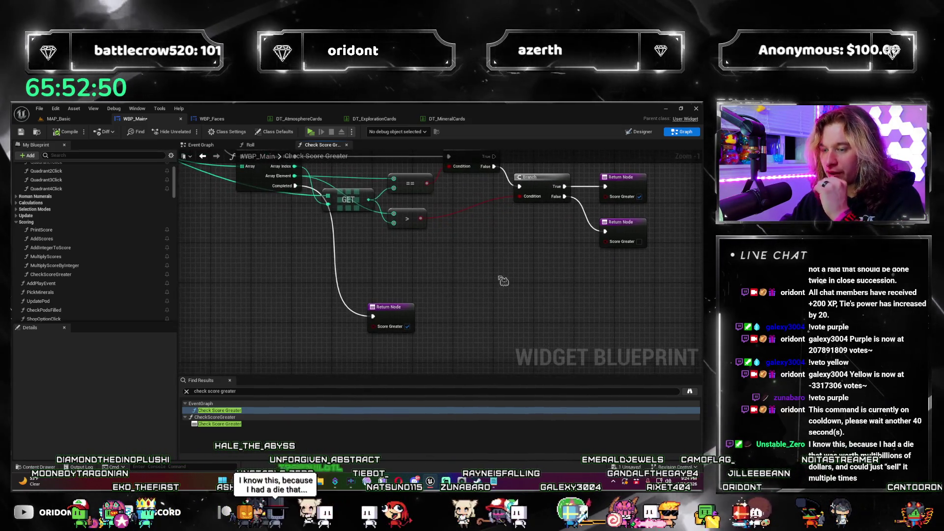
mouse_move(414, 310)
mouse_down()
mouse_move(556, 315)
mouse_move(339, 307)
mouse_up()
scroll(515, 304, down, 2)
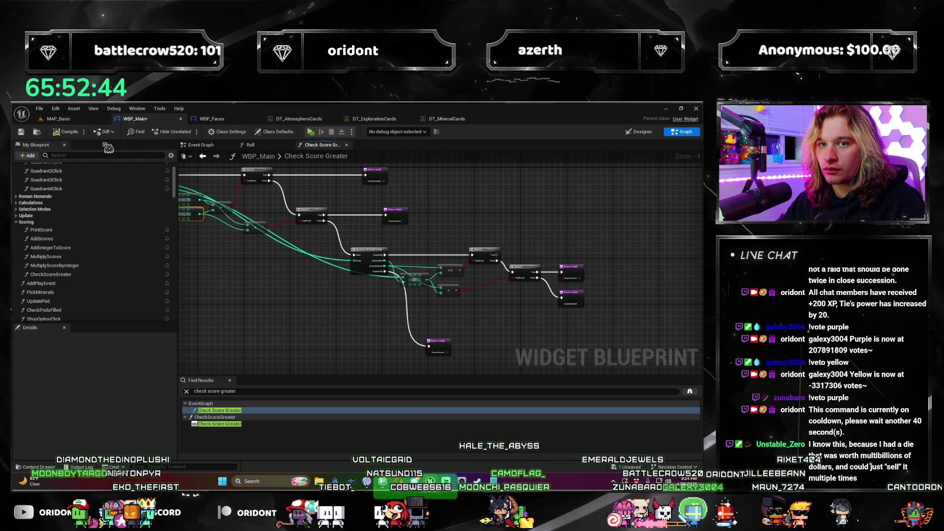
drag(306, 284, 326, 267)
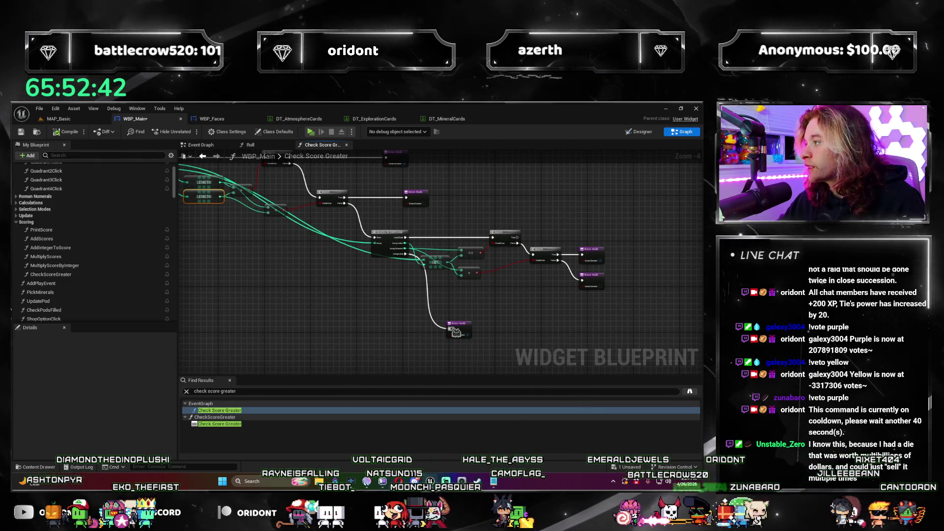
scroll(402, 266, up, 3)
scroll(491, 310, down, 2)
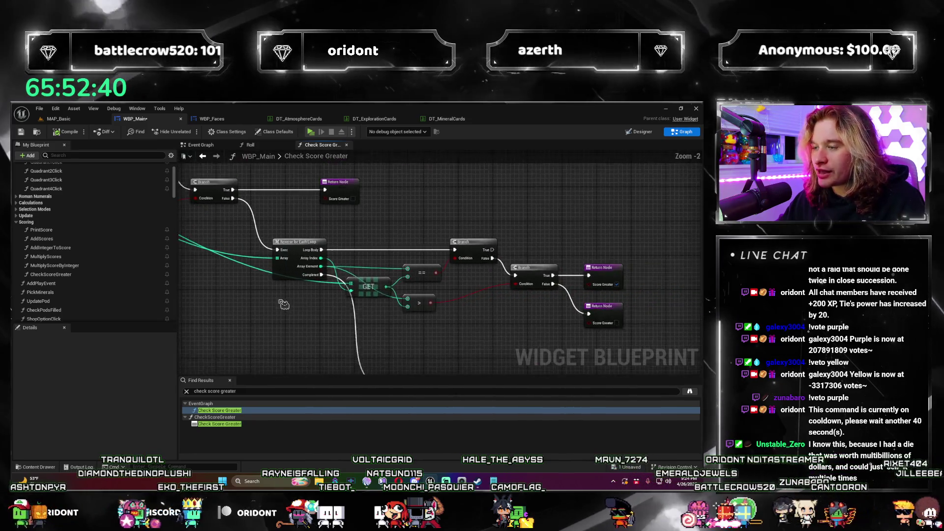
drag(392, 288, 519, 304)
scroll(441, 304, down, 1)
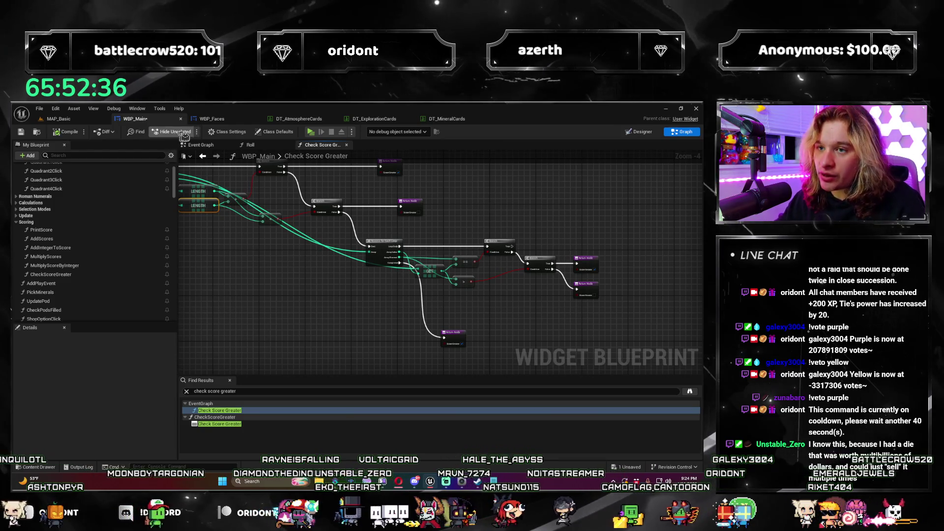
scroll(314, 245, up, 1)
mouse_move(315, 246)
mouse_down()
mouse_move(418, 280)
mouse_move(419, 303)
mouse_move(397, 233)
mouse_up()
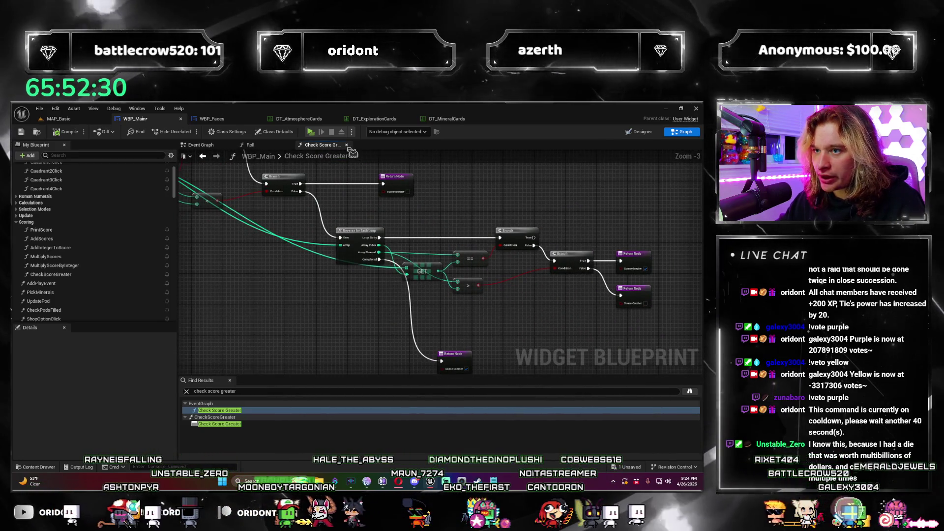
key(ctrl+w)
Step: Add a Check Score Greater call after SetText and feed the goal array into it
scroll(501, 204, up, 2)
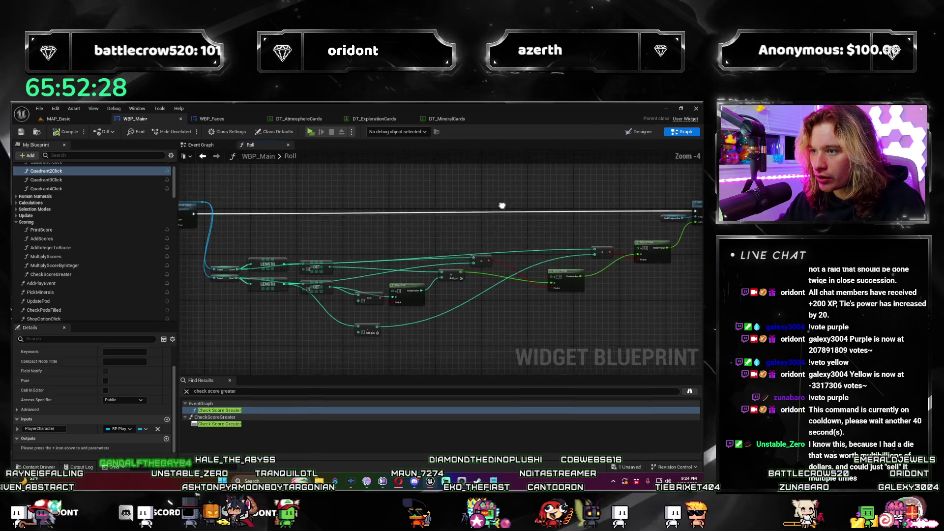
drag(487, 245, 369, 234)
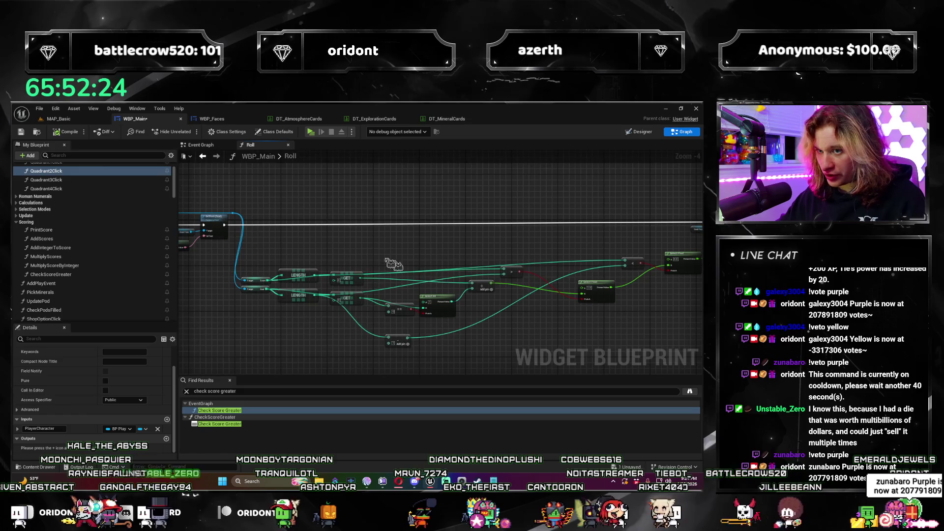
drag(510, 312, 371, 259)
scroll(287, 221, up, 1)
drag(285, 225, 506, 220)
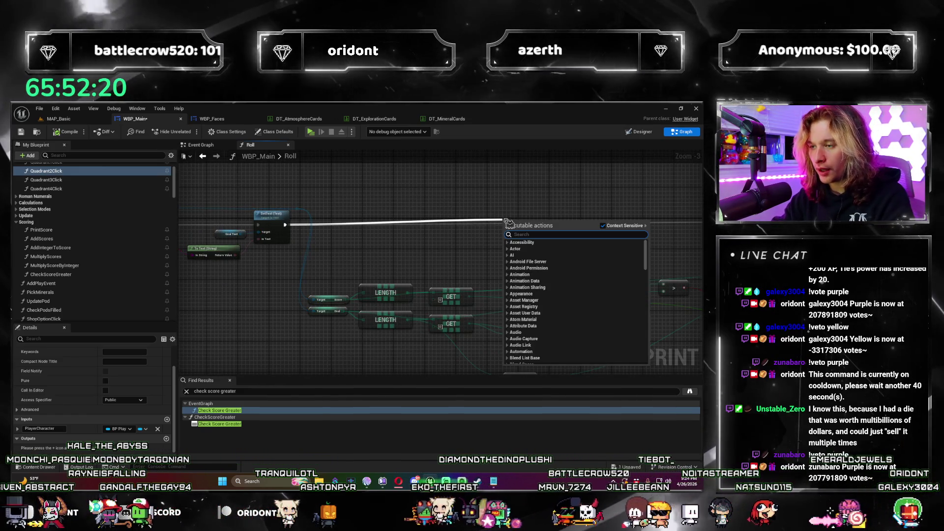
text(greater than)
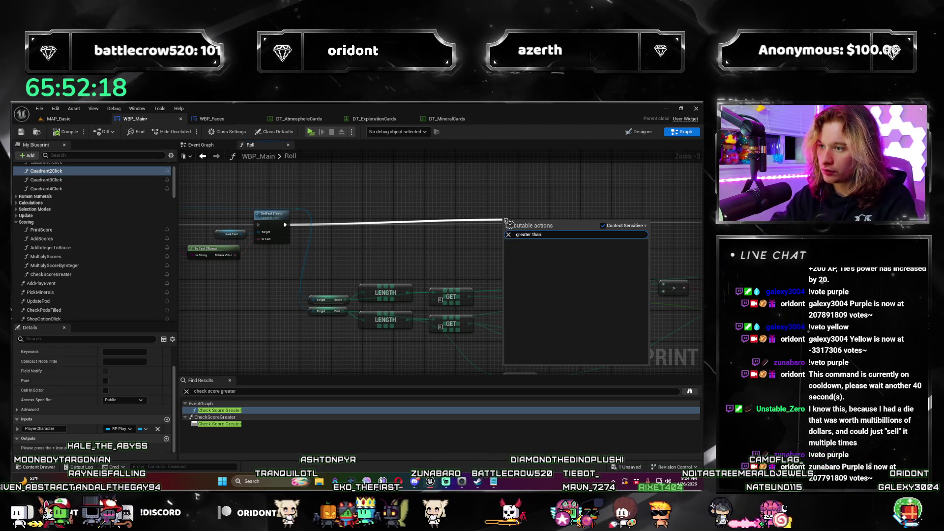
key(Up)
key(Return)
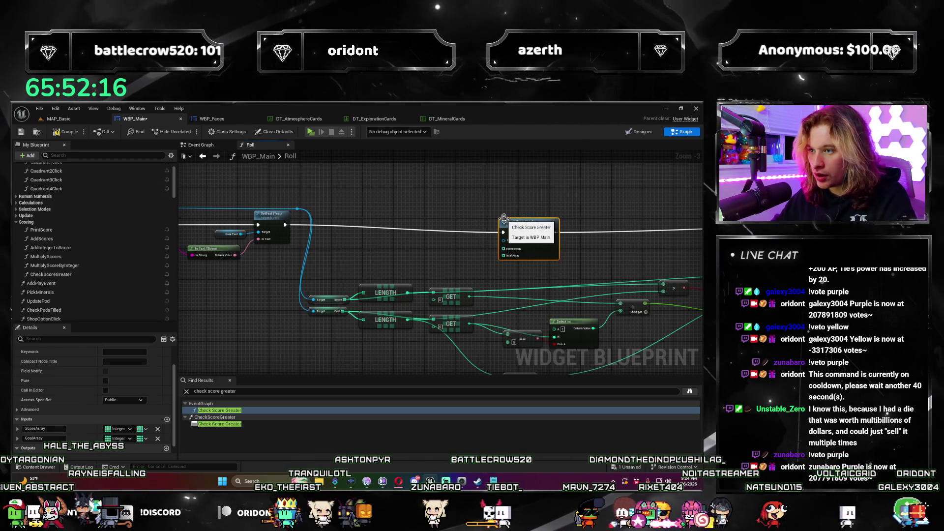
drag(379, 270, 329, 295)
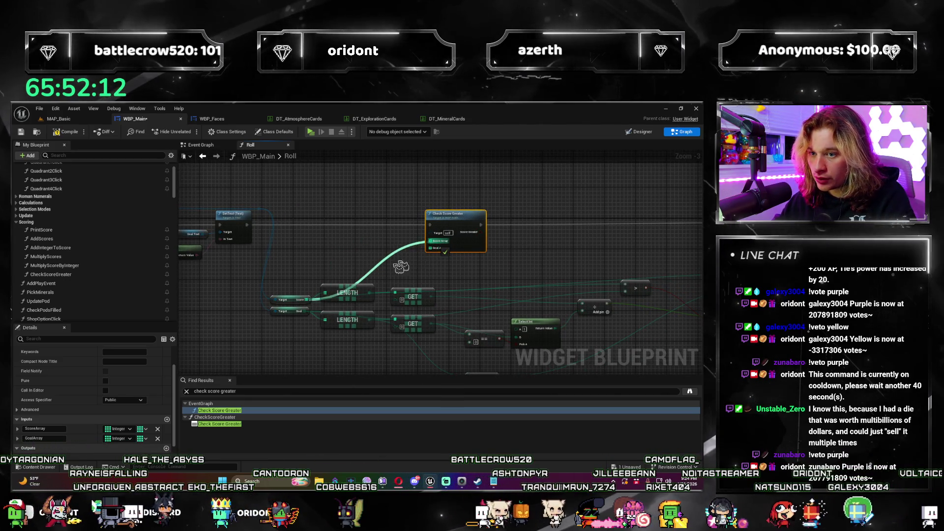
mouse_move(304, 311)
mouse_down()
mouse_move(438, 260)
mouse_move(423, 223)
mouse_move(386, 224)
mouse_up()
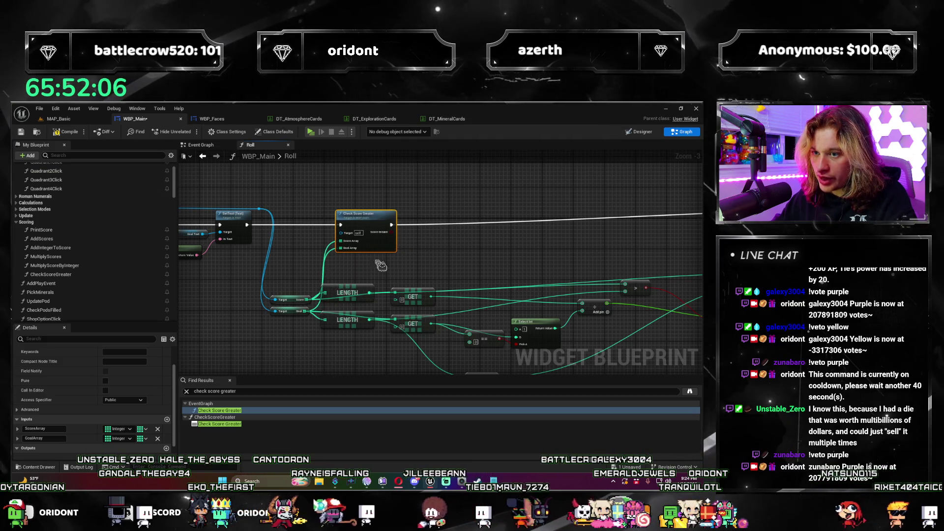
Step: Add a Branch after the comparison, then delete it again
mouse_move(553, 264)
mouse_down()
mouse_move(326, 238)
mouse_move(406, 257)
mouse_move(224, 268)
mouse_move(297, 265)
mouse_up()
text(branch)
key(Return)
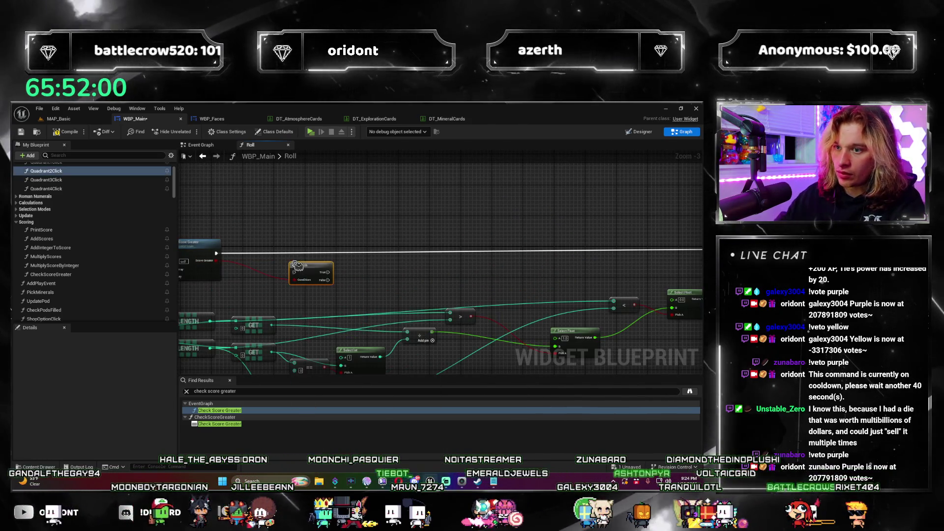
key(Delete)
mouse_move(406, 284)
mouse_down()
mouse_move(509, 253)
mouse_move(379, 257)
mouse_move(289, 217)
mouse_move(528, 314)
mouse_move(448, 356)
mouse_up()
scroll(289, 217, down, 1)
scroll(528, 315, up, 2)
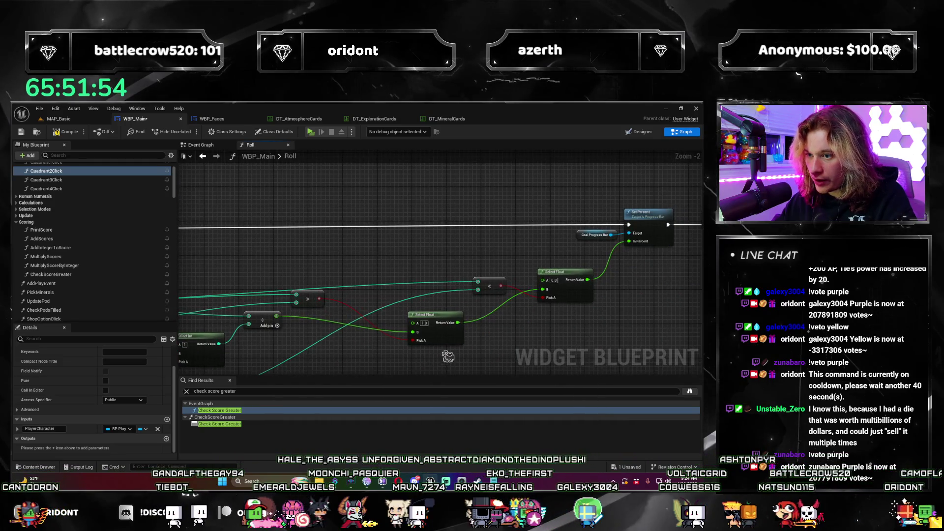
scroll(511, 347, down, 2)
Step: Select and delete the old LENGTH, GET and Select Float ratio nodes
mouse_move(511, 347)
mouse_down()
mouse_move(382, 250)
mouse_move(368, 290)
mouse_up()
mouse_move(475, 324)
mouse_down()
mouse_move(483, 330)
mouse_move(445, 337)
mouse_move(466, 340)
mouse_up()
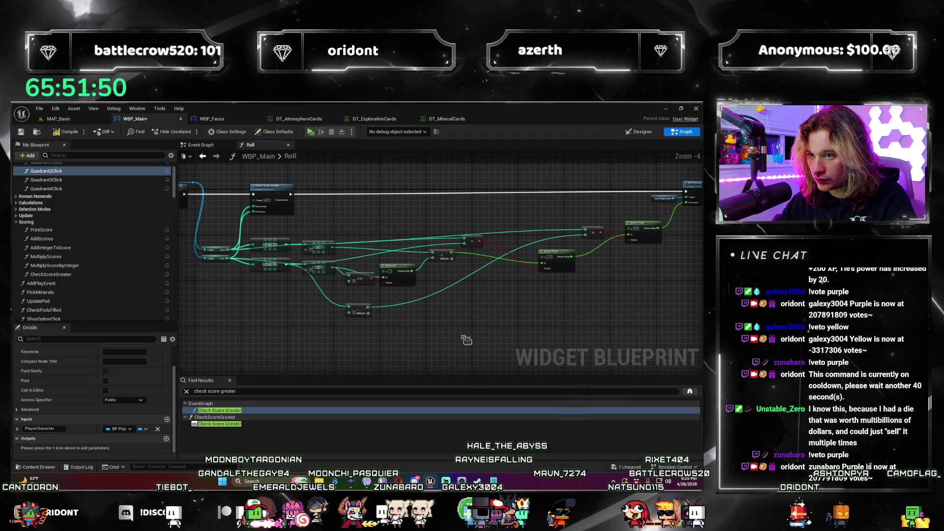
scroll(410, 277, up, 1)
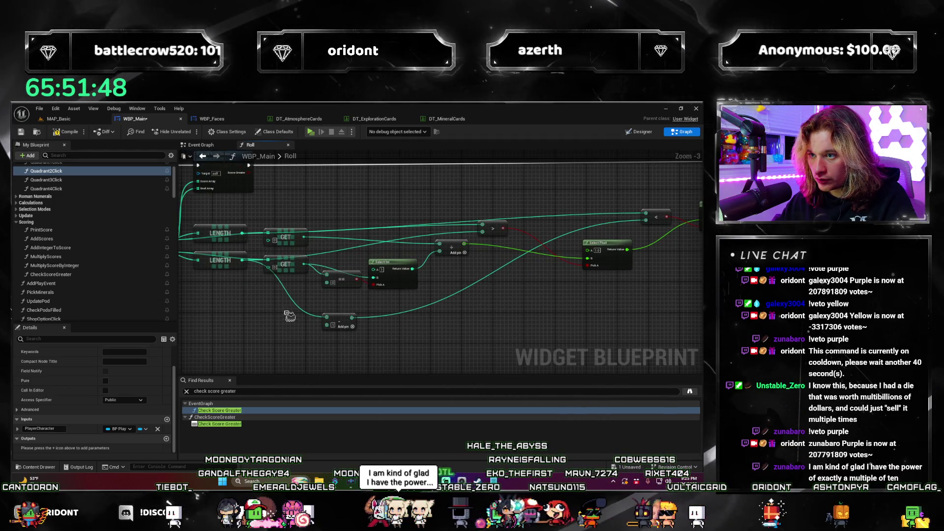
drag(304, 310, 378, 272)
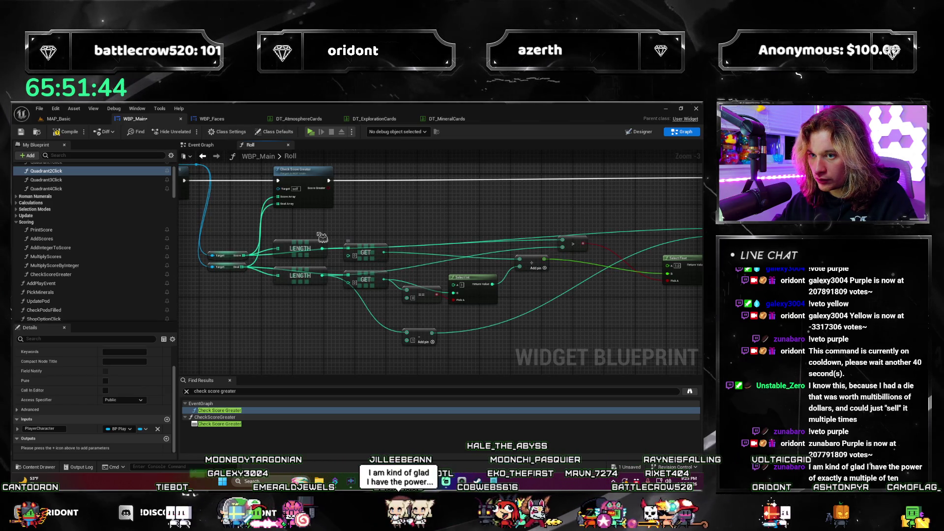
drag(584, 365, 584, 365)
scroll(584, 365, down, 1)
mouse_move(627, 326)
mouse_down()
mouse_move(512, 315)
mouse_move(270, 235)
mouse_up()
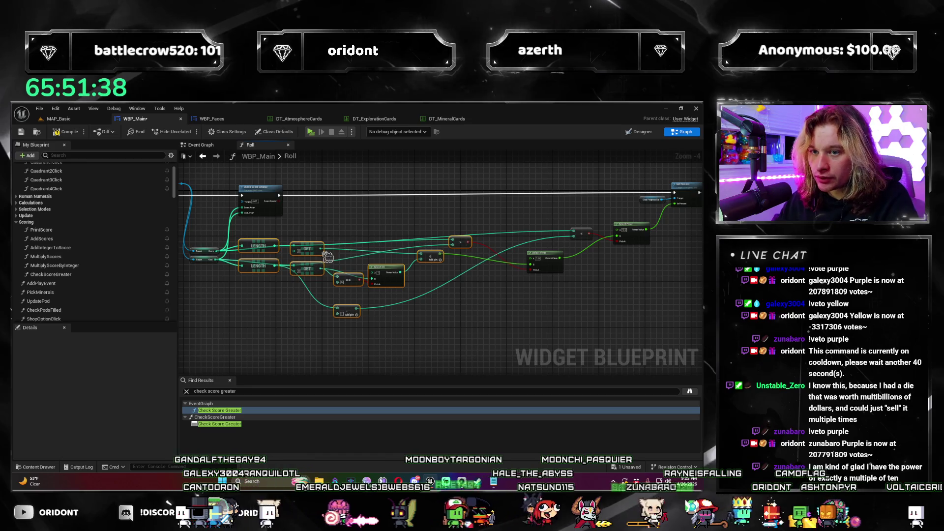
key(Delete)
Step: Add a new Select Float node beside Check Score Greater
right_click(440, 198)
key(Escape)
scroll(476, 295, up, 2)
scroll(477, 295, down, 1)
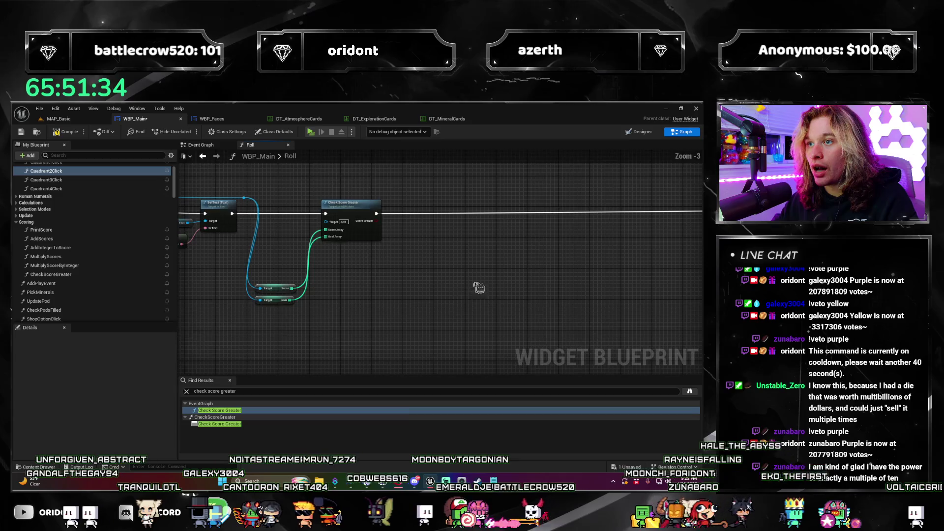
drag(476, 295, 327, 263)
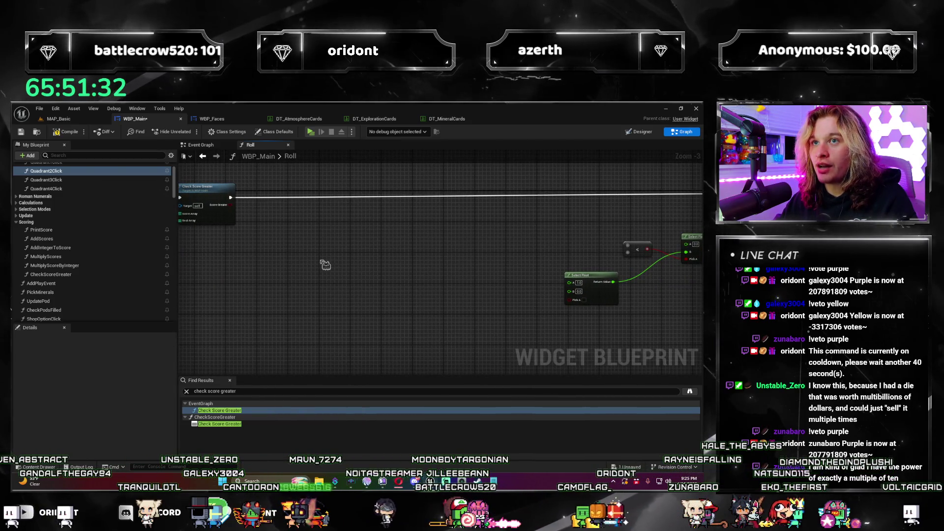
mouse_move(347, 258)
mouse_down()
mouse_move(226, 236)
mouse_move(344, 265)
mouse_move(298, 242)
mouse_up()
text(select)
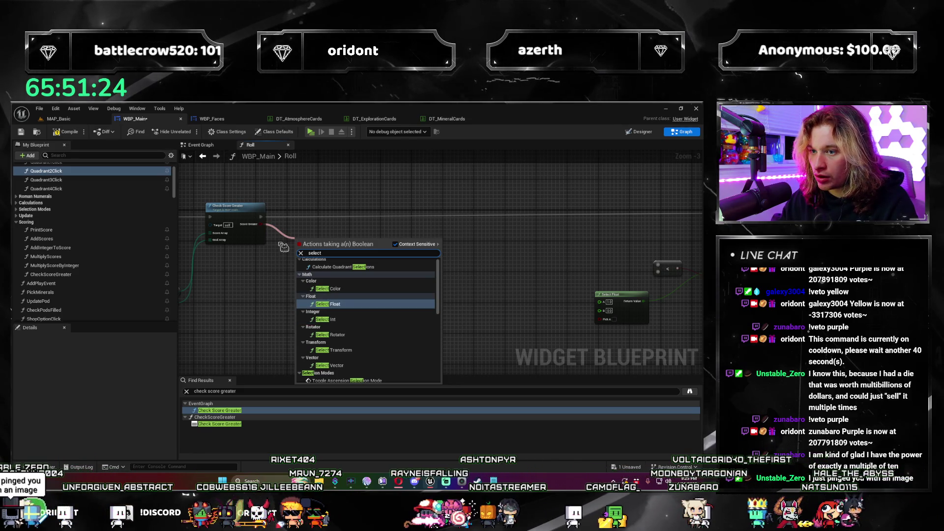
key(Return)
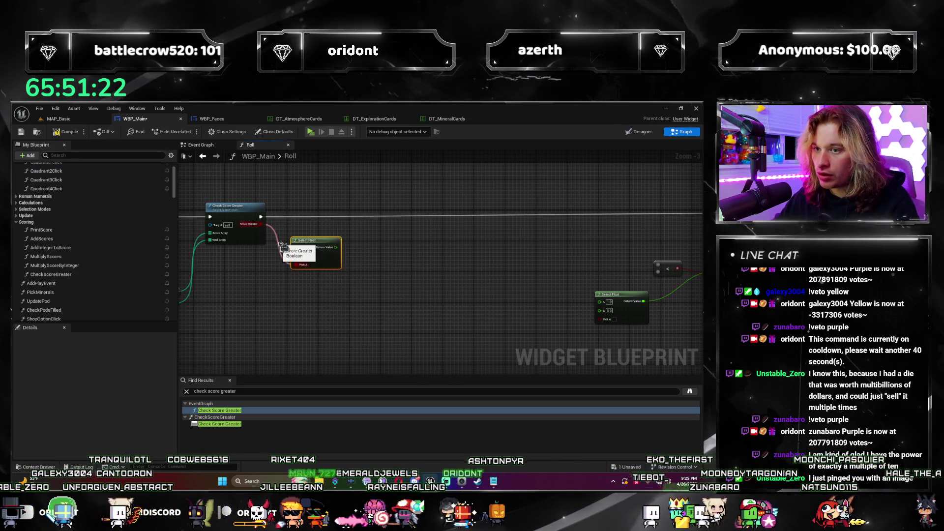
Step: Place the new Select Float and route Check Score Greater's Score result to it
mouse_move(327, 248)
mouse_down()
mouse_move(492, 247)
mouse_move(523, 235)
mouse_move(421, 259)
mouse_up()
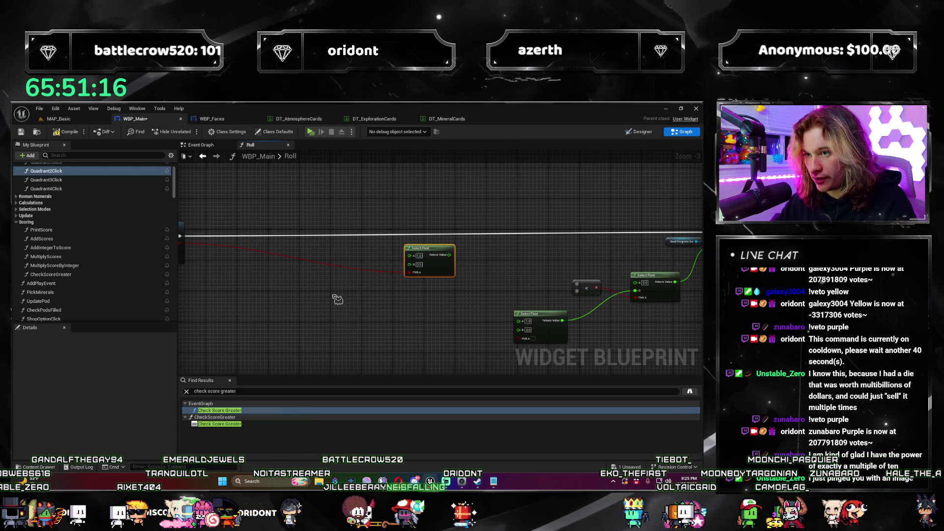
drag(337, 299, 532, 273)
mouse_move(372, 314)
mouse_down()
mouse_move(255, 267)
mouse_move(94, 312)
mouse_up()
mouse_move(147, 295)
mouse_down()
mouse_move(449, 301)
mouse_move(398, 305)
mouse_move(379, 289)
mouse_move(461, 290)
mouse_move(337, 312)
mouse_up()
scroll(337, 312, up, 1)
mouse_move(252, 303)
mouse_down()
mouse_move(354, 310)
mouse_move(341, 307)
mouse_move(472, 288)
mouse_up()
key(Escape)
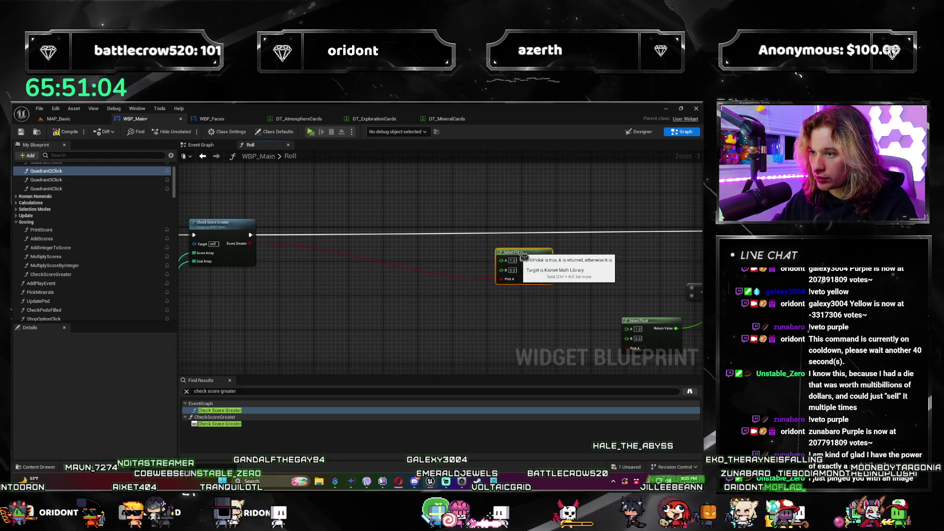
Step: Wire the Select Float result into Set Percent's In Percent and delete the unused Select Float and compare nodes
mouse_move(572, 261)
mouse_down()
mouse_move(387, 279)
mouse_move(590, 244)
mouse_up()
drag(552, 332, 400, 278)
key(Delete)
drag(315, 317, 415, 275)
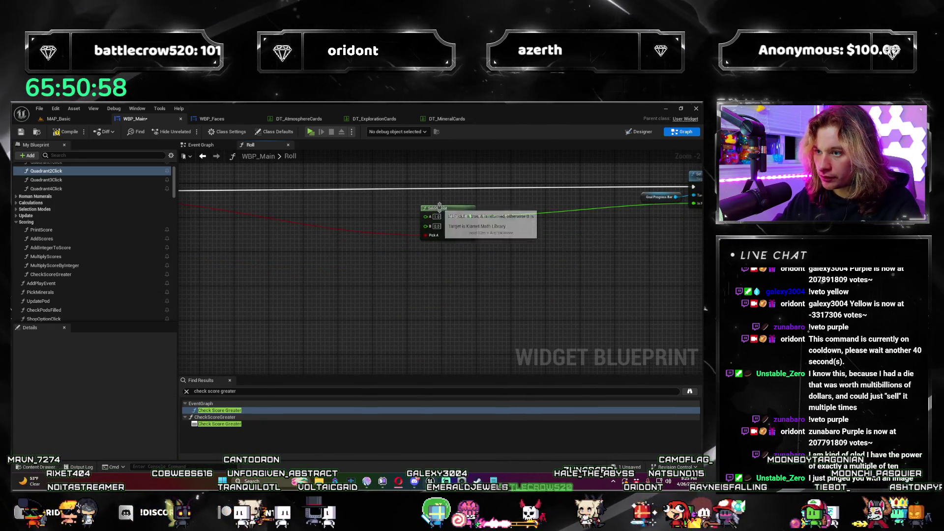
scroll(506, 323, down, 2)
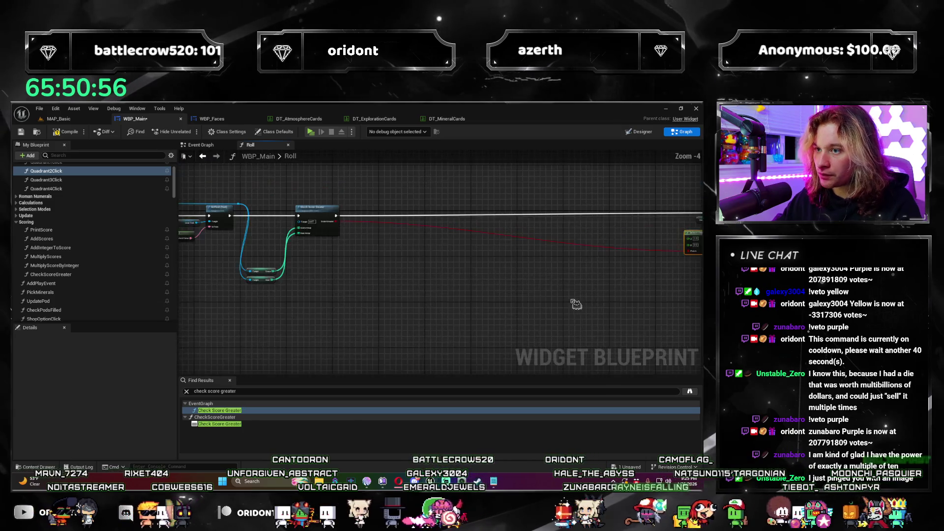
Step: Move the Check Score Greater node onto the Roll function's main execution line
mouse_move(246, 253)
mouse_down()
mouse_move(380, 240)
mouse_move(524, 242)
mouse_up()
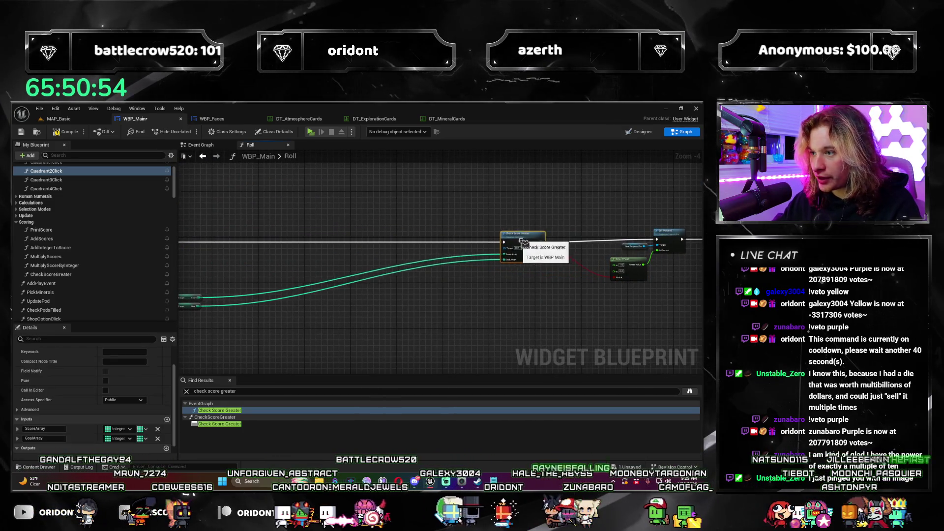
scroll(548, 246, up, 2)
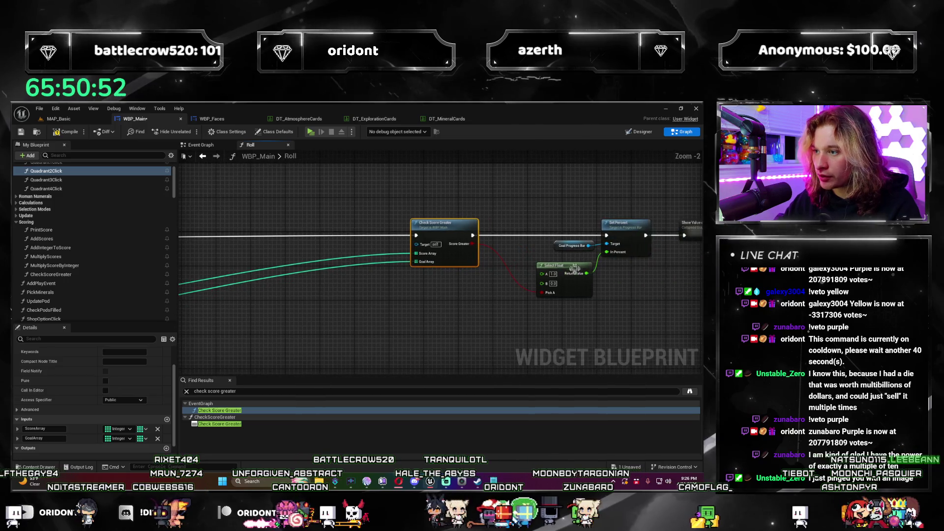
click(553, 273)
scroll(492, 276, down, 1)
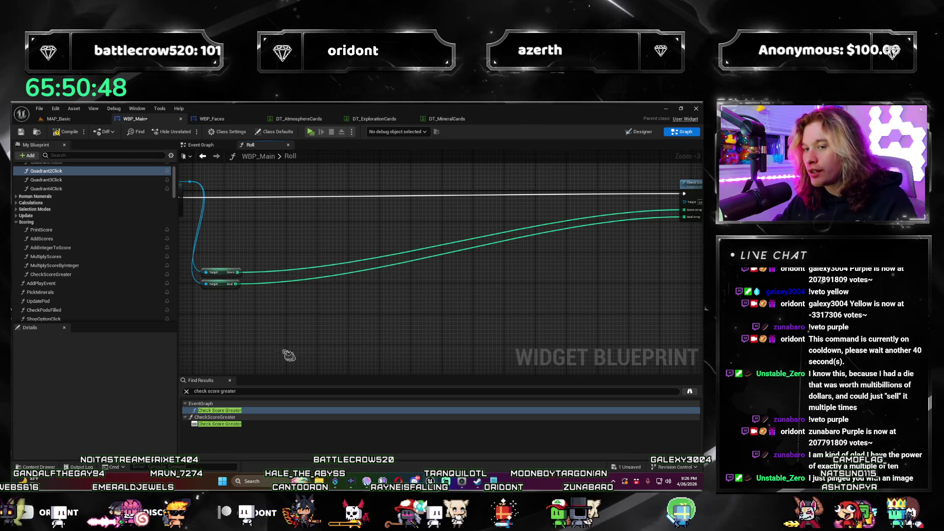
scroll(590, 273, up, 1)
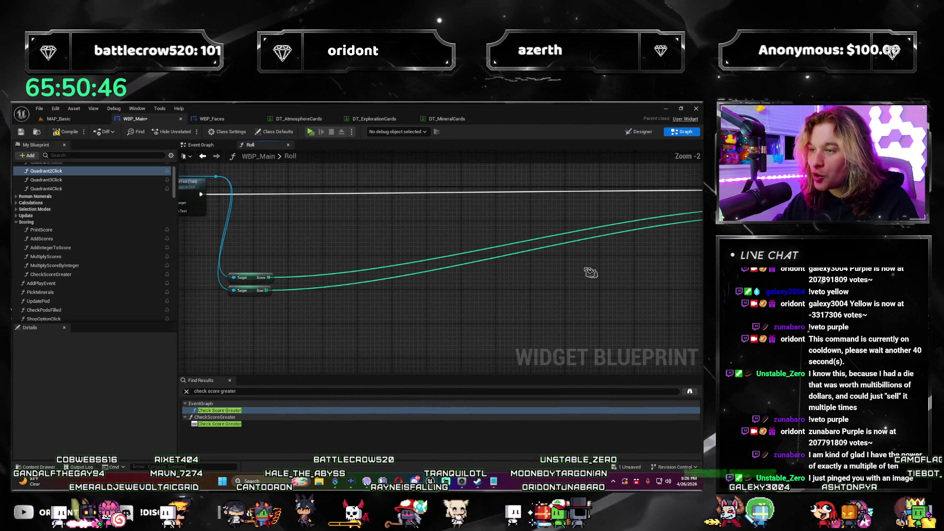
scroll(591, 273, down, 1)
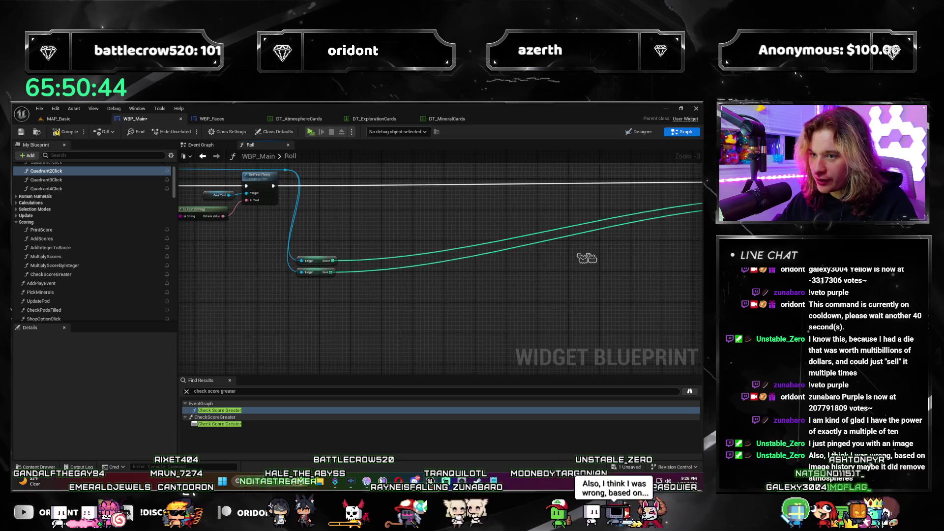
Step: Add a Length node off the Score array getter
scroll(477, 284, up, 1)
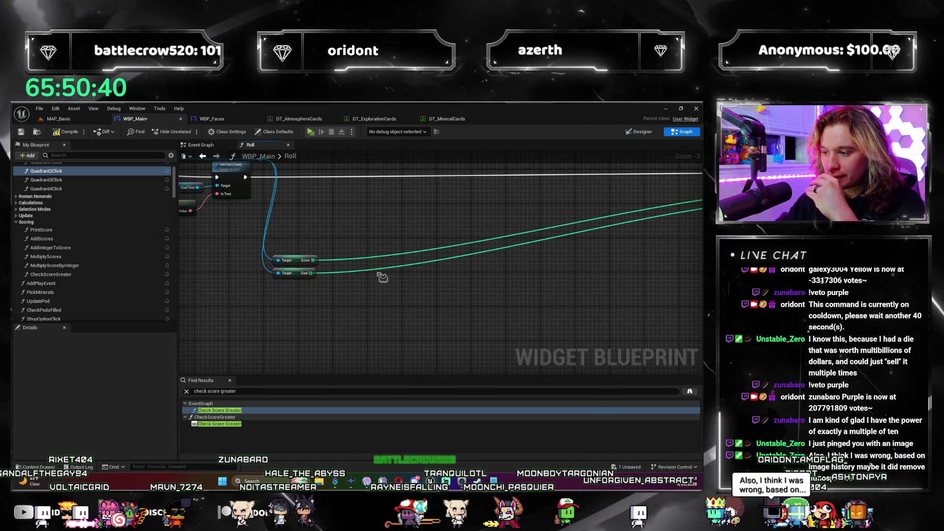
scroll(421, 275, up, 1)
drag(422, 275, 316, 281)
mouse_move(256, 270)
mouse_down()
mouse_move(369, 236)
mouse_move(354, 227)
mouse_up()
key(Return)
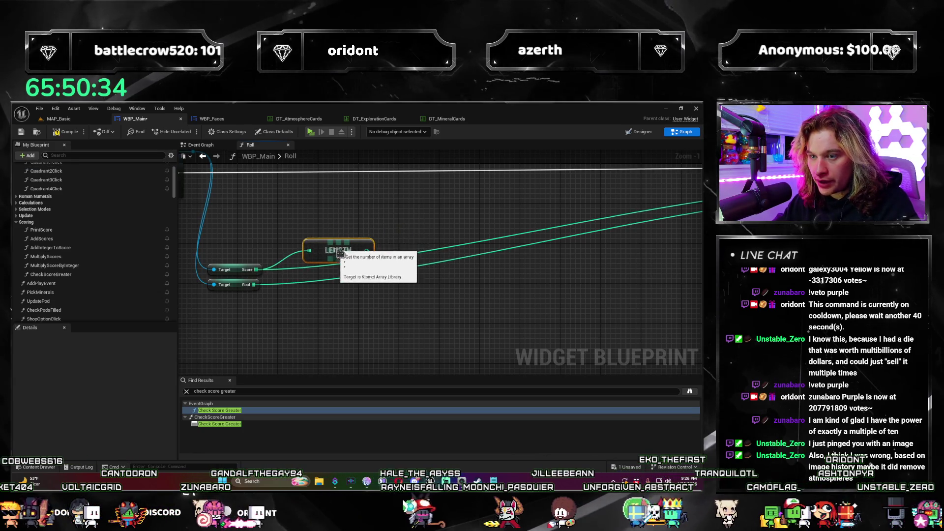
Step: Add a less-than node comparing the Score and Goal array lengths
drag(314, 269, 305, 258)
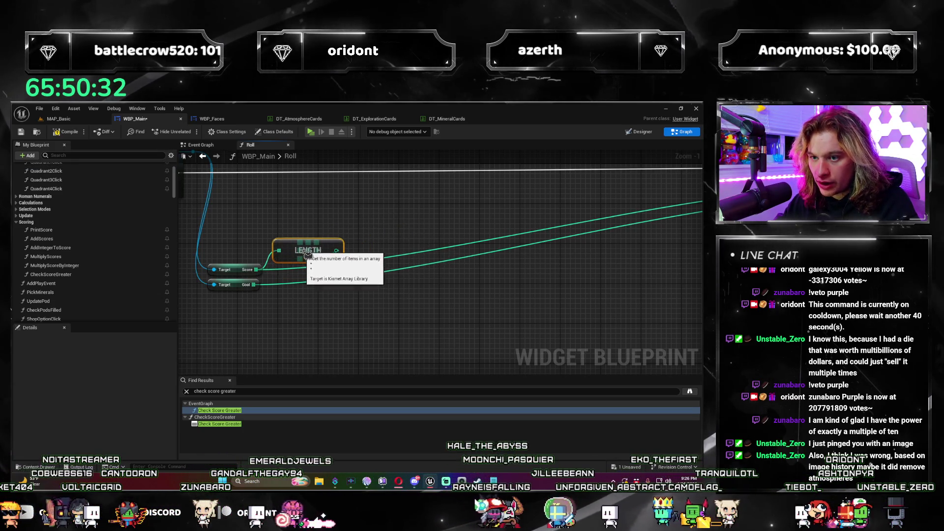
drag(253, 285, 273, 312)
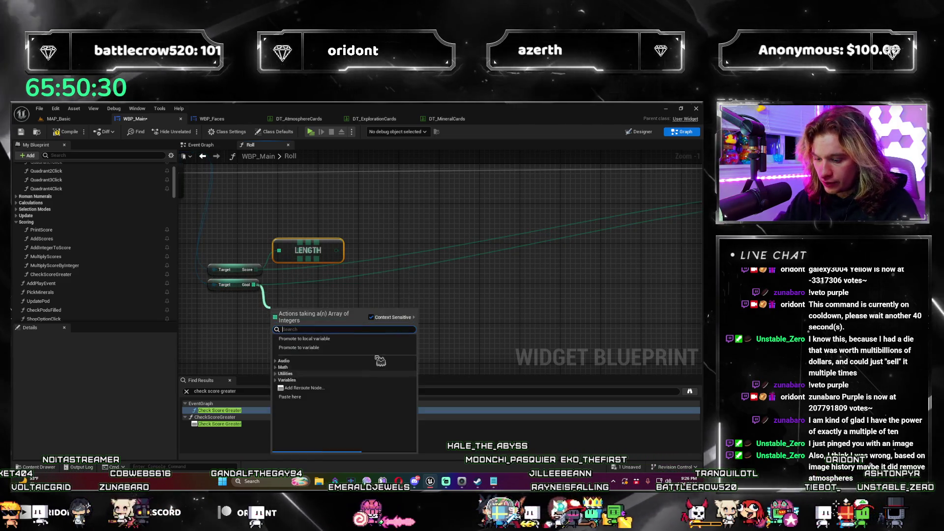
key(Escape)
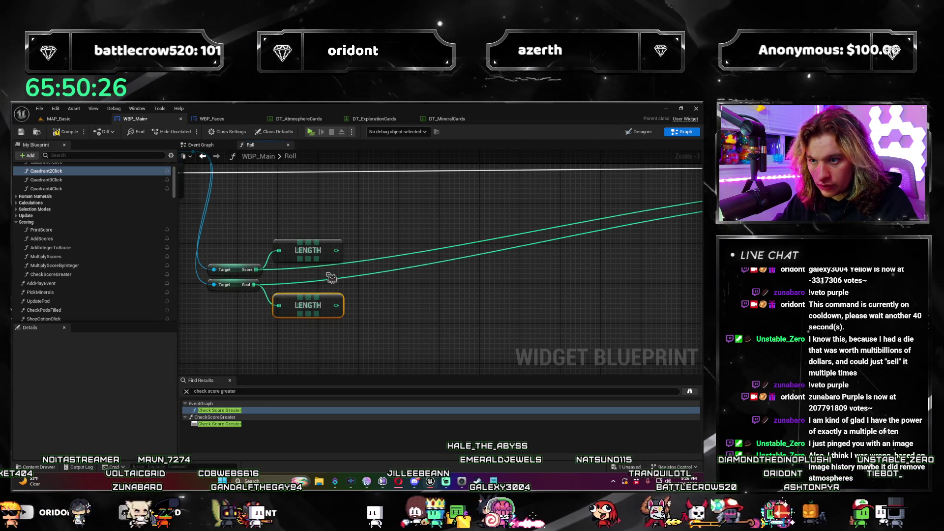
drag(494, 313, 494, 313)
text(<)
key(Return)
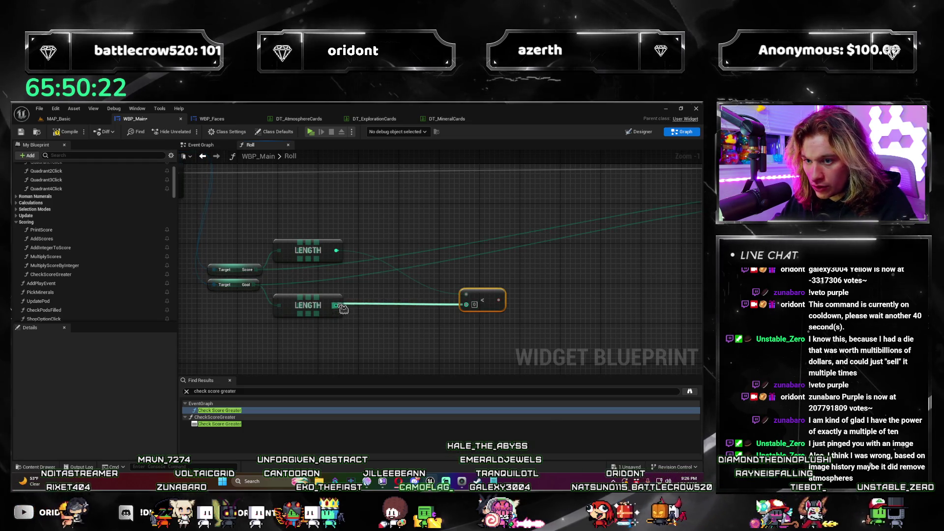
drag(482, 295, 387, 293)
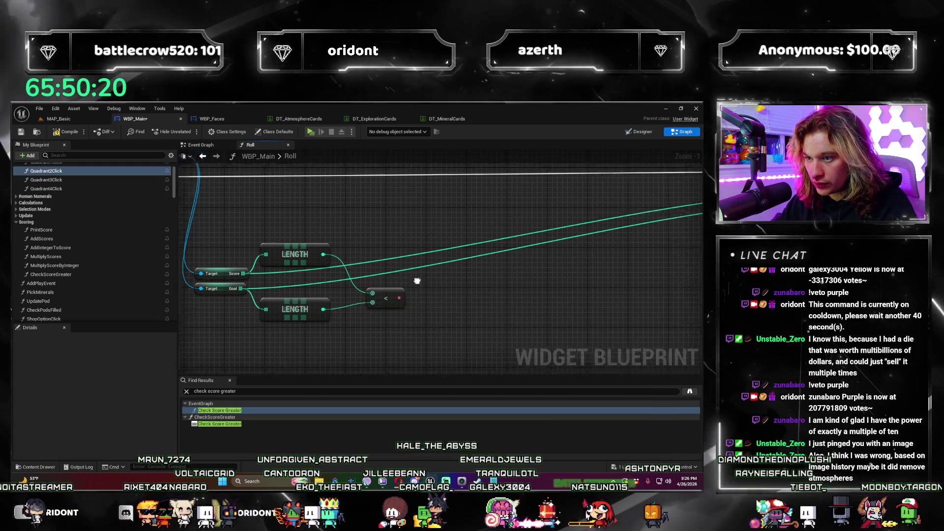
Step: Add a Select Float node driven by the less-than comparison result
scroll(417, 281, down, 2)
drag(256, 298, 338, 288)
text(select float)
key(Return)
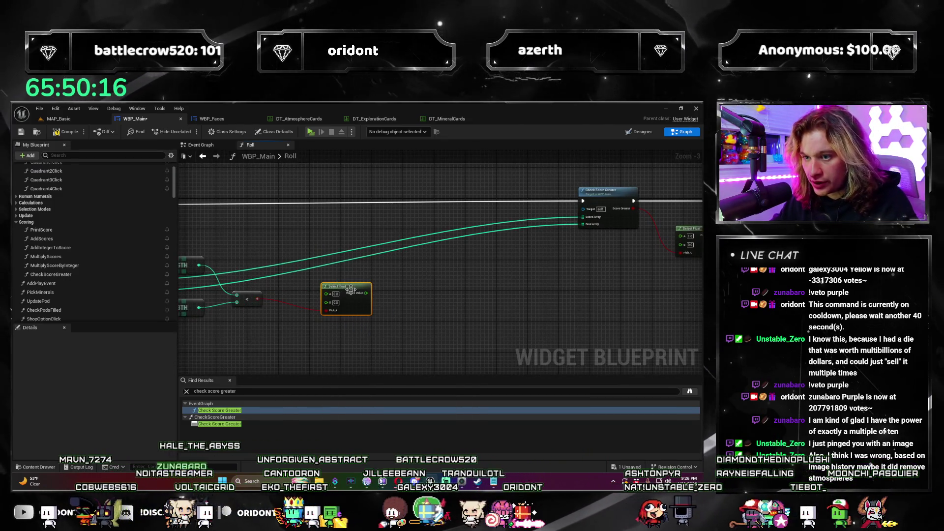
Step: Add GET nodes reading index 0 from the Score and Goal arrays
scroll(446, 280, up, 1)
mouse_move(446, 280)
mouse_down()
mouse_move(540, 275)
mouse_move(450, 289)
mouse_up()
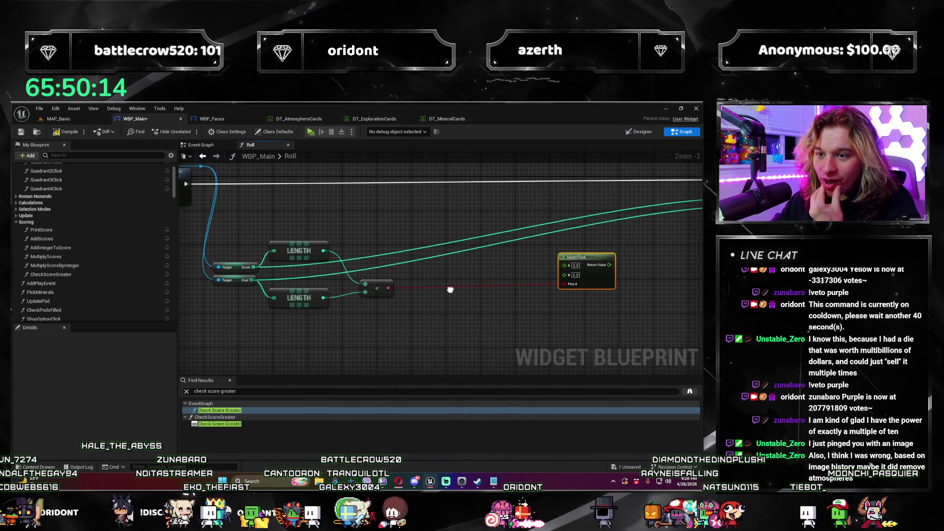
drag(346, 325, 291, 314)
mouse_move(230, 271)
mouse_down()
mouse_move(389, 270)
mouse_move(378, 263)
mouse_up()
text(get)
key(Return)
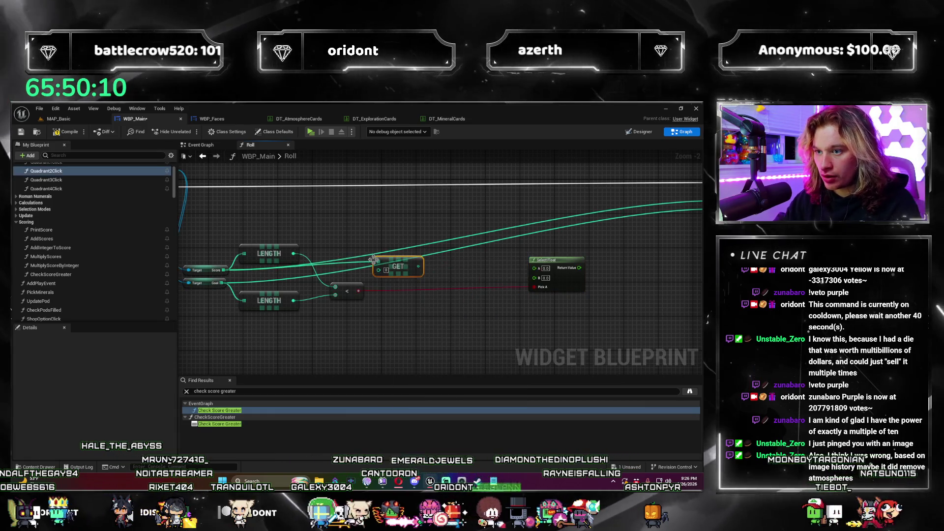
mouse_move(294, 301)
mouse_down()
mouse_move(409, 339)
mouse_move(380, 326)
mouse_up()
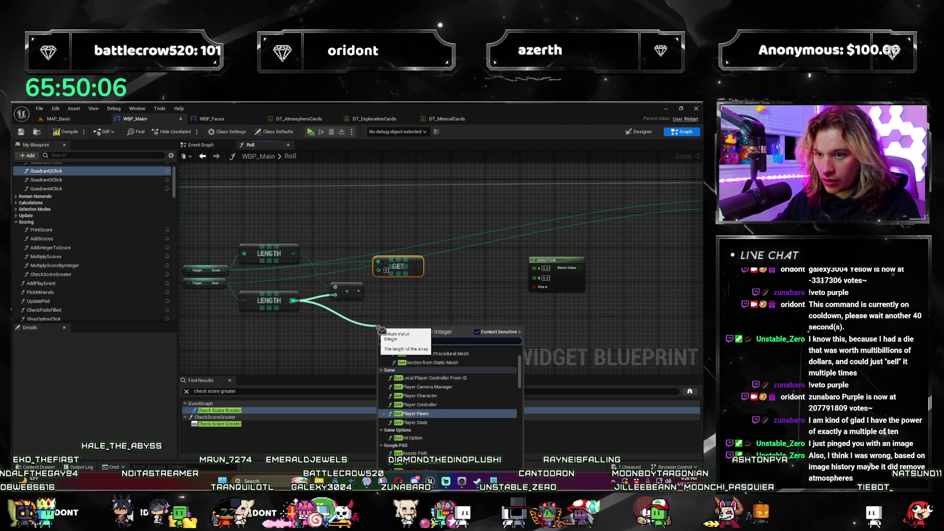
drag(225, 286, 393, 320)
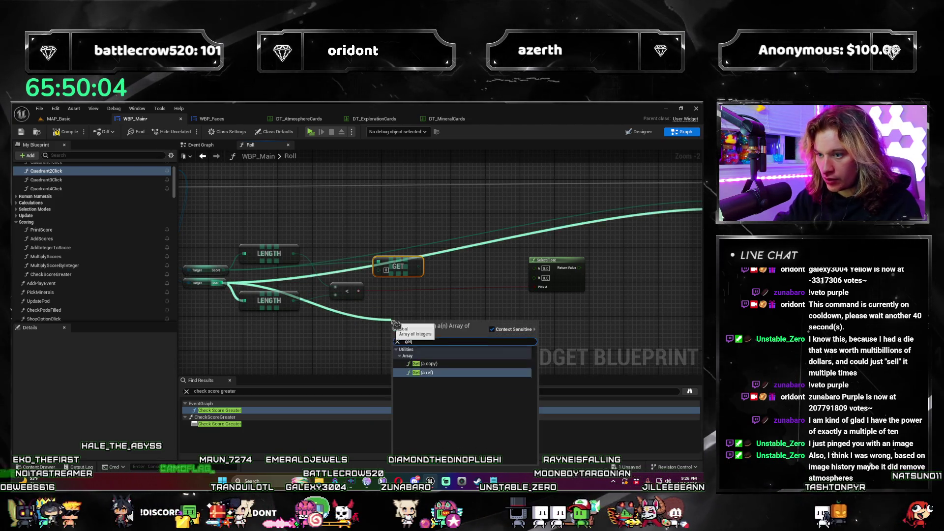
key(Return)
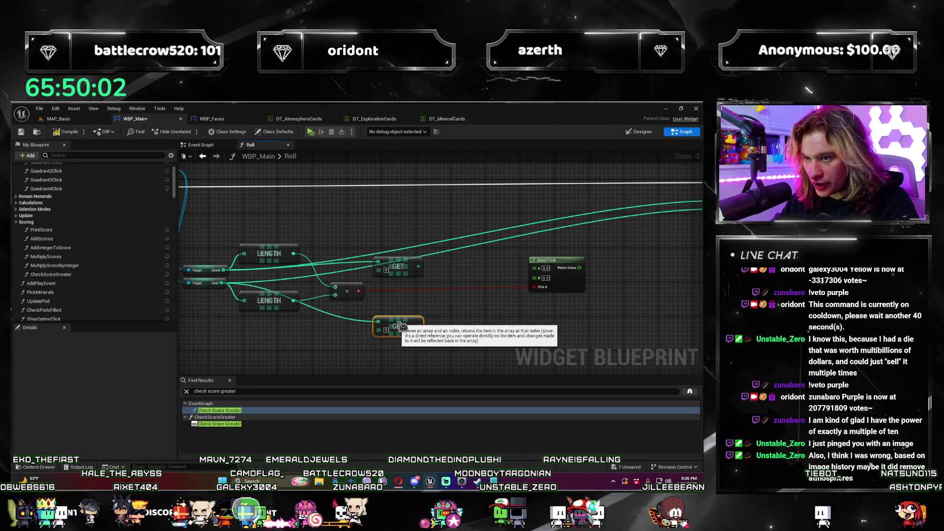
Step: Arrange the GET, compare and Select Float nodes neatly beside the Length nodes
scroll(301, 277, up, 2)
mouse_move(432, 265)
mouse_down()
mouse_move(270, 206)
mouse_move(253, 214)
mouse_up()
drag(450, 357, 266, 349)
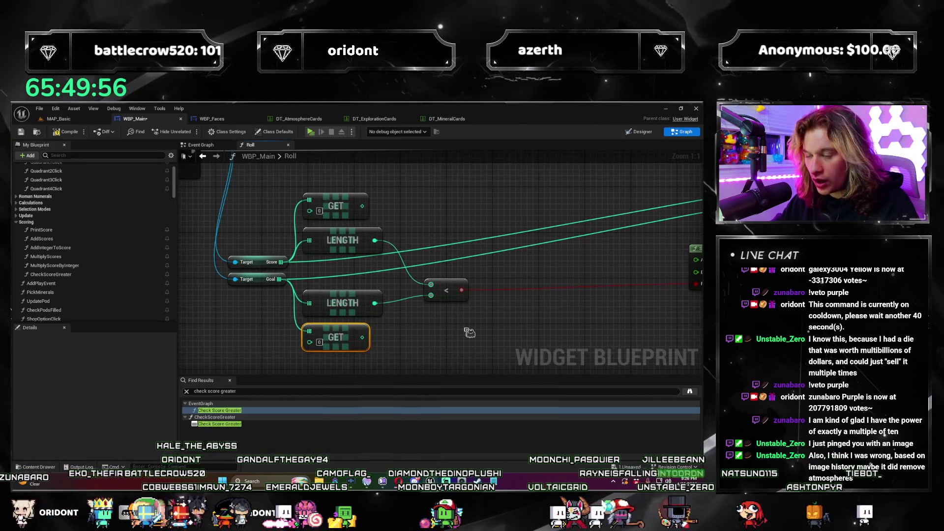
drag(378, 258, 354, 241)
drag(620, 216, 481, 222)
mouse_move(279, 299)
mouse_down()
mouse_move(337, 312)
mouse_move(506, 290)
mouse_move(506, 304)
mouse_move(430, 344)
mouse_move(407, 316)
mouse_move(276, 333)
mouse_move(360, 312)
mouse_move(382, 356)
mouse_up()
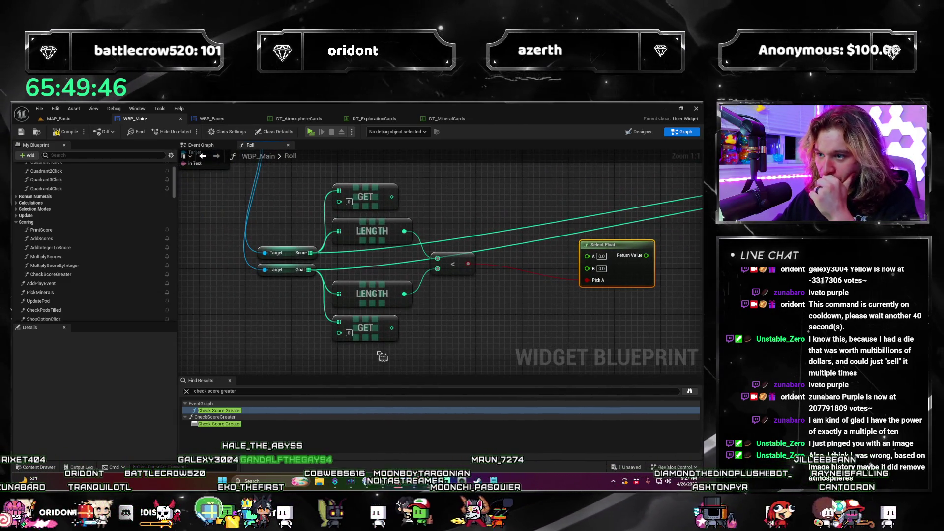
drag(470, 343, 386, 351)
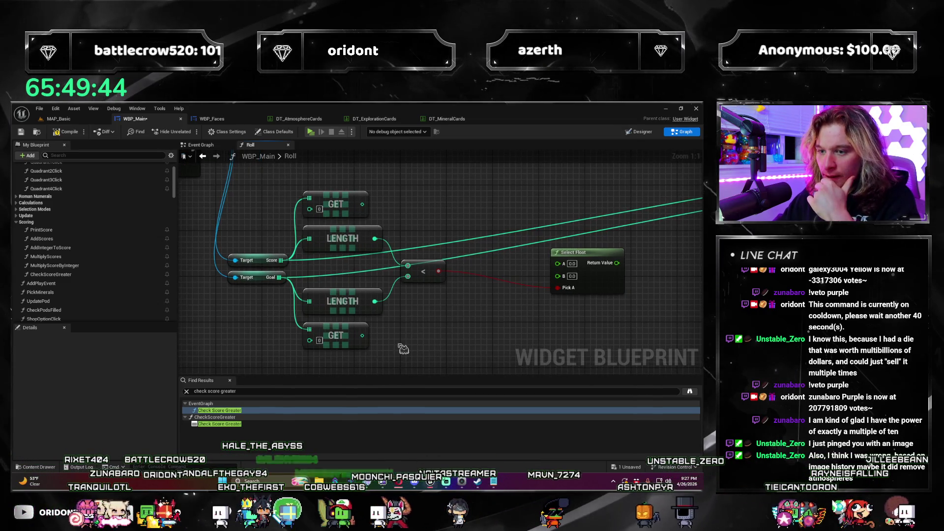
drag(387, 310, 421, 301)
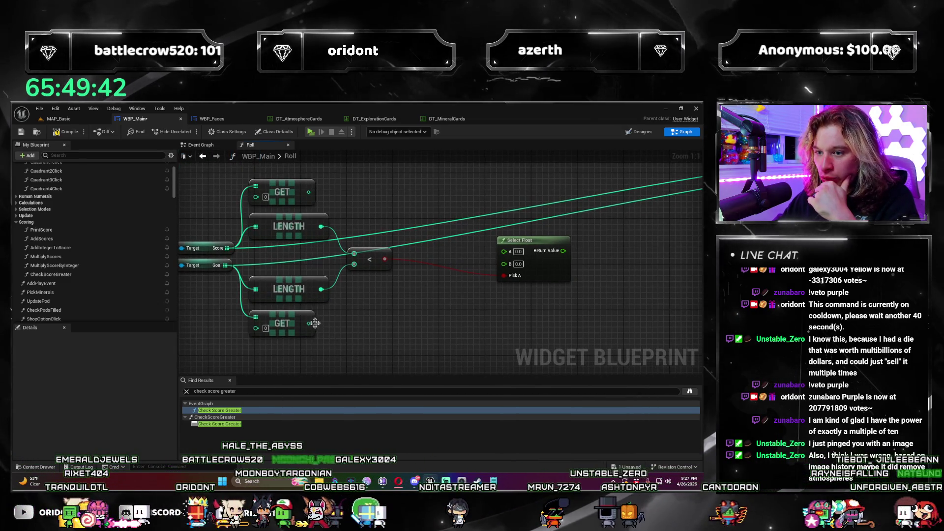
Step: Multiply the Goal GET value by 1000
drag(315, 323, 431, 327)
text(*)
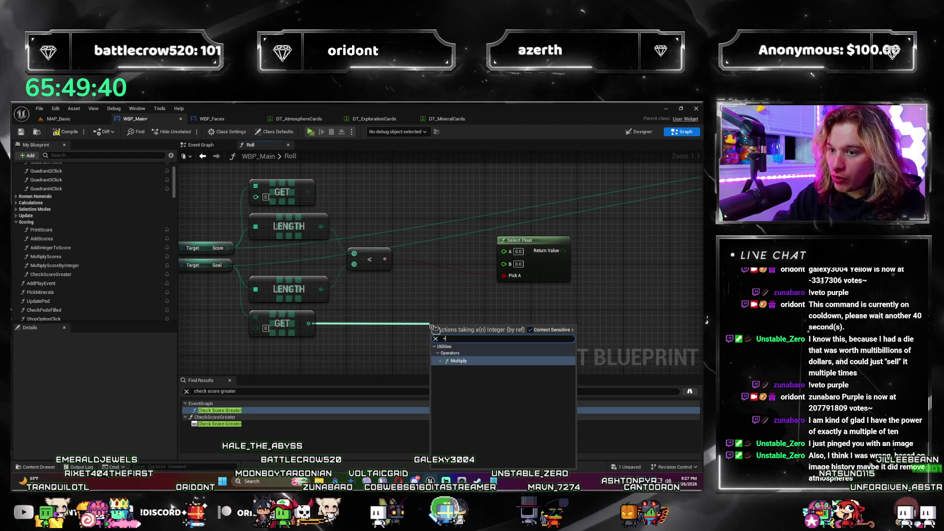
key(Return)
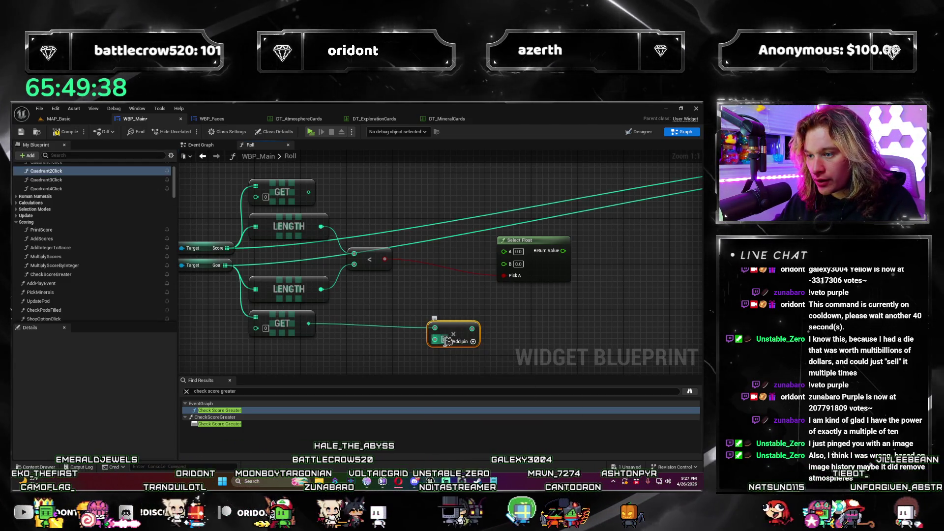
text(1000)
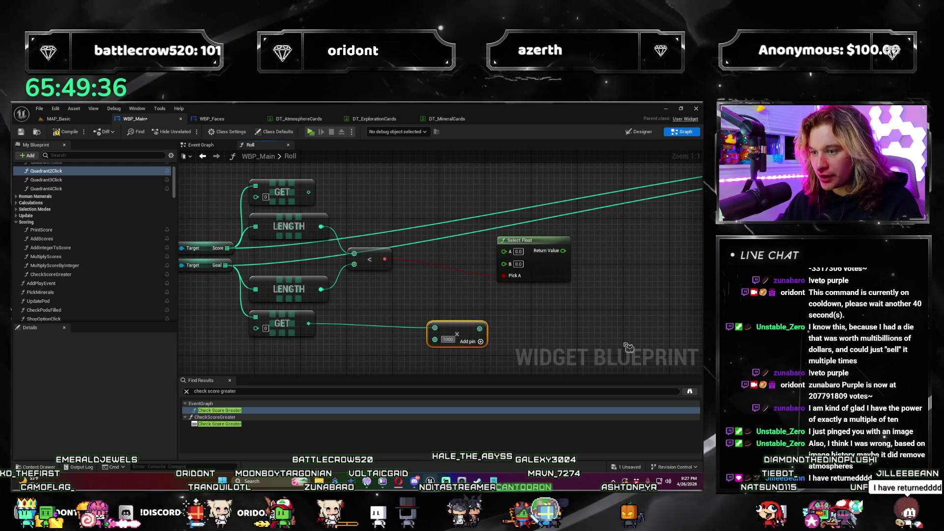
drag(470, 328, 457, 323)
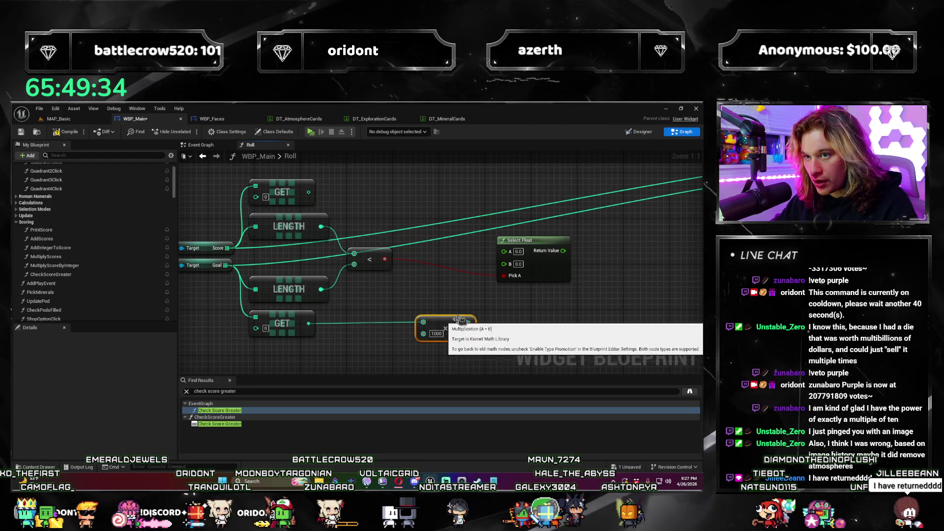
Step: Divide the Score GET by the Multiply result, converting the Divide pins to float
drag(443, 197, 443, 197)
text(/)
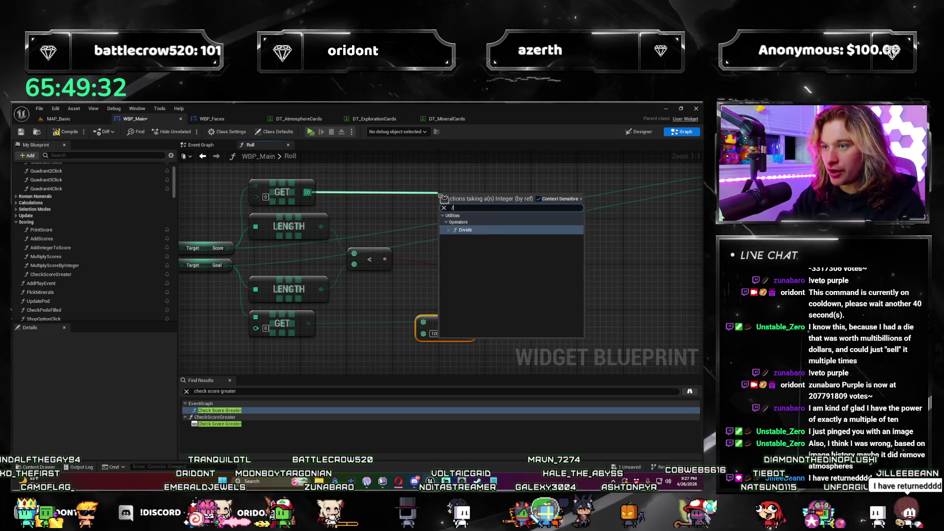
key(Return)
mouse_move(468, 323)
mouse_down()
mouse_move(441, 209)
mouse_move(462, 192)
mouse_up()
right_click(482, 187)
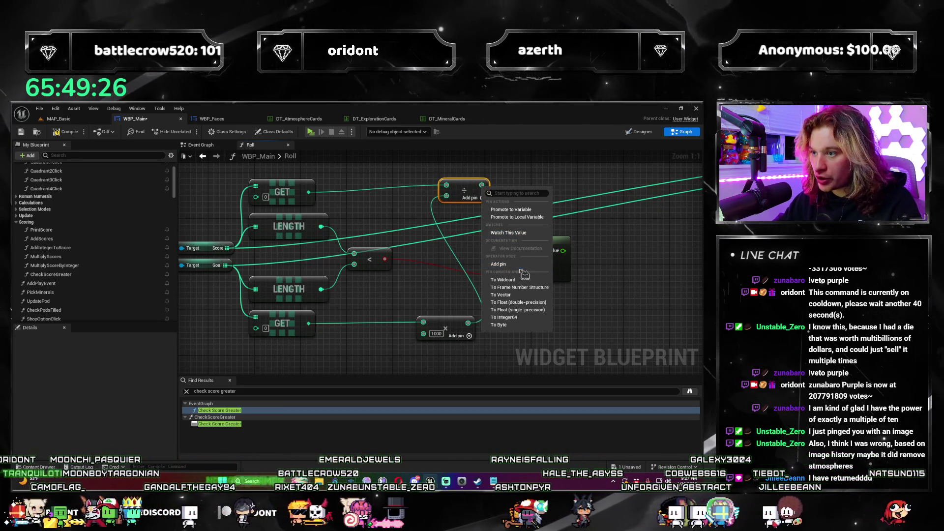
click(541, 303)
Step: Wire the Divide result into Select Float's A input
mouse_move(482, 190)
mouse_down()
mouse_move(514, 225)
mouse_move(499, 245)
mouse_move(507, 253)
mouse_up()
click(404, 301)
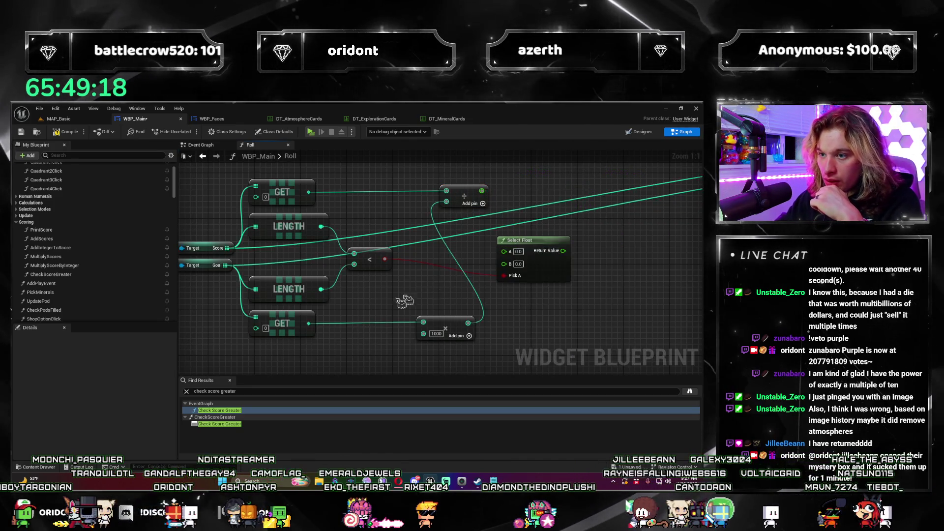
drag(404, 301, 446, 306)
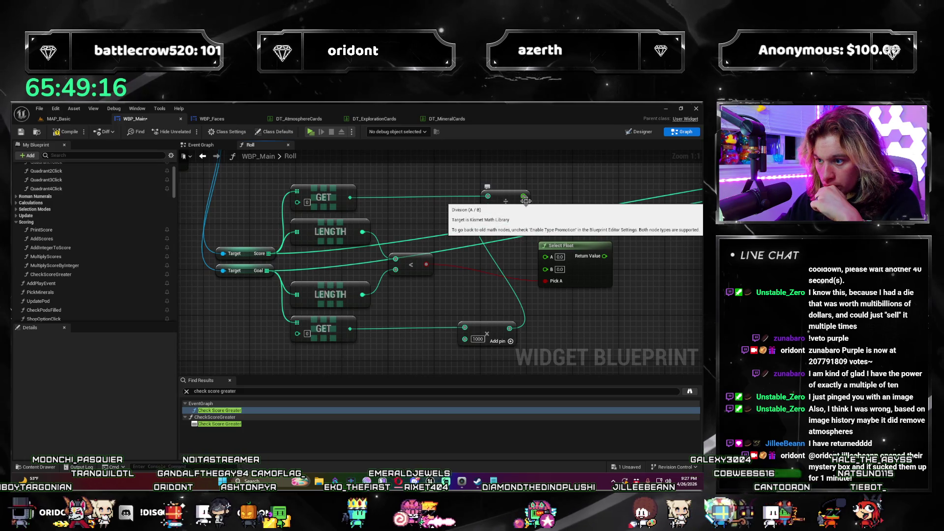
drag(524, 198, 535, 216)
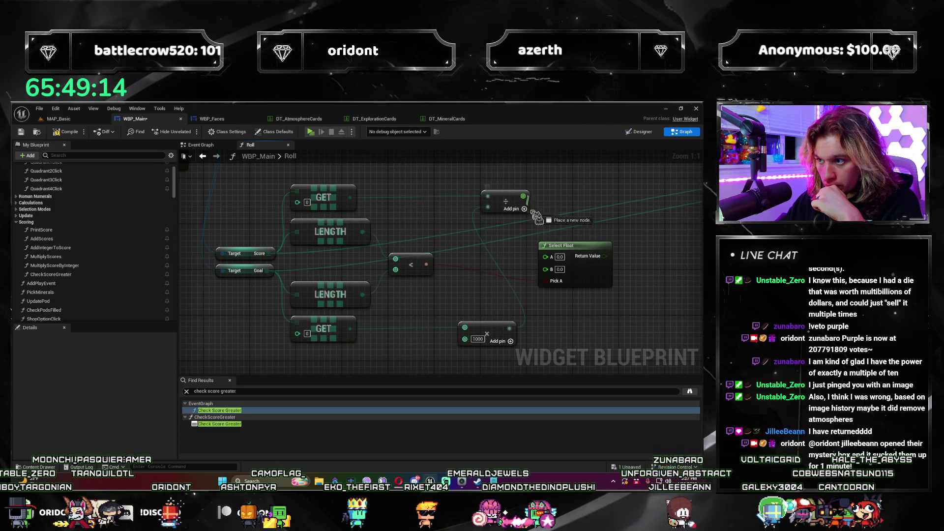
drag(554, 264, 546, 257)
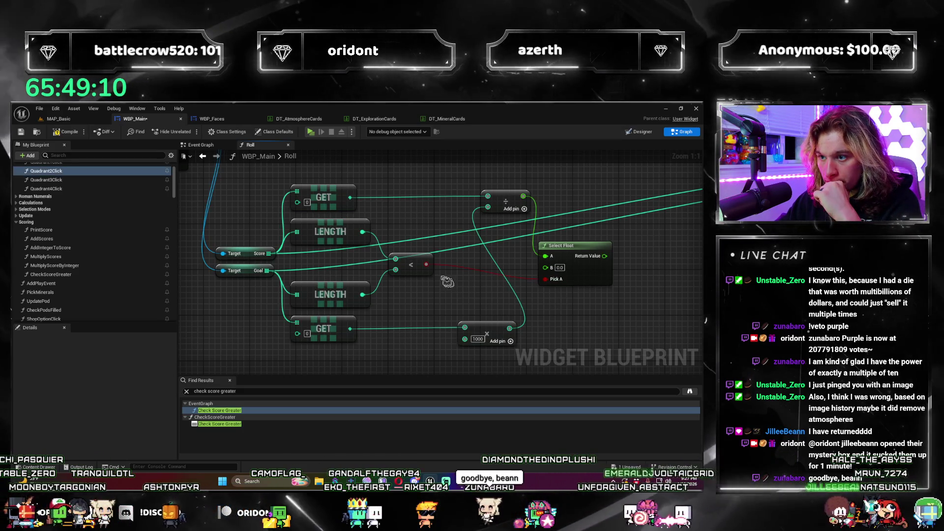
mouse_move(447, 281)
mouse_down()
mouse_move(354, 282)
mouse_move(391, 295)
mouse_up()
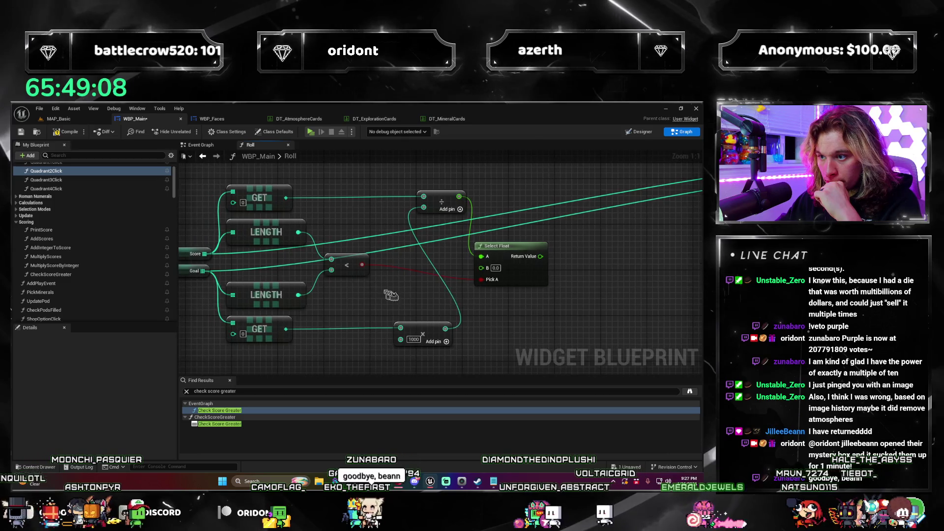
drag(512, 250, 551, 244)
Step: Paste a second Divide node and wire its result into Select Float's B input
mouse_move(418, 299)
mouse_down()
mouse_move(473, 304)
mouse_move(407, 292)
mouse_move(400, 305)
mouse_move(428, 314)
mouse_move(340, 283)
mouse_up()
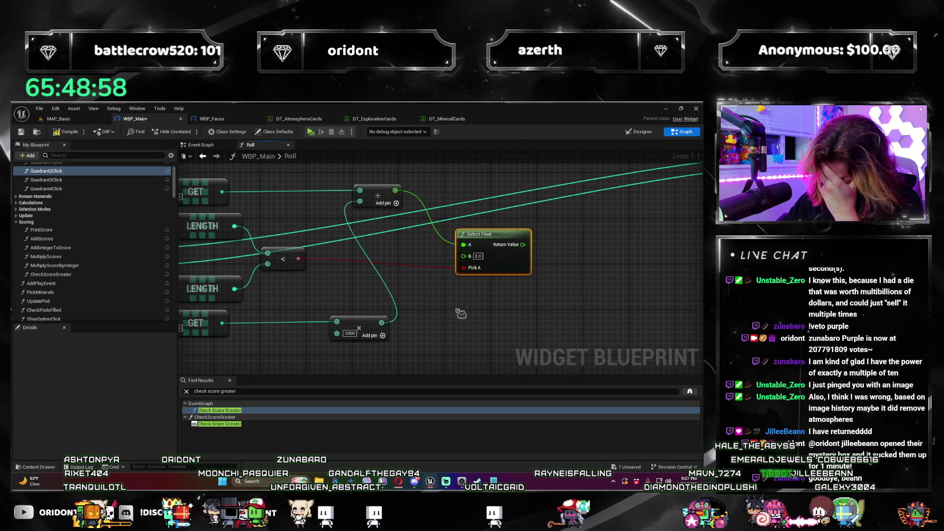
scroll(488, 273, down, 1)
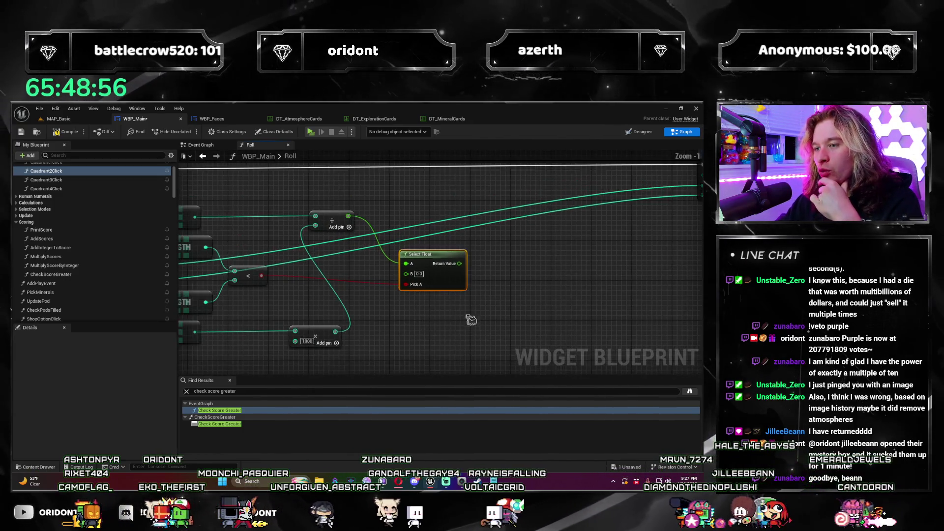
mouse_move(458, 257)
mouse_down()
mouse_move(499, 253)
mouse_move(473, 248)
mouse_up()
drag(434, 278, 476, 291)
drag(391, 316, 424, 315)
click(448, 253)
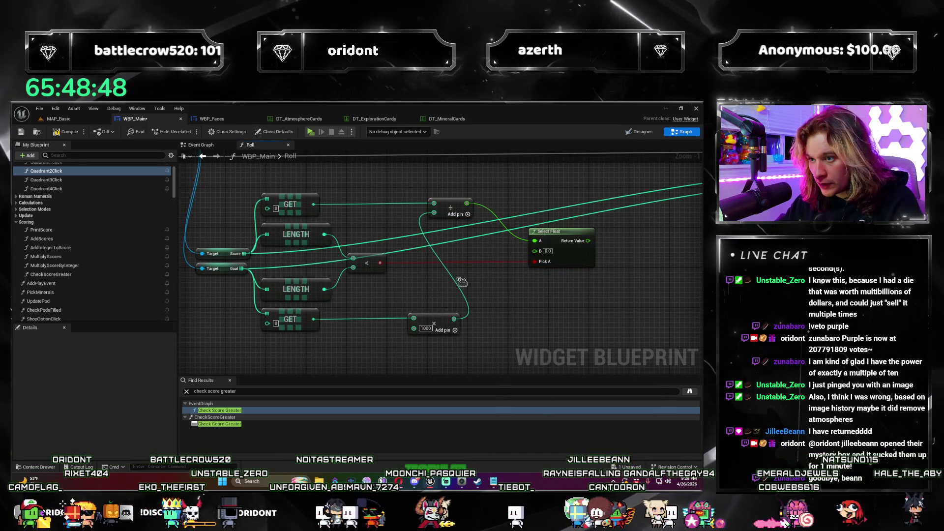
key(ctrl+v)
drag(510, 291, 515, 282)
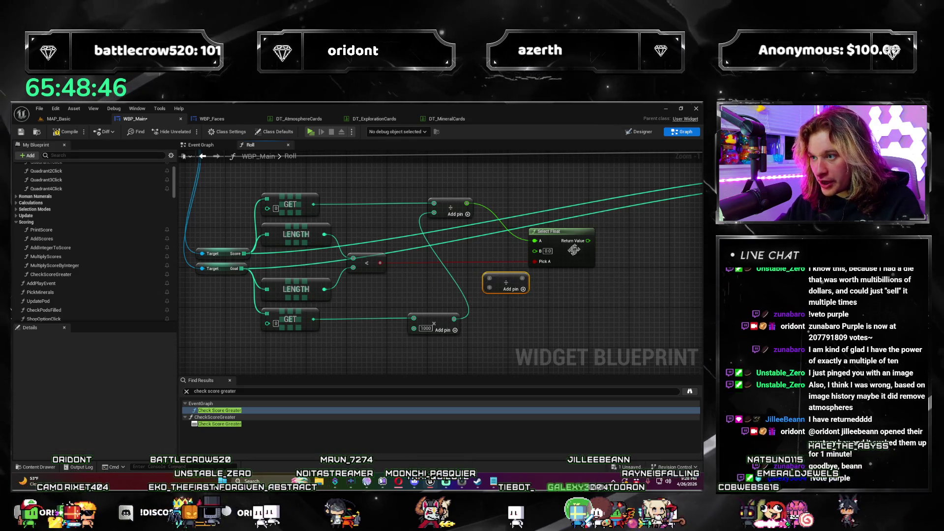
drag(558, 234, 595, 239)
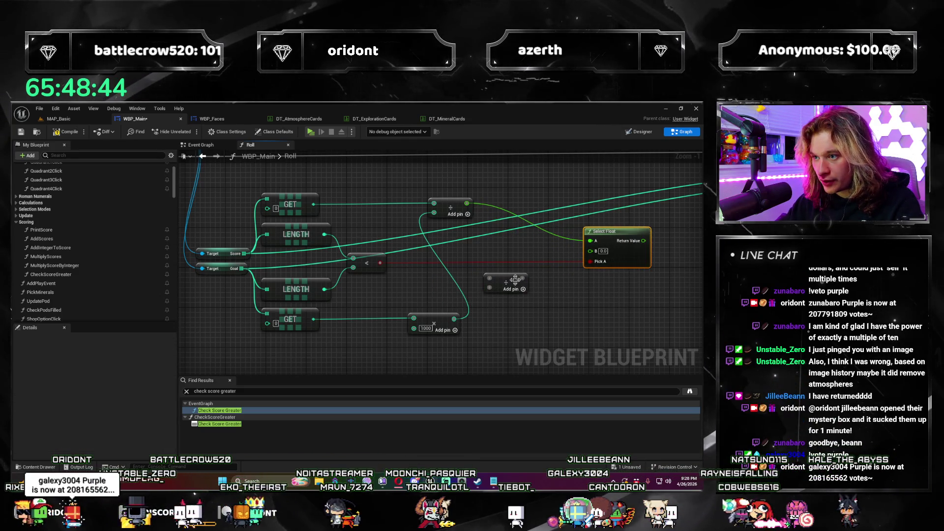
drag(525, 283, 591, 251)
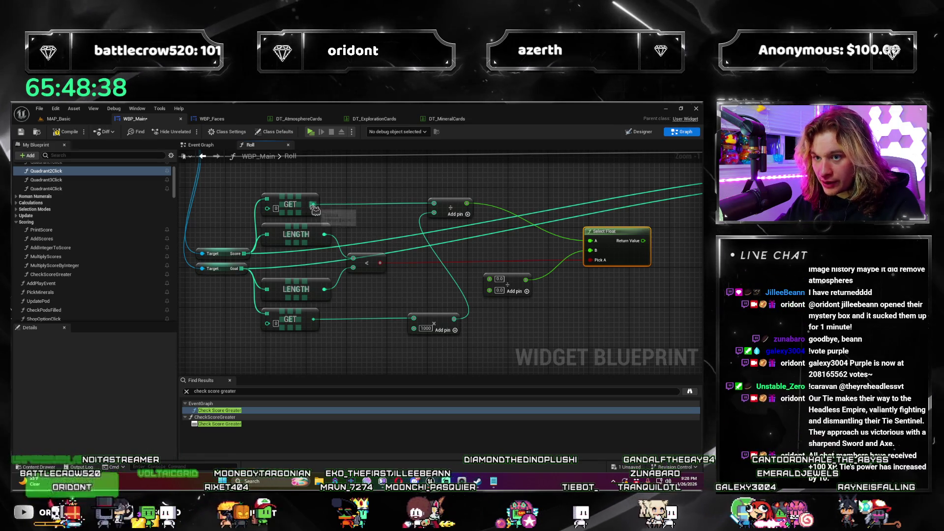
Step: Feed the top GET value into the new Divide node, then zoom out to review the graph
drag(313, 204, 443, 268)
drag(498, 281, 501, 291)
mouse_move(364, 340)
mouse_down()
mouse_move(295, 354)
mouse_move(422, 344)
mouse_move(409, 308)
mouse_move(313, 307)
mouse_up()
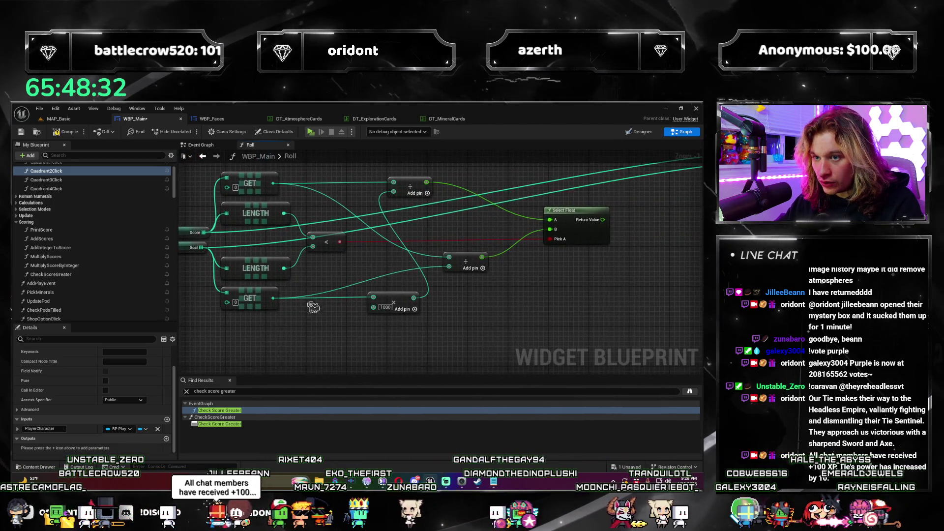
scroll(634, 303, down, 2)
mouse_move(634, 303)
mouse_down()
mouse_move(302, 256)
mouse_move(317, 308)
mouse_move(386, 304)
mouse_up()
scroll(386, 304, down, 2)
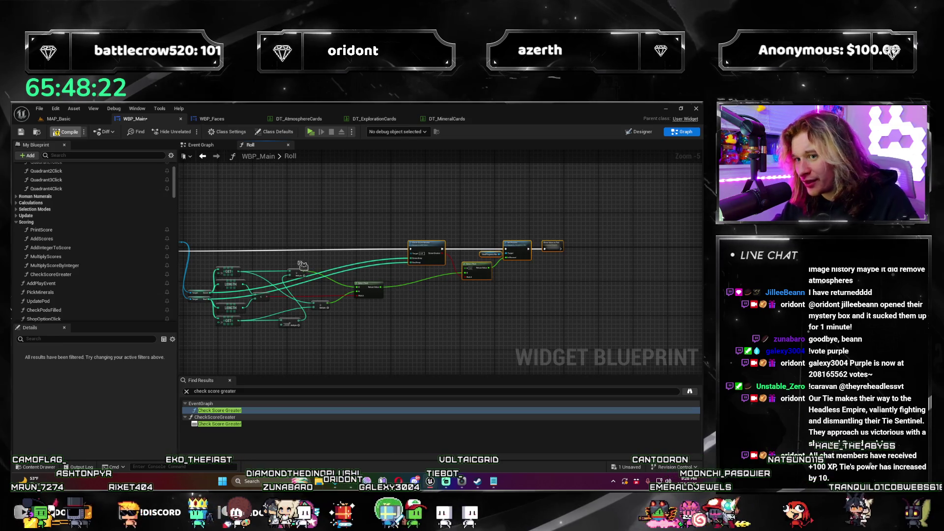
Step: Play MAP_Basic in a new window and advance to Round 3, goal 1.000 Trillion / 24
click(59, 119)
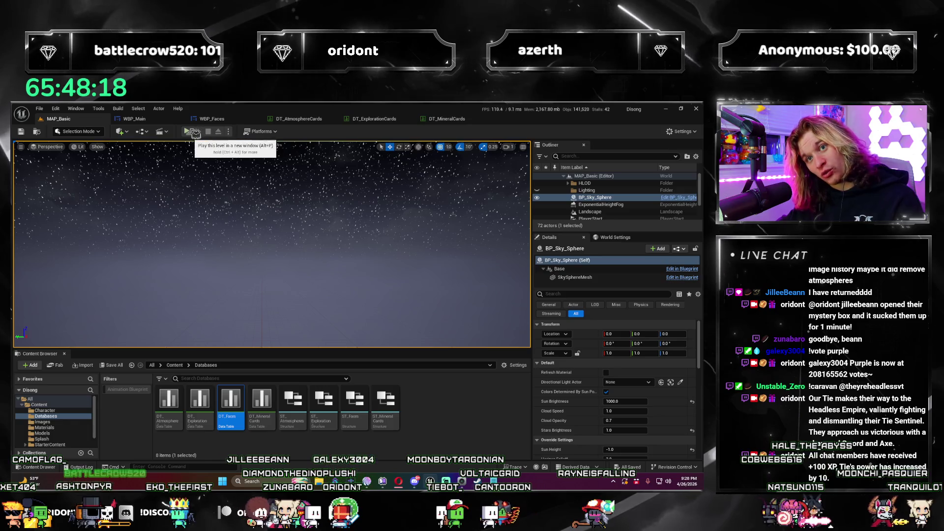
click(195, 132)
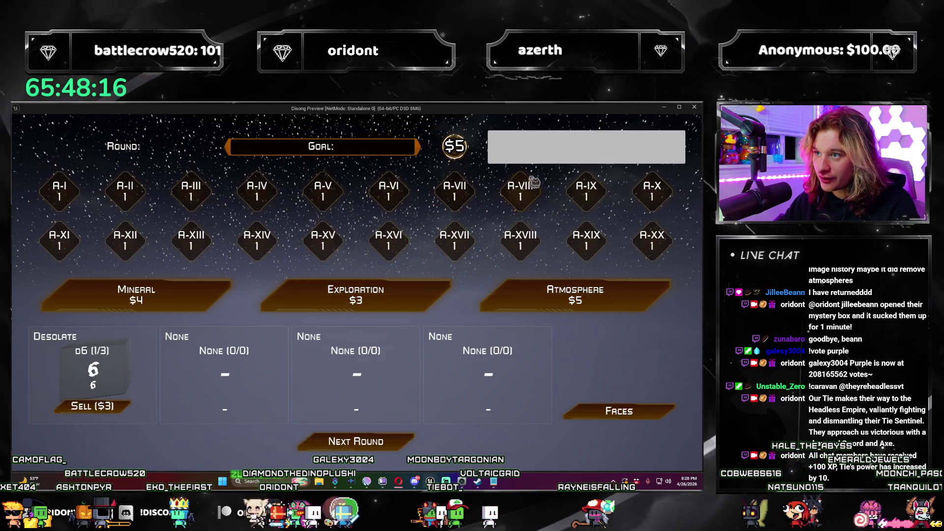
click(354, 440)
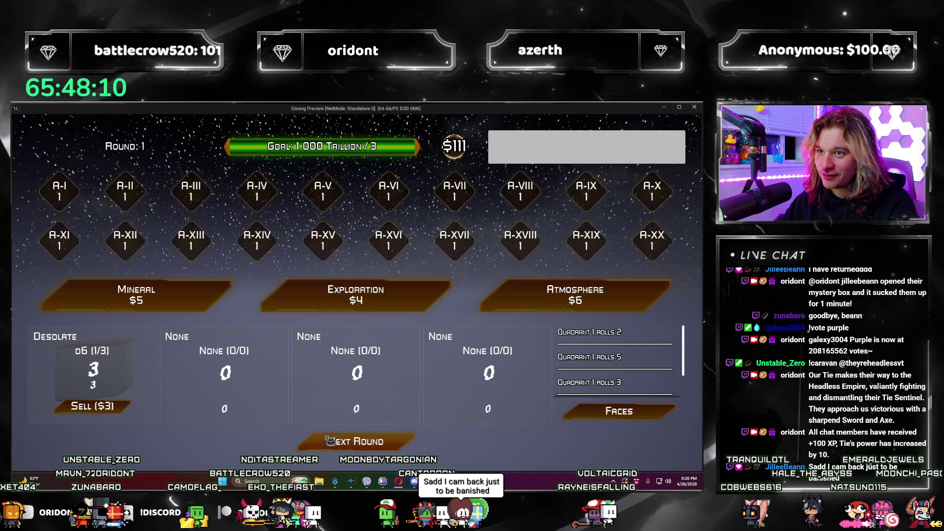
click(328, 441)
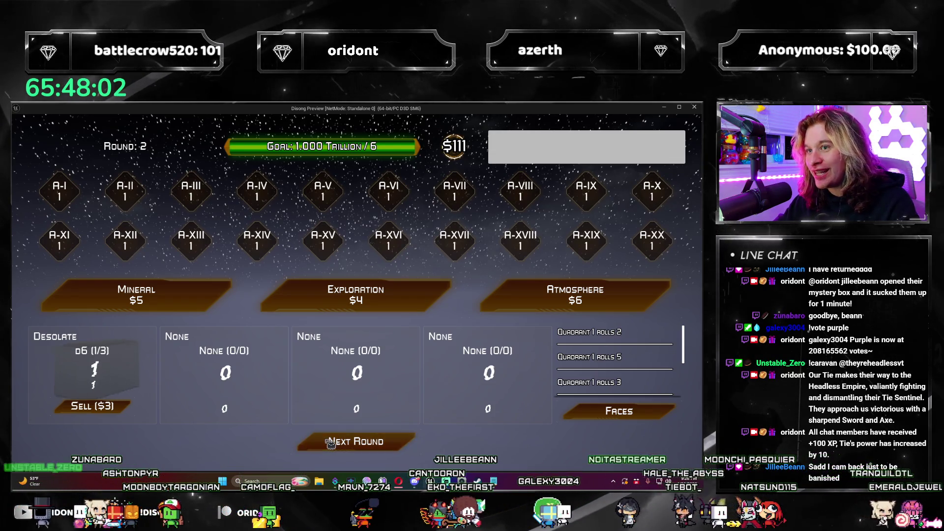
click(330, 442)
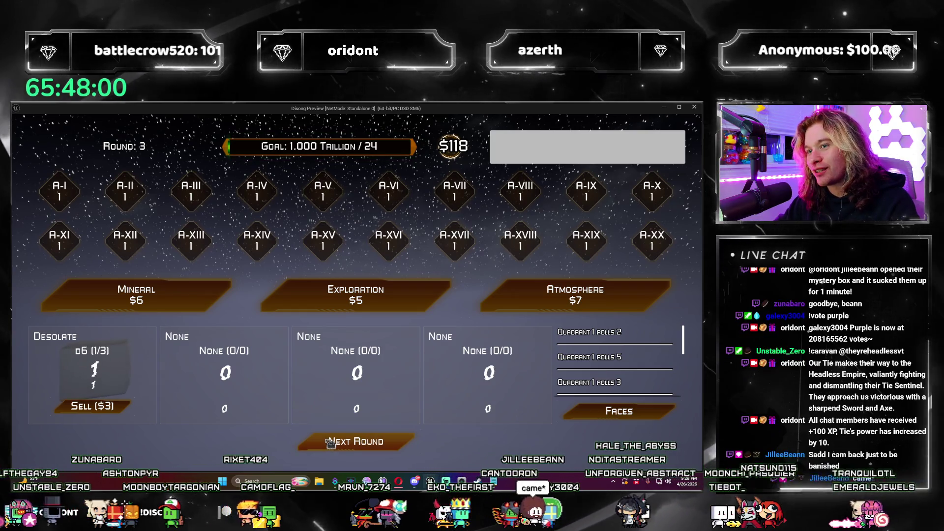
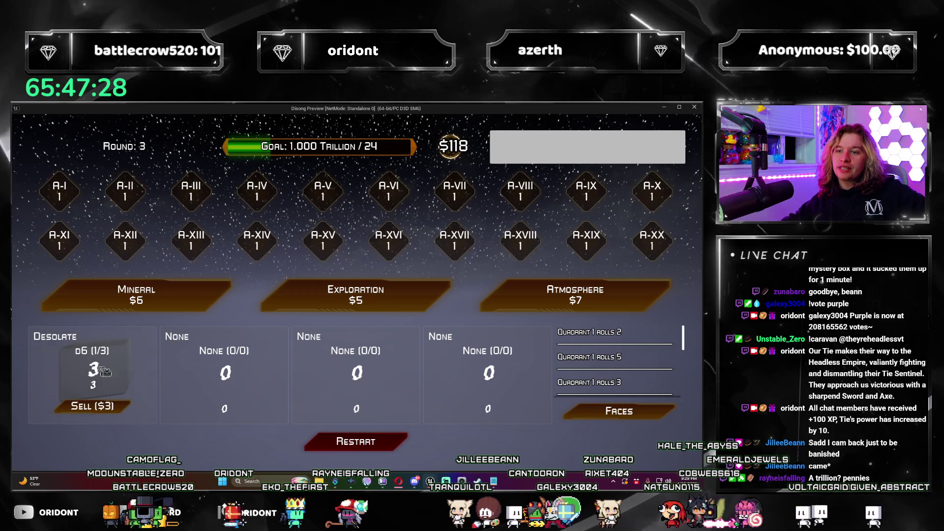
Step: Restart the dice run, close the game preview, and bring up WBP_Main's Roll graph
click(394, 438)
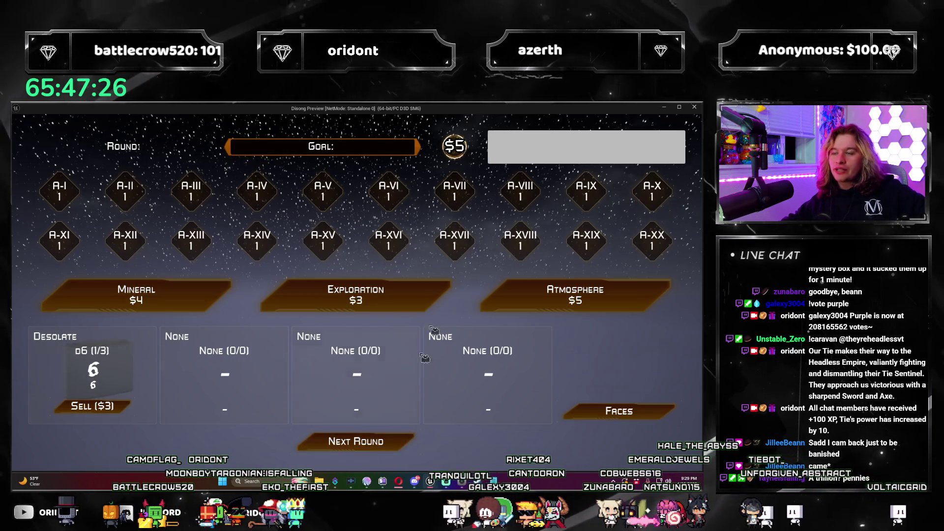
key(Escape)
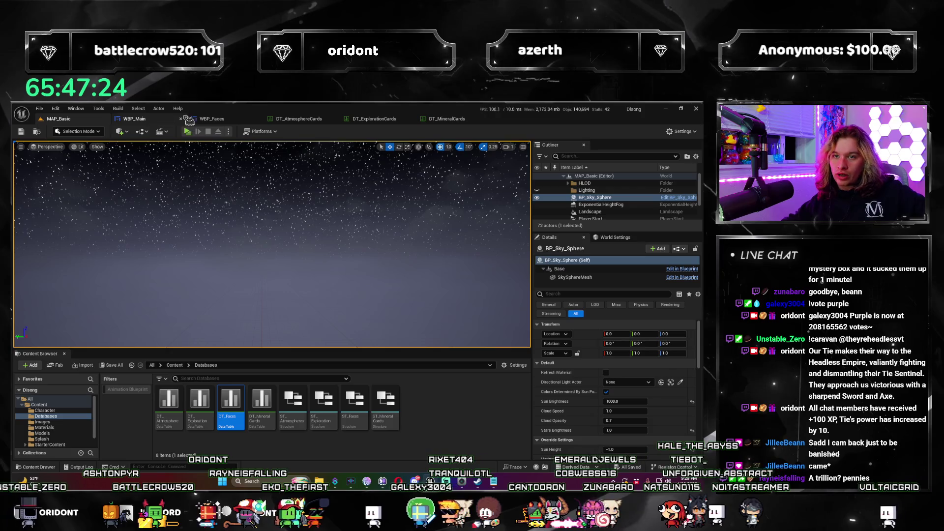
click(143, 119)
Step: Add a SET Score node to the Roll graph beside Multiply Scores
scroll(306, 210, up, 2)
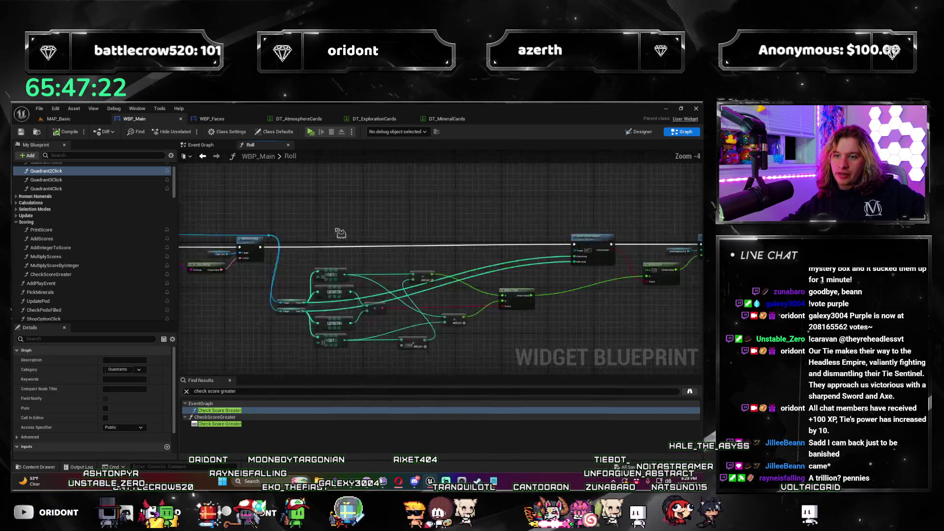
scroll(435, 288, up, 1)
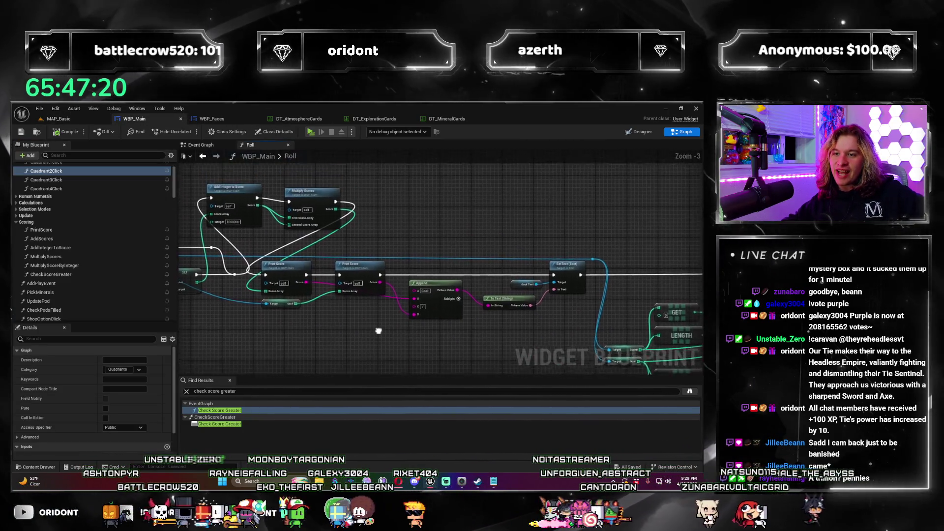
mouse_move(439, 297)
mouse_down()
mouse_move(432, 315)
mouse_move(412, 325)
mouse_move(408, 344)
mouse_move(423, 348)
mouse_move(560, 276)
mouse_up()
drag(406, 286, 391, 264)
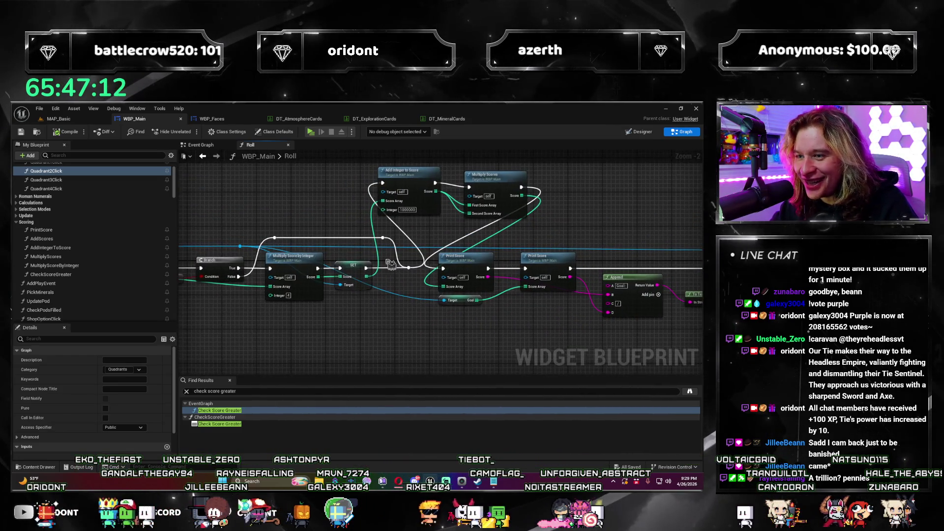
click(374, 236)
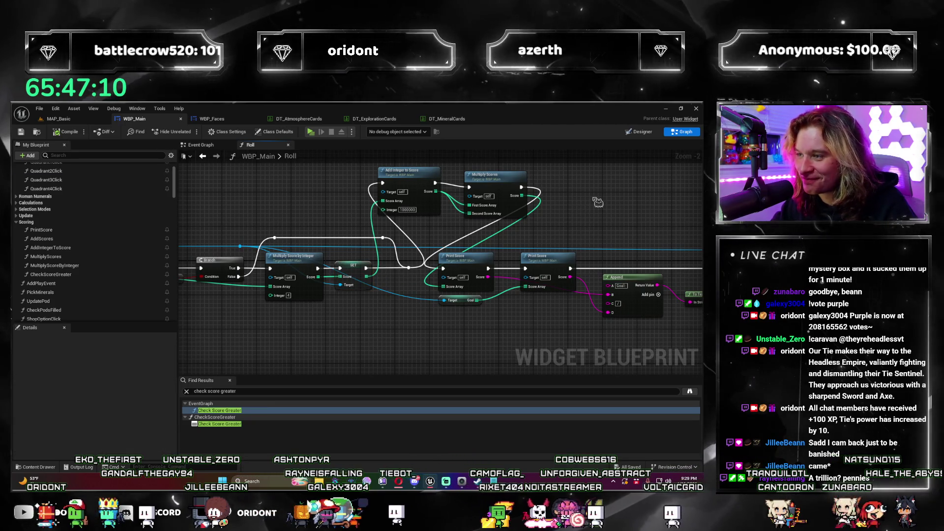
key(ctrl+z)
drag(611, 206, 575, 229)
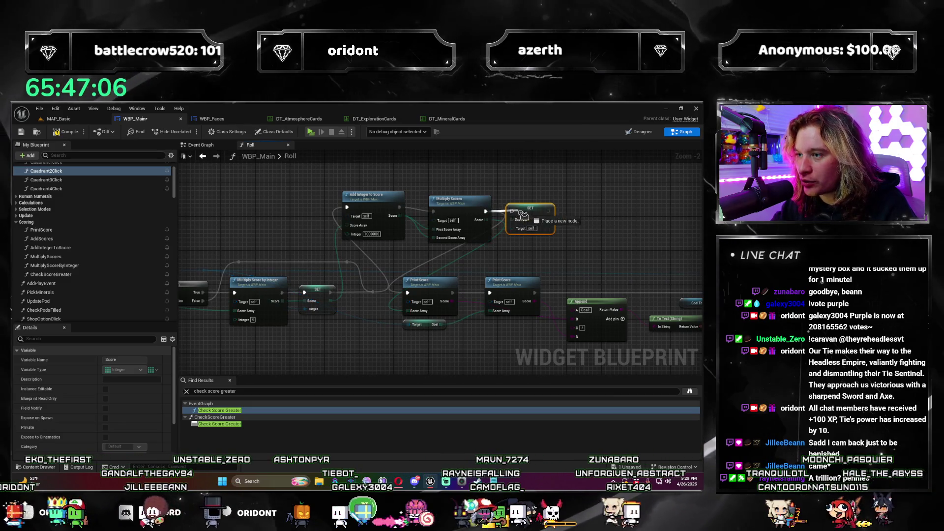
drag(524, 215, 500, 220)
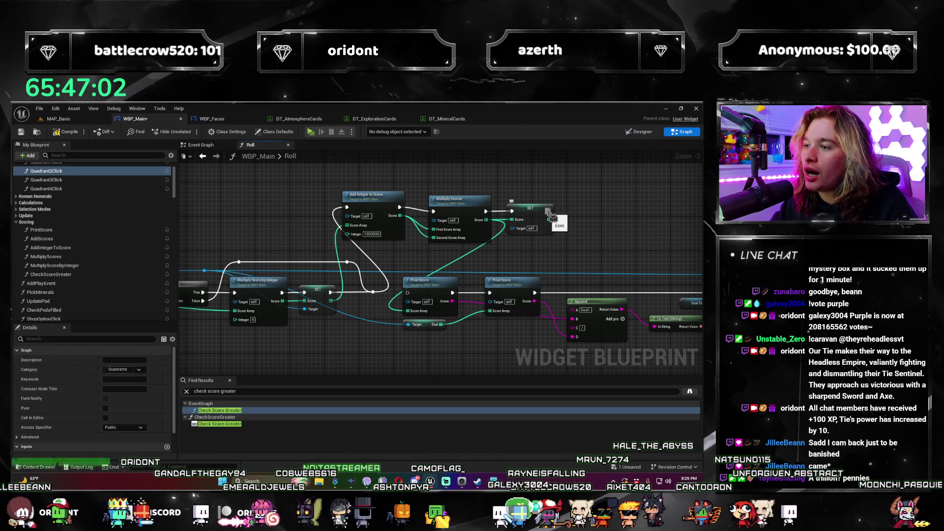
Step: Wire the Multiply Scores result into SET Score and its exec into Print Score
mouse_move(554, 223)
mouse_down()
mouse_move(563, 222)
mouse_move(408, 311)
mouse_up()
drag(561, 216, 561, 216)
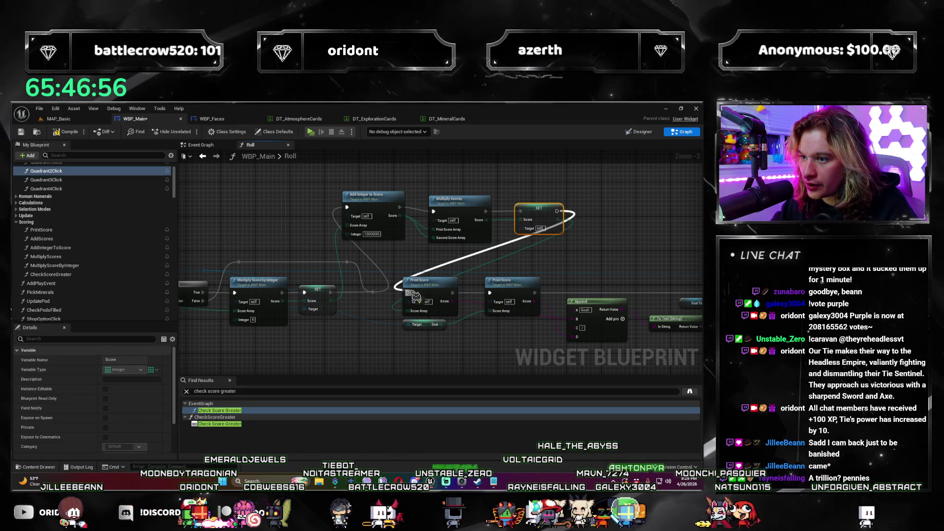
drag(416, 294, 415, 295)
mouse_move(653, 247)
mouse_down()
mouse_move(524, 235)
mouse_move(109, 239)
mouse_up()
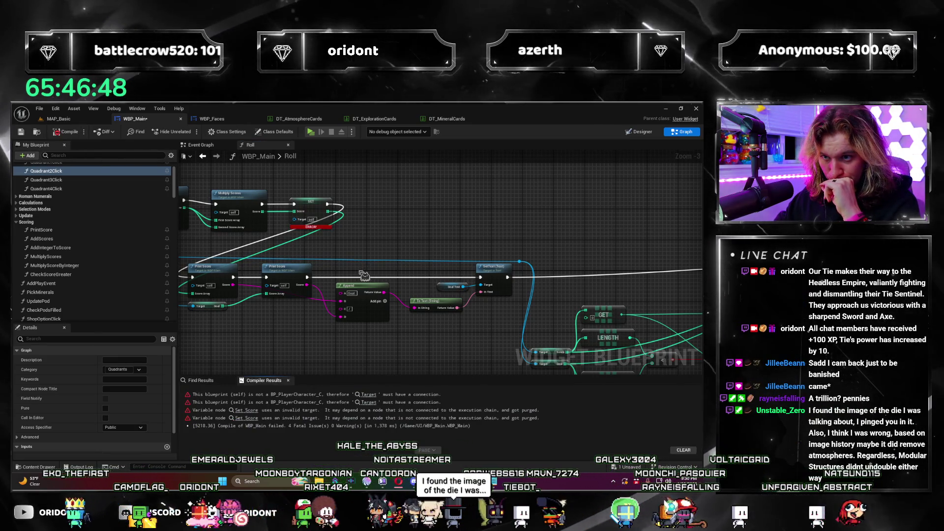
Step: Connect a self reference to the Score setter's Target, recompile WBP_Main, and relaunch the preview
mouse_move(373, 270)
mouse_down()
mouse_move(444, 253)
mouse_move(497, 254)
mouse_up()
drag(246, 285, 430, 294)
mouse_move(486, 315)
mouse_down()
mouse_move(472, 337)
mouse_move(487, 347)
mouse_move(287, 352)
mouse_move(278, 288)
mouse_up()
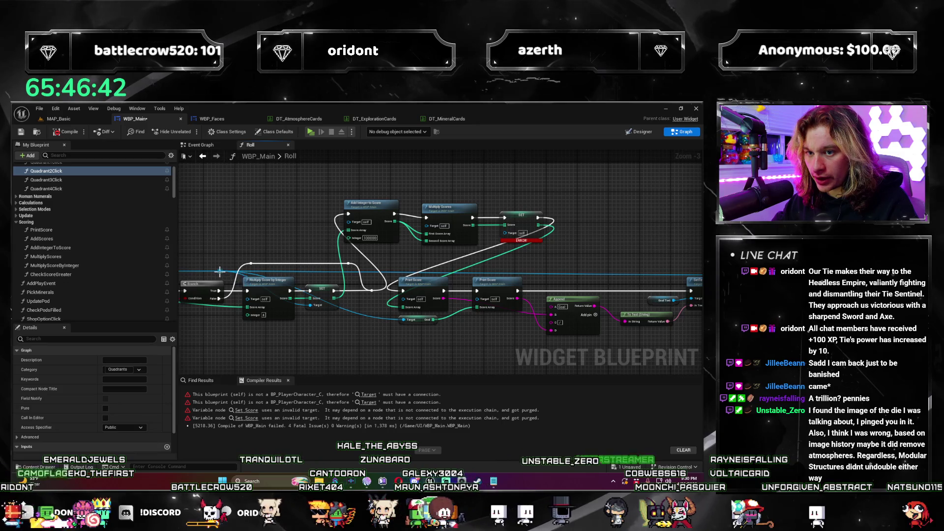
drag(511, 234, 506, 232)
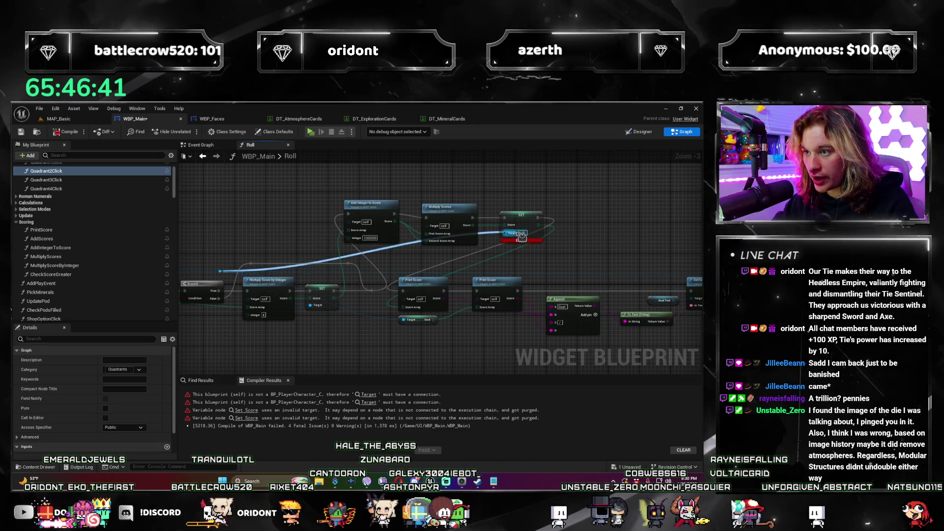
click(70, 133)
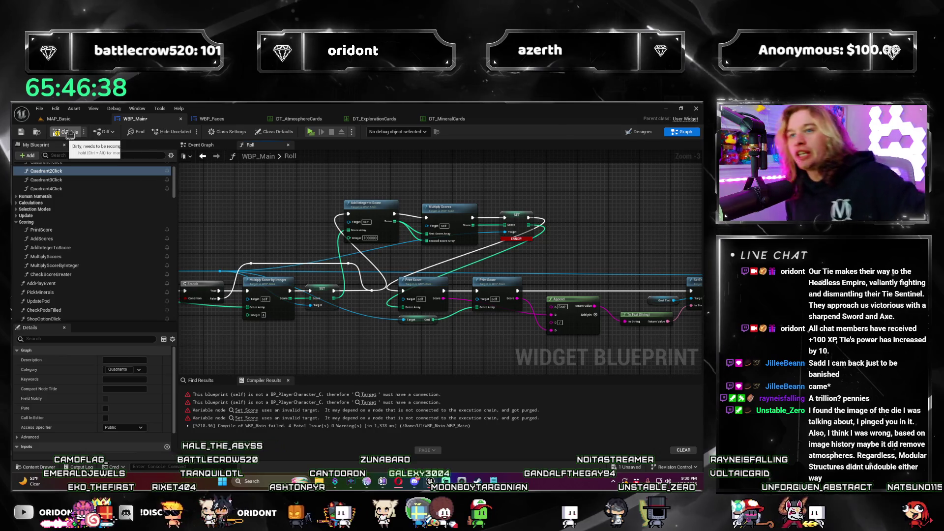
click(310, 133)
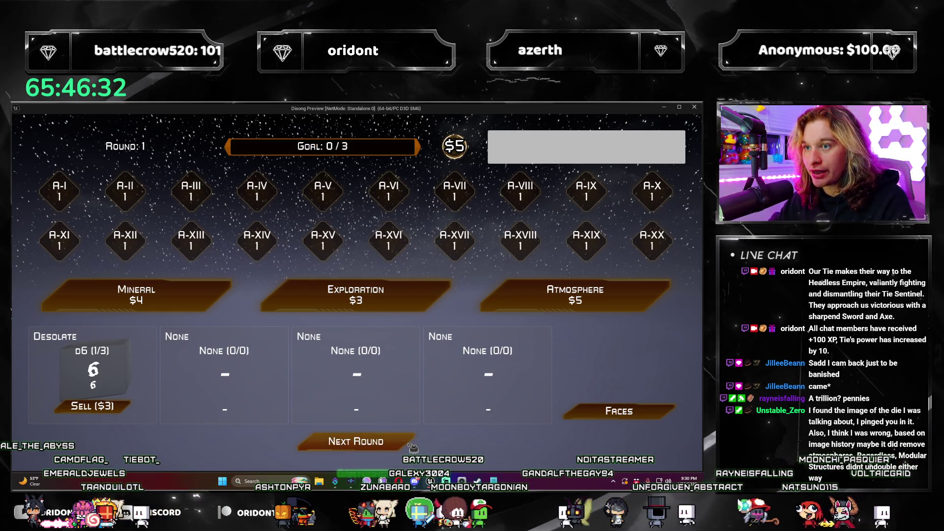
Step: Advance the dice game through rounds 2 and 3 to reach the face reward choice
click(411, 445)
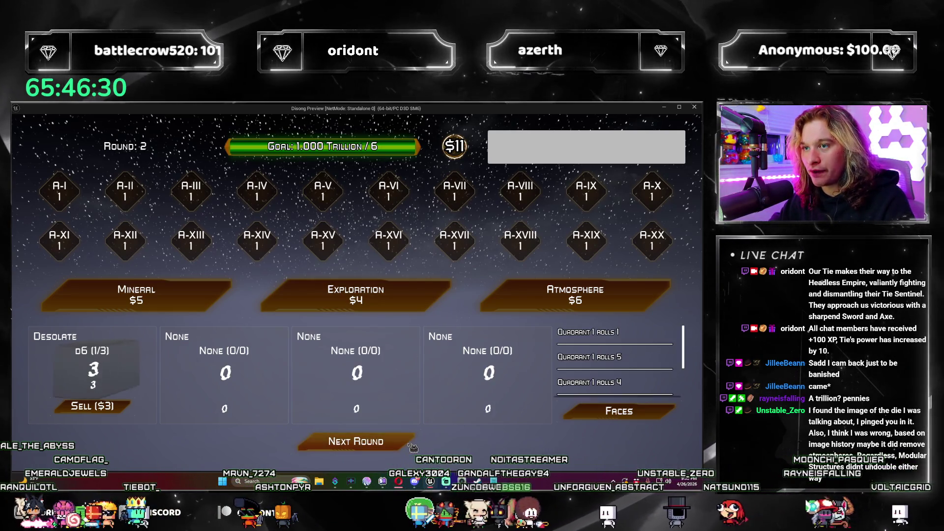
click(396, 449)
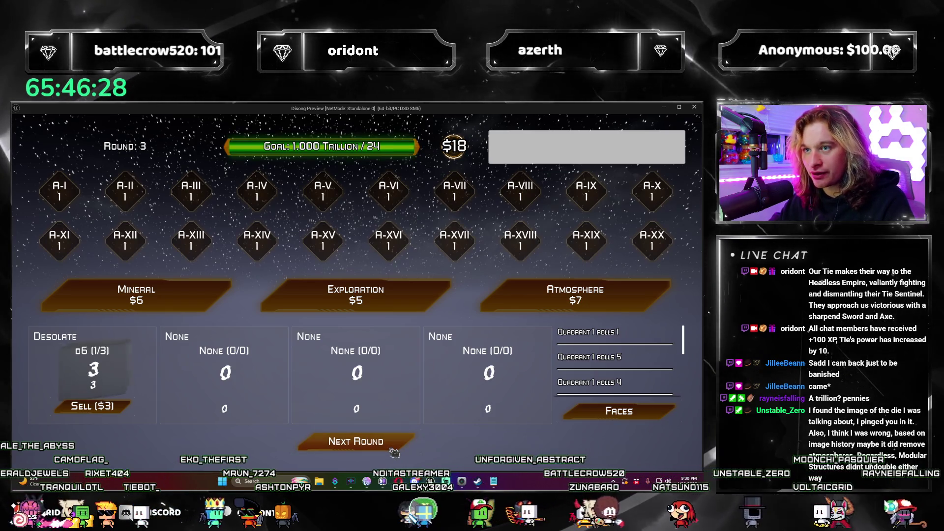
click(394, 450)
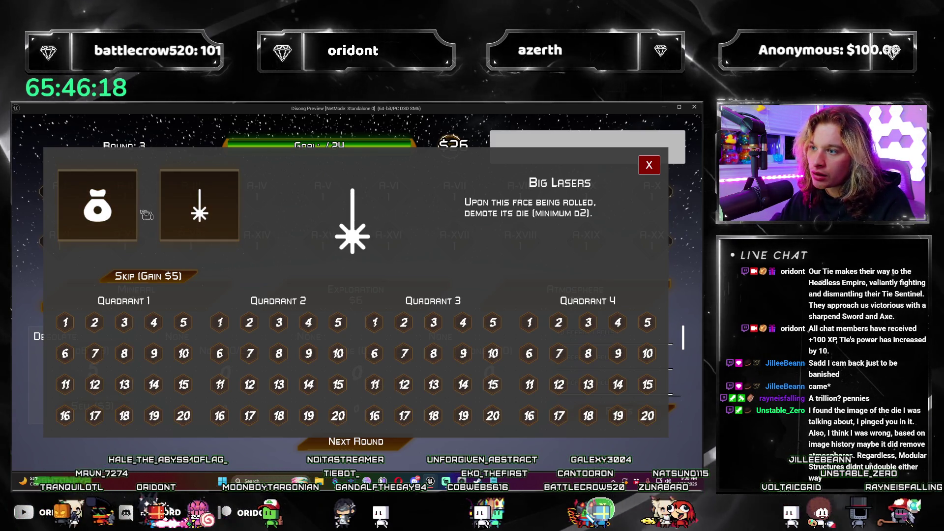
Step: Put a money-bag face on Quadrant 1 face 1, a laser on face 2, and take the 16 face
click(99, 209)
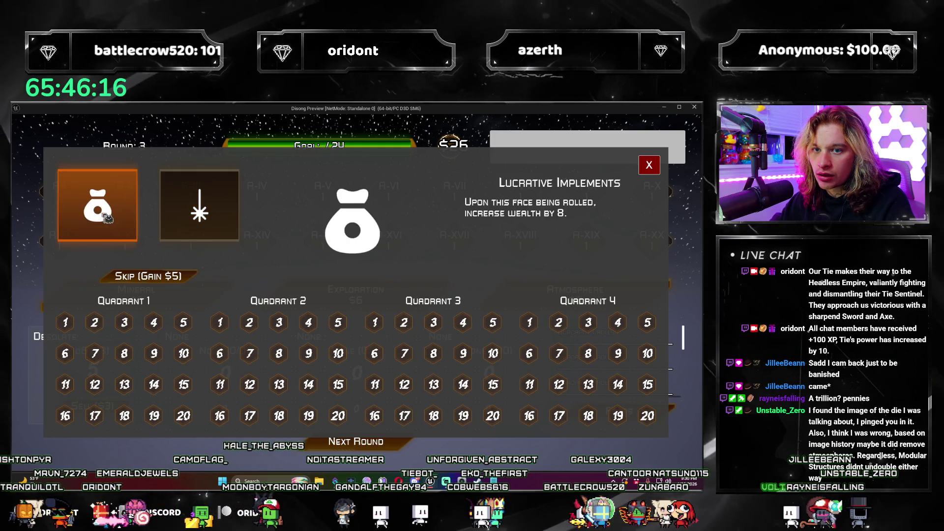
click(64, 326)
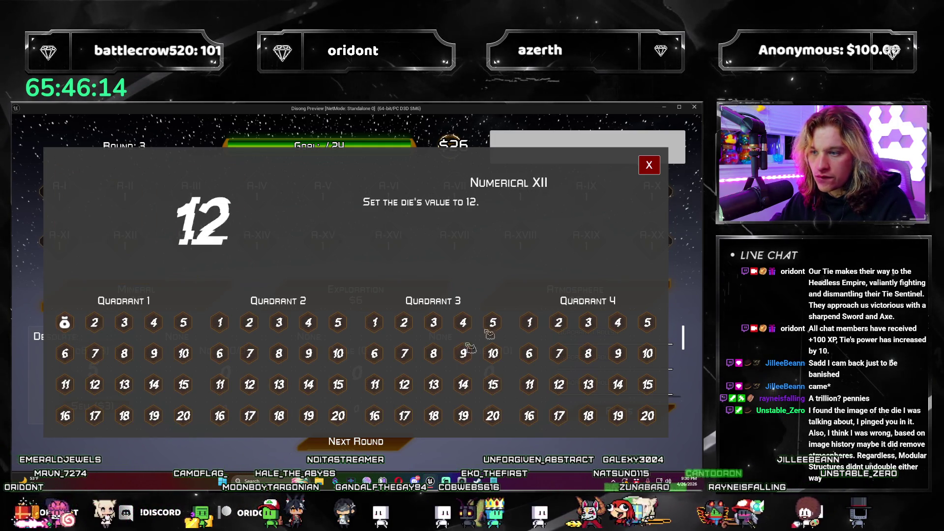
click(653, 170)
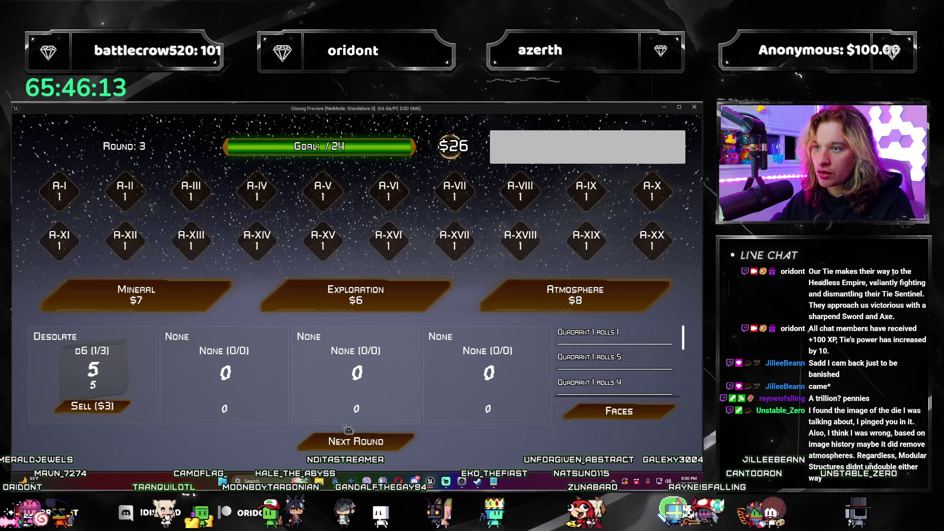
click(387, 442)
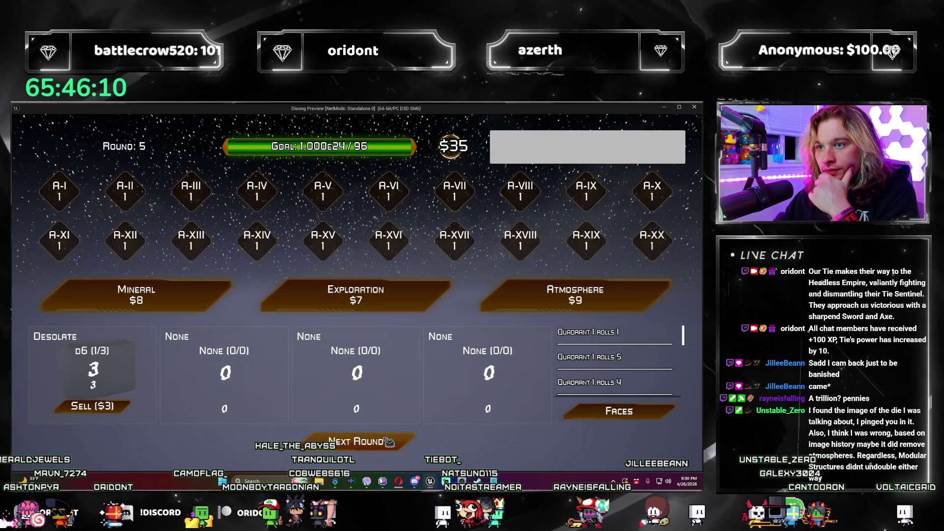
click(388, 442)
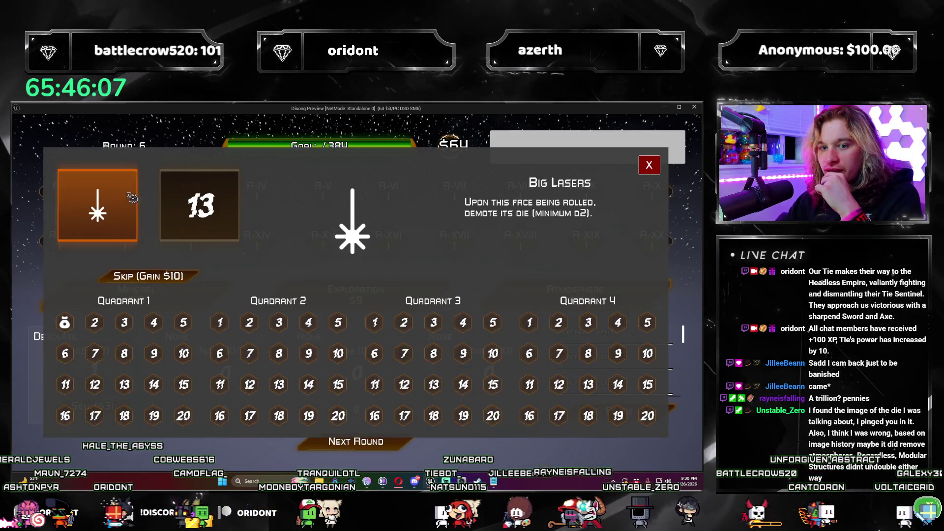
click(95, 322)
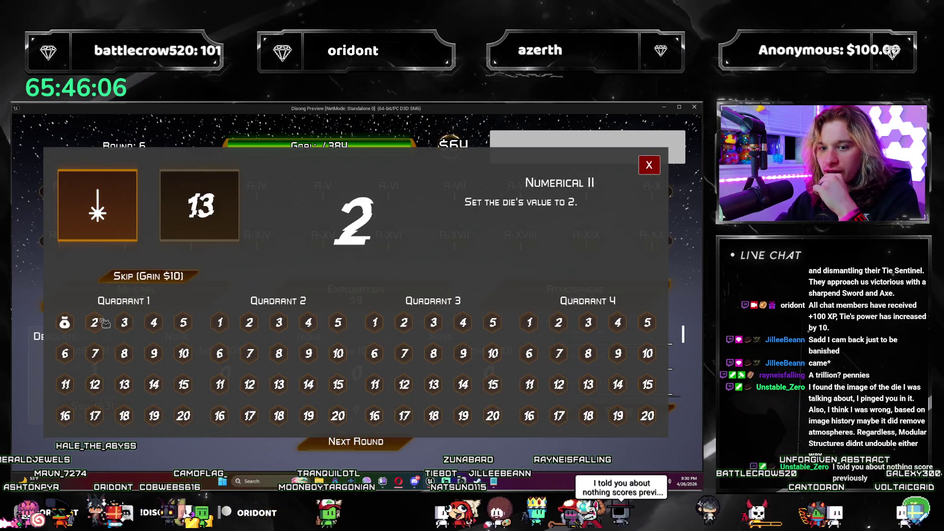
click(657, 173)
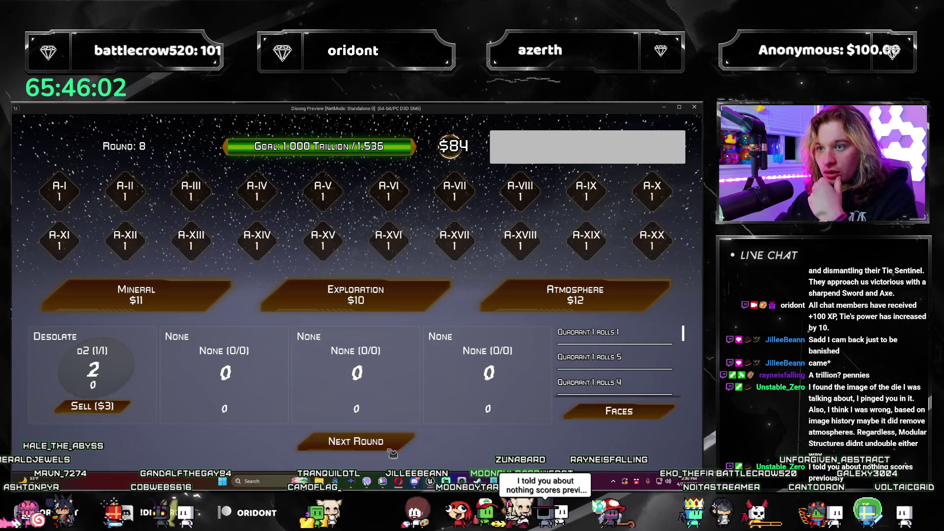
click(390, 449)
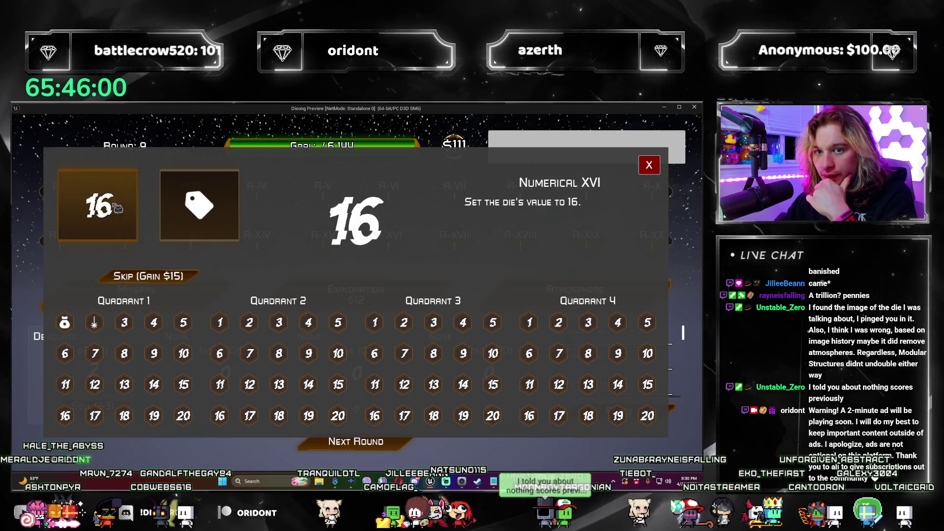
click(359, 434)
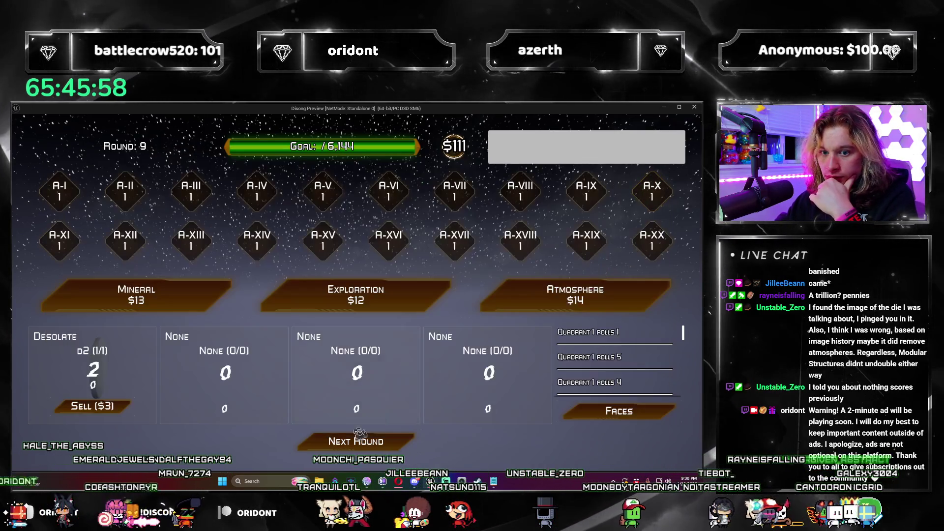
Step: Play on to round 15 and pick the 19 face card
click(362, 440)
click(389, 450)
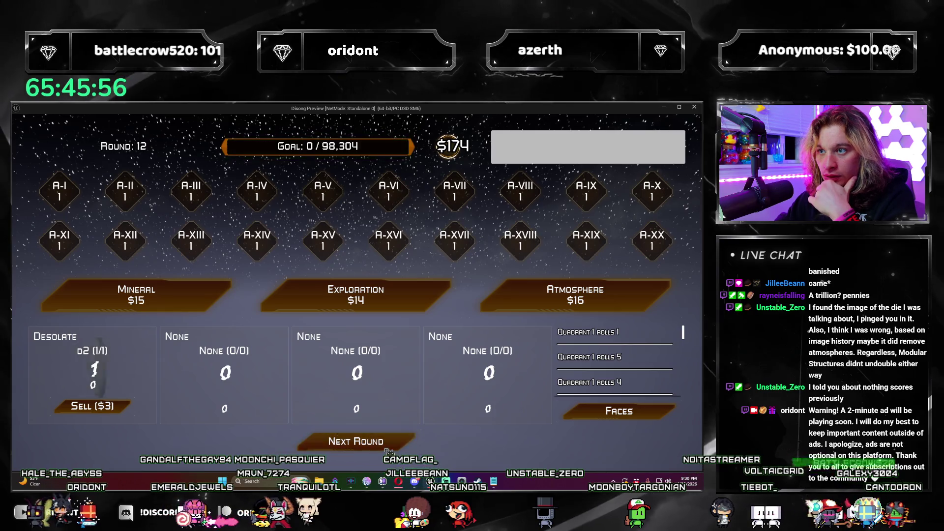
click(388, 449)
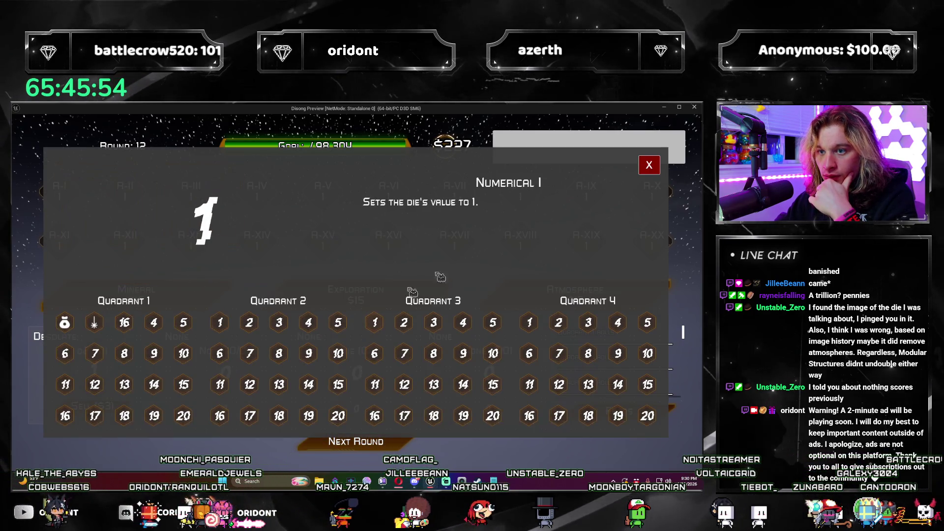
click(655, 164)
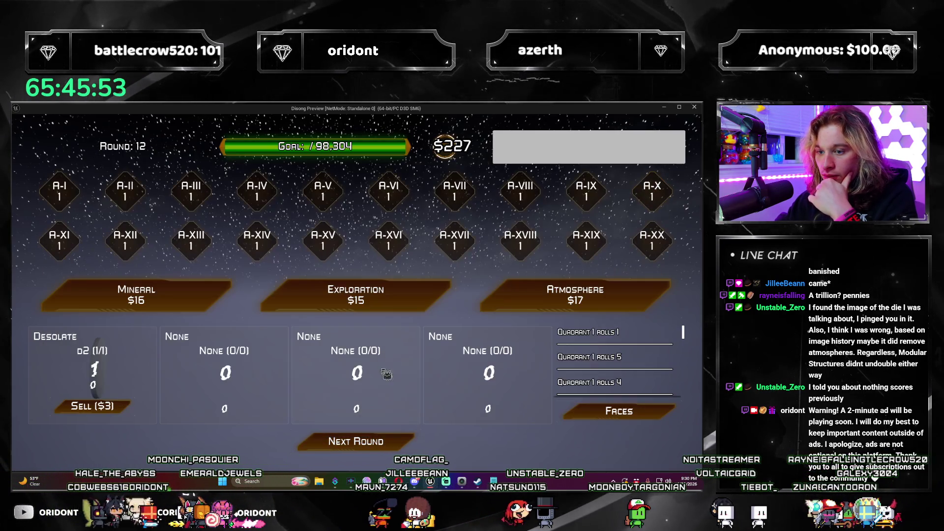
click(393, 444)
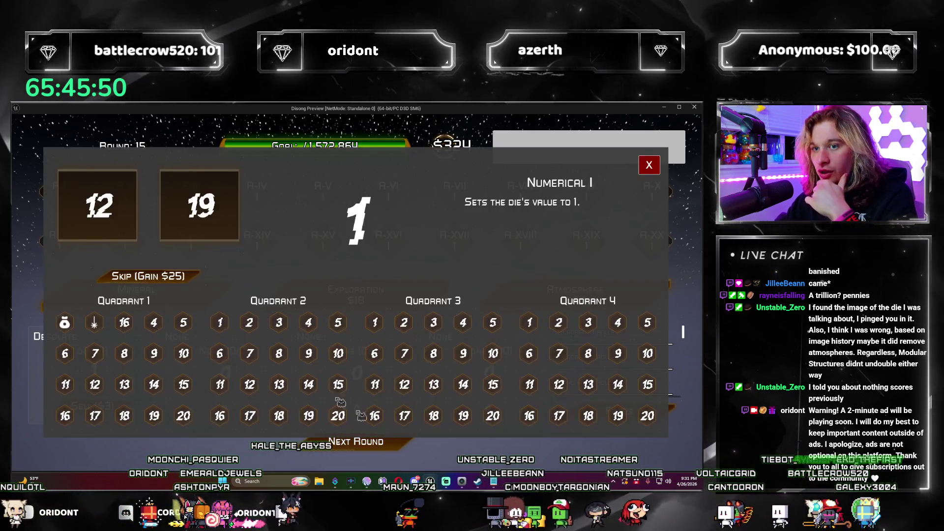
click(207, 205)
click(649, 165)
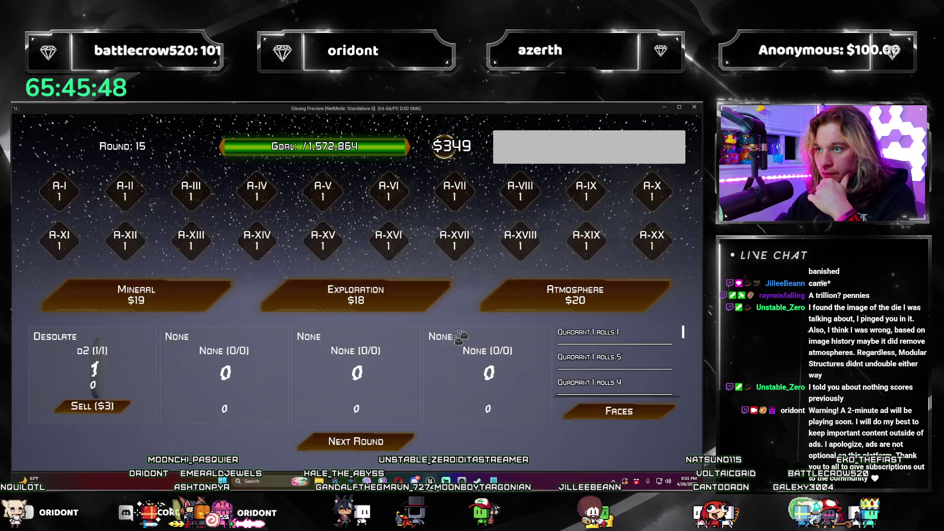
Step: Play a few more rounds and swap a Quadrant 1 laser face for a money bag
click(389, 446)
click(389, 446)
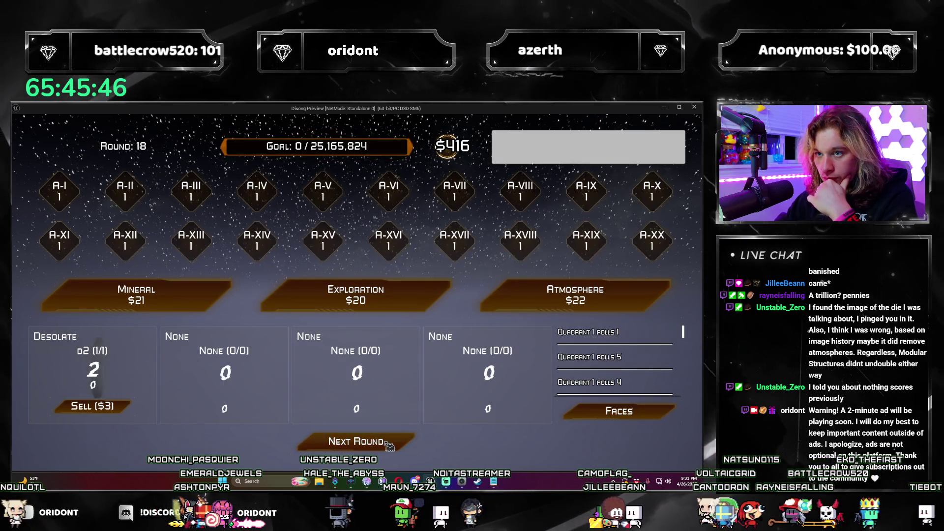
click(389, 446)
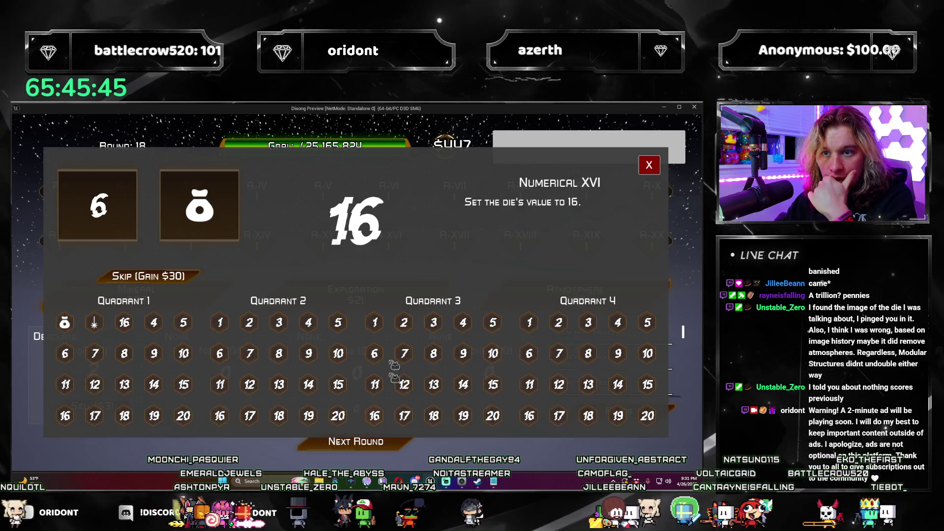
click(229, 217)
click(95, 323)
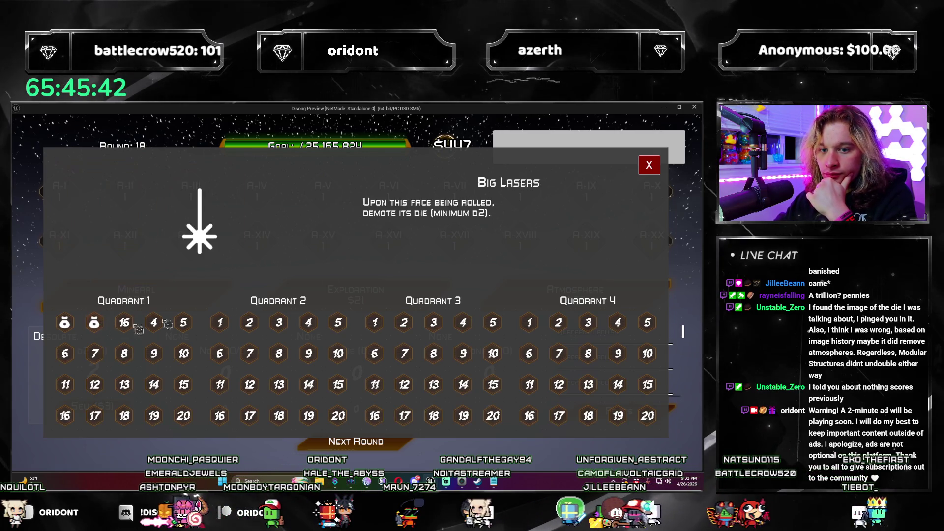
click(648, 165)
Step: Advance six rounds and replace Quadrant 1's first face with Critical
click(388, 443)
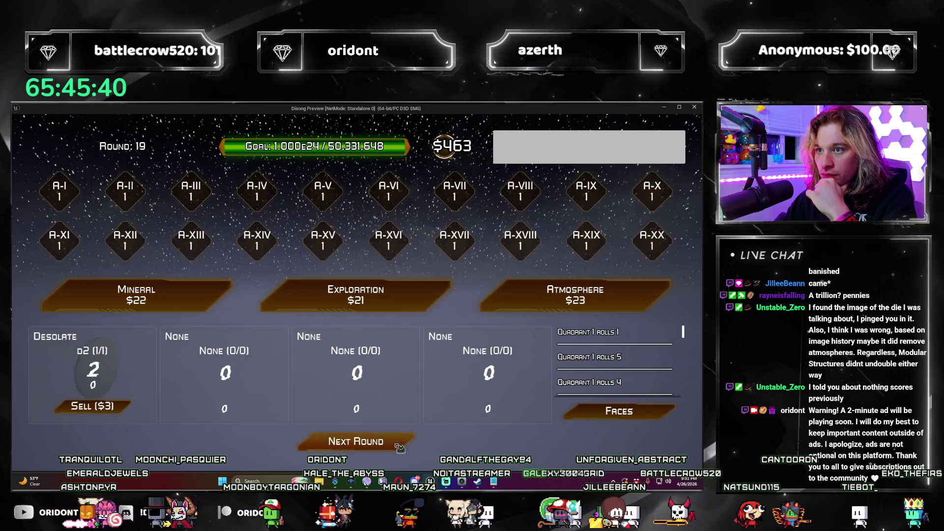
click(400, 445)
click(399, 446)
click(399, 446)
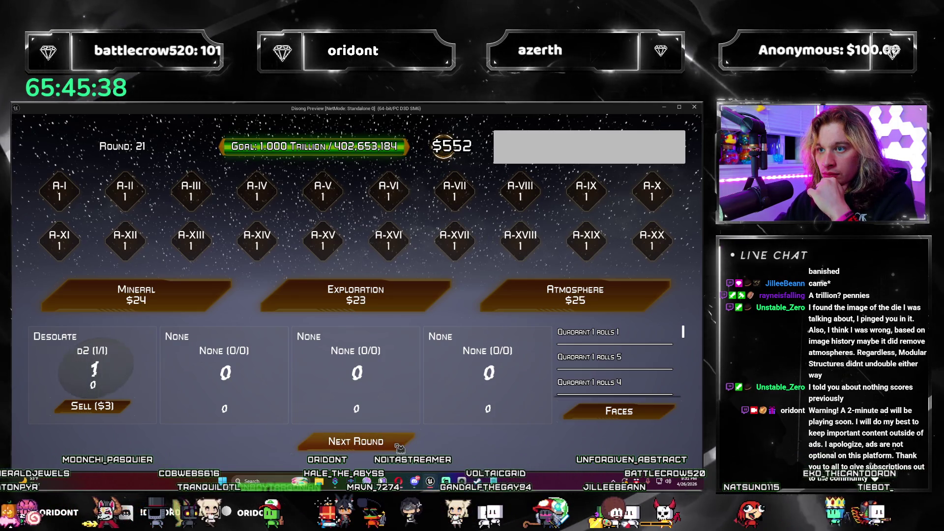
click(400, 445)
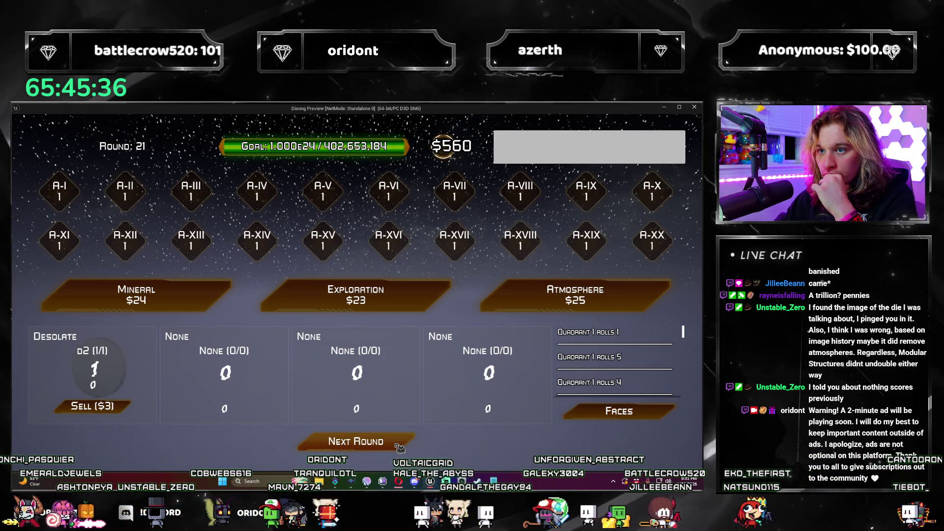
click(399, 445)
mouse_move(212, 188)
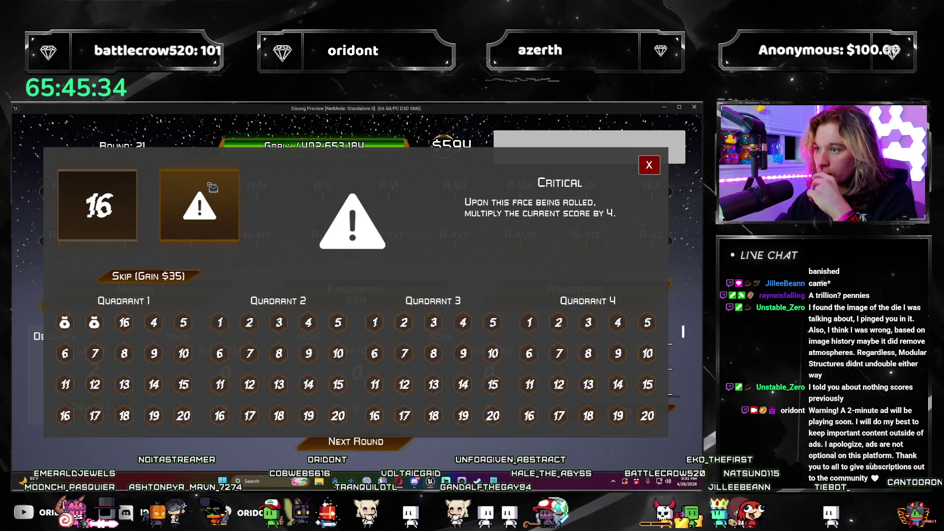
click(73, 322)
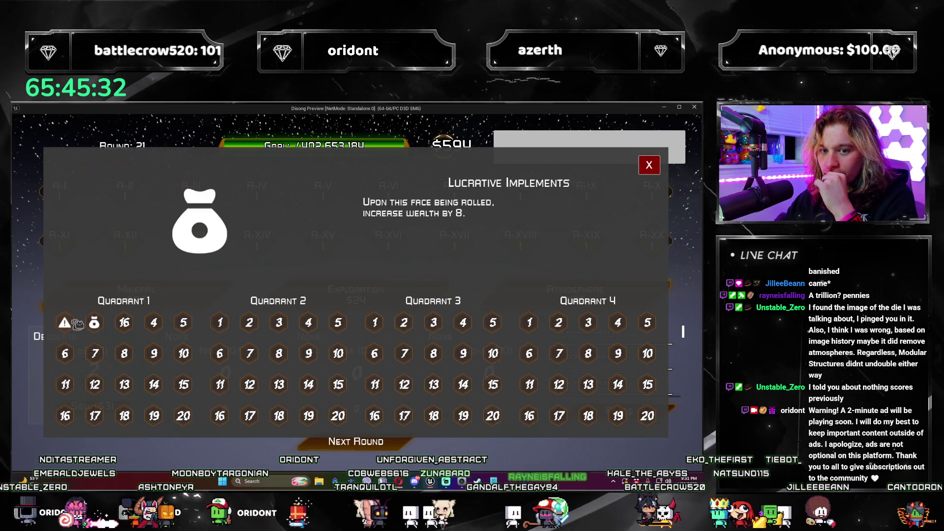
click(649, 165)
Step: Skip the Mineral Deposits offer for cash and keep advancing to round 30
click(373, 442)
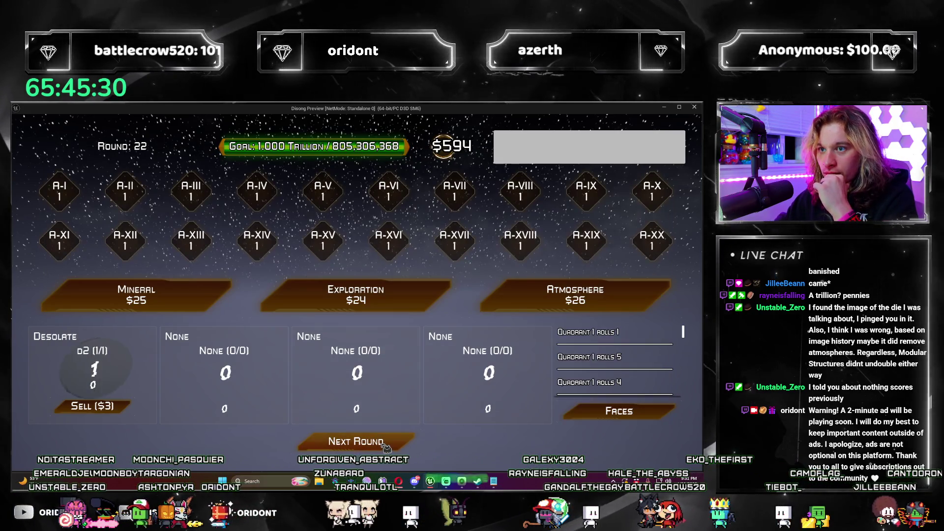
click(386, 445)
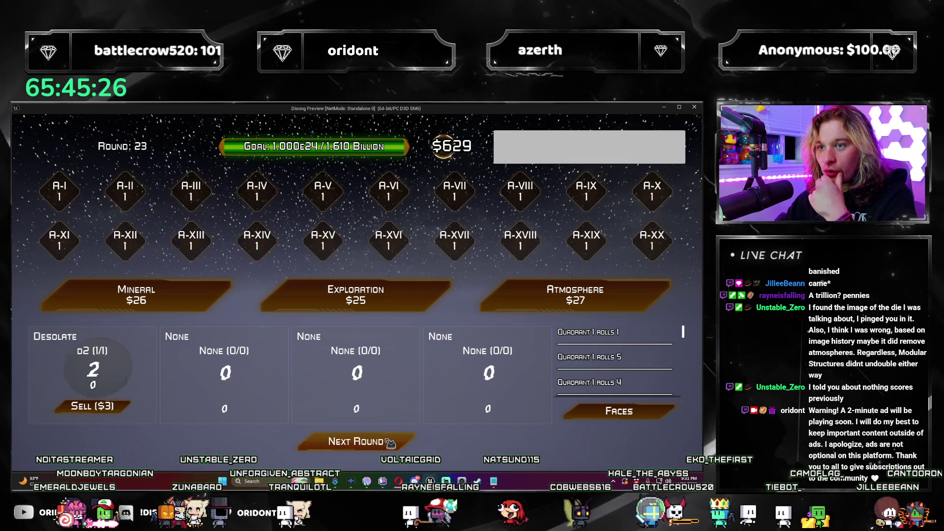
click(388, 442)
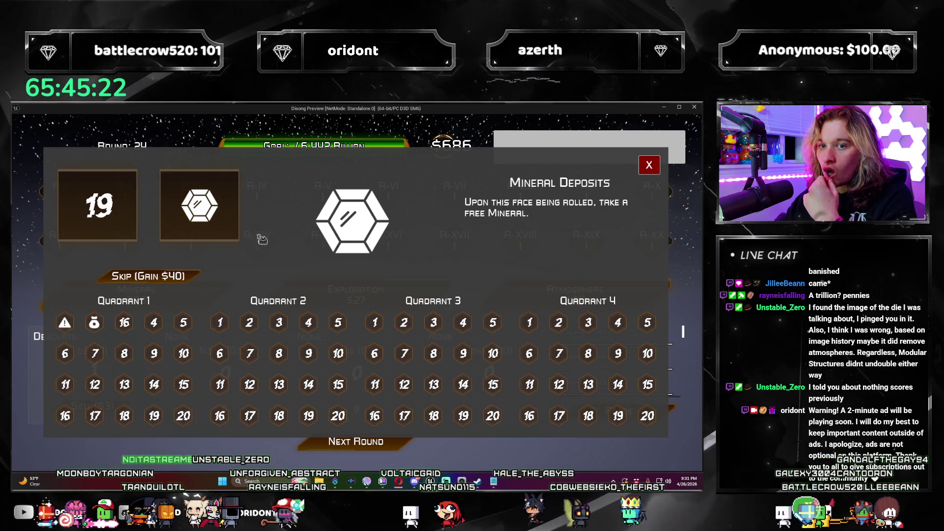
click(169, 280)
click(386, 445)
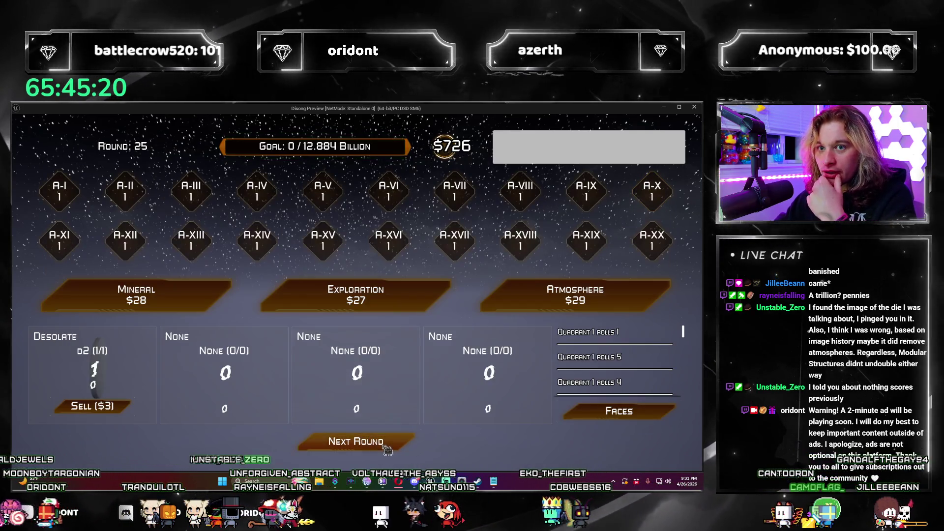
click(387, 445)
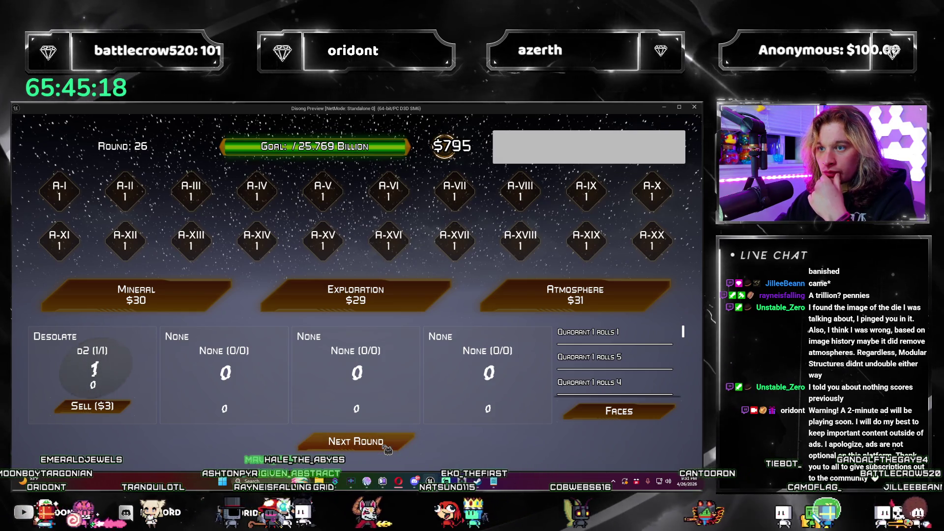
click(386, 444)
click(387, 445)
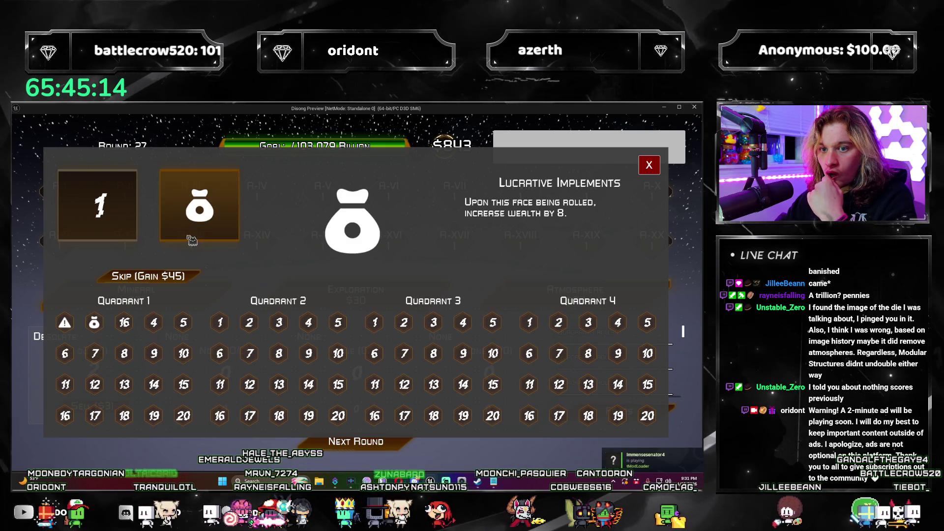
click(154, 323)
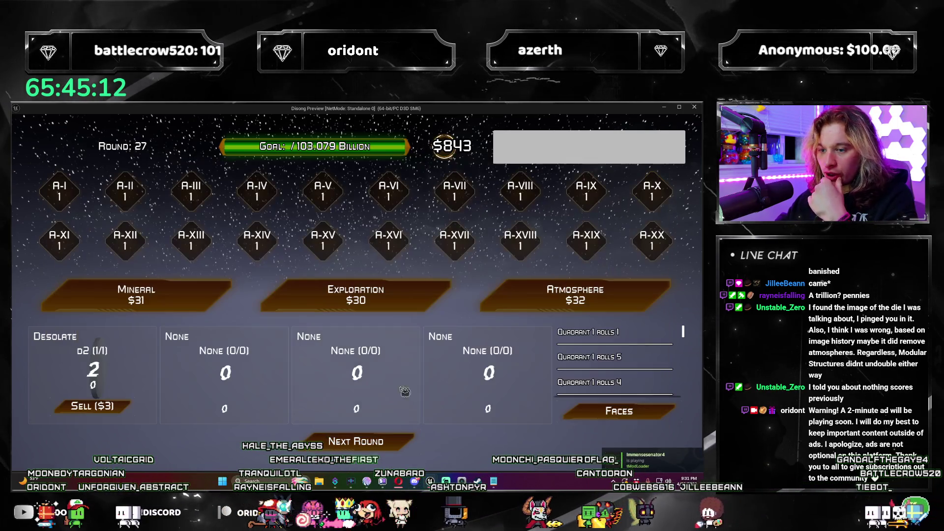
click(396, 445)
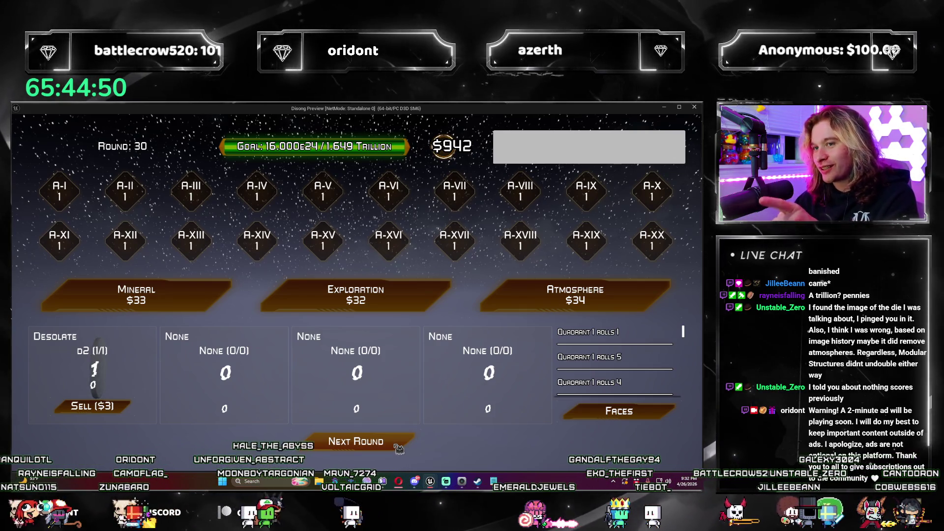
Step: Play on to round 35, skipping a face offer for $55, then stop the preview
click(398, 446)
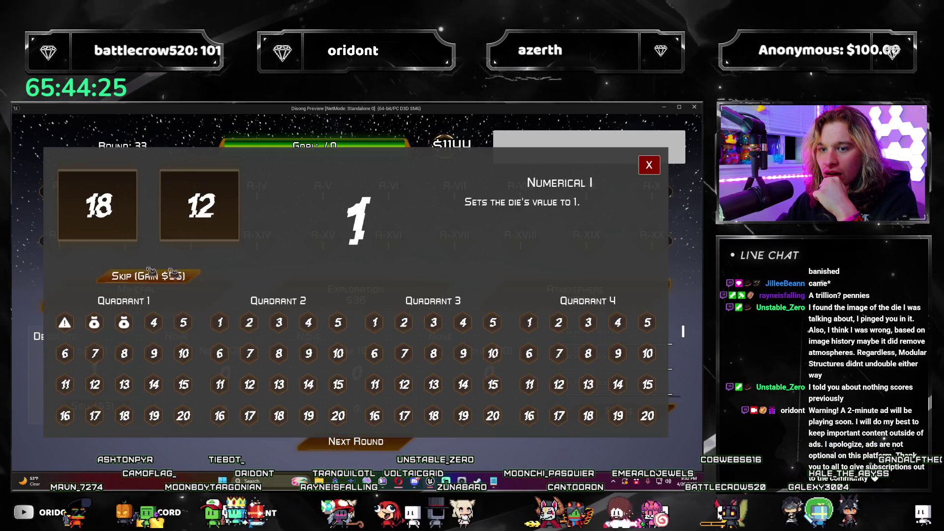
click(147, 274)
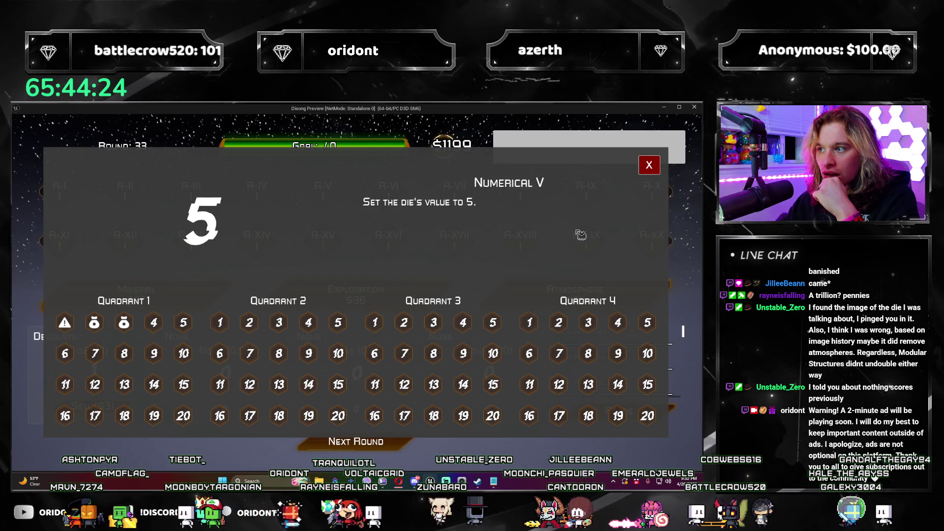
click(656, 167)
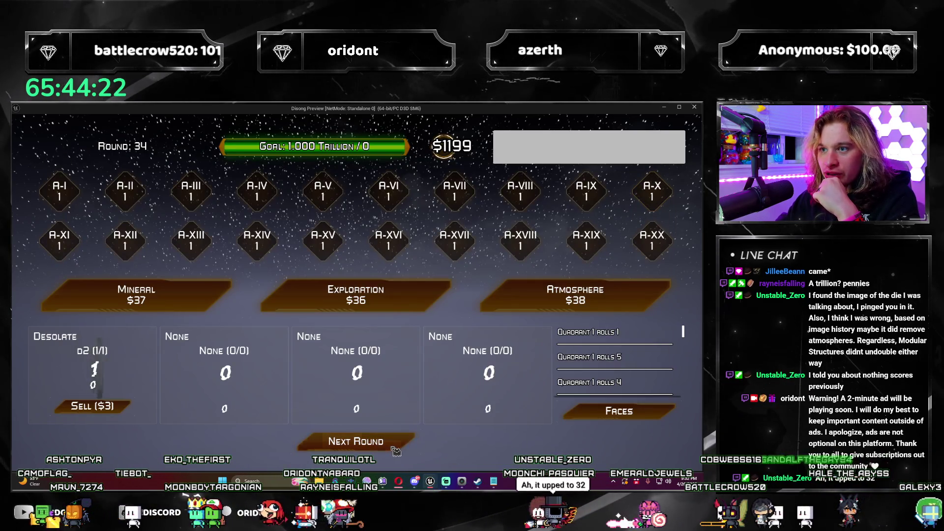
click(395, 448)
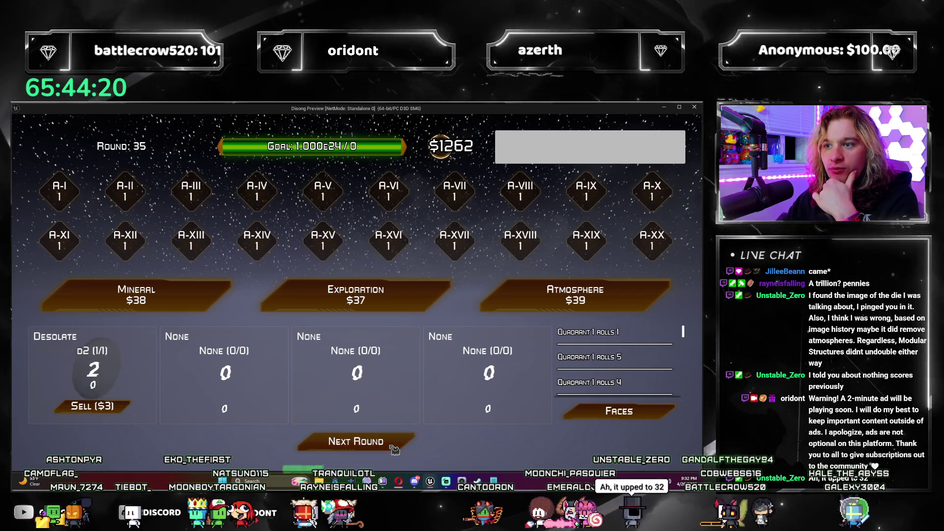
key(Escape)
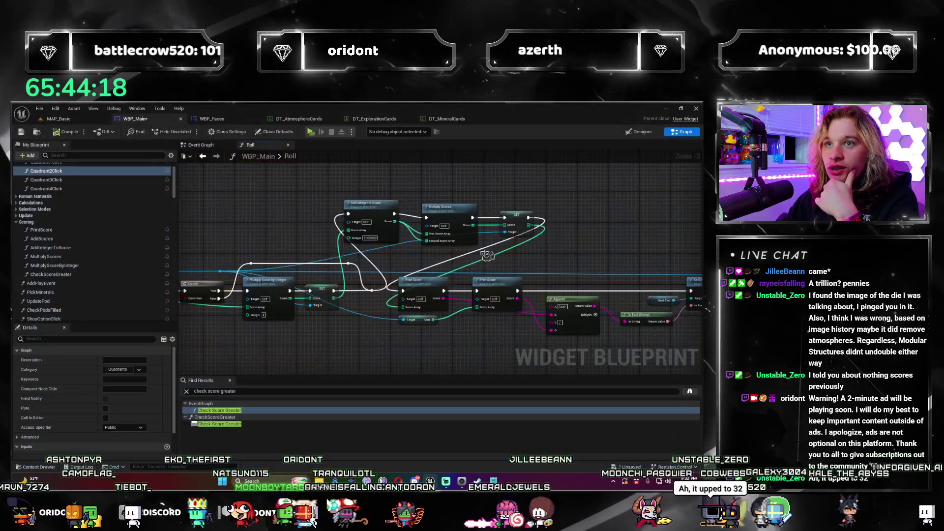
Step: Expand the Calculations category in My Blueprint and open the CalculateGoal function graph
mouse_move(414, 223)
mouse_down()
mouse_move(366, 251)
mouse_move(457, 284)
mouse_move(430, 316)
mouse_up()
scroll(390, 259, down, 2)
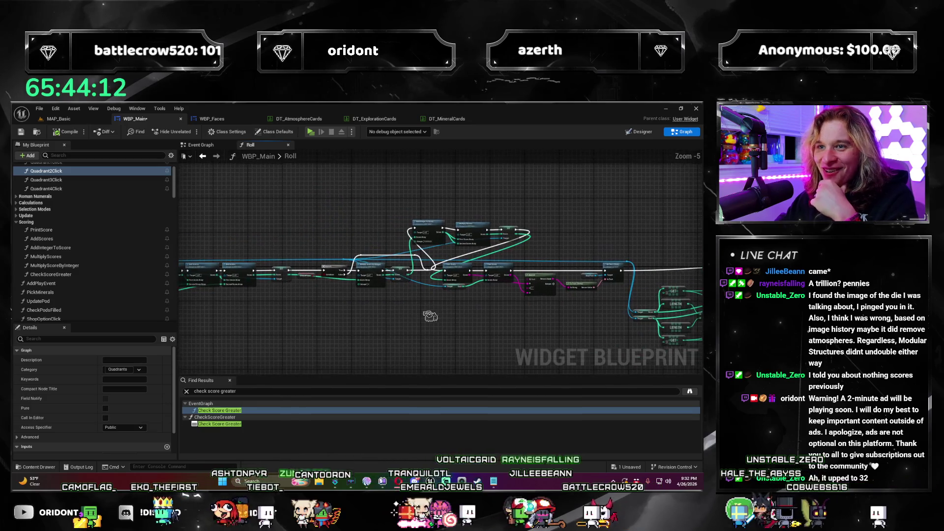
click(73, 274)
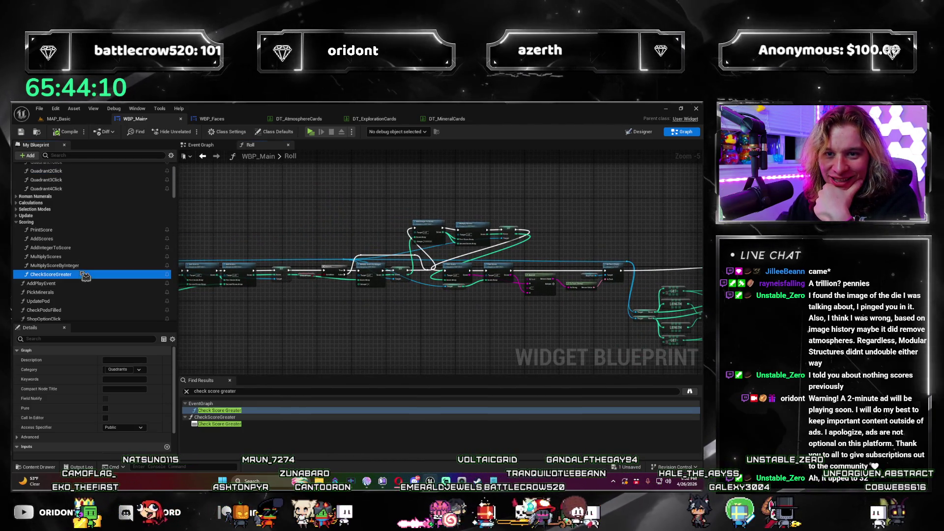
scroll(59, 256, down, 1)
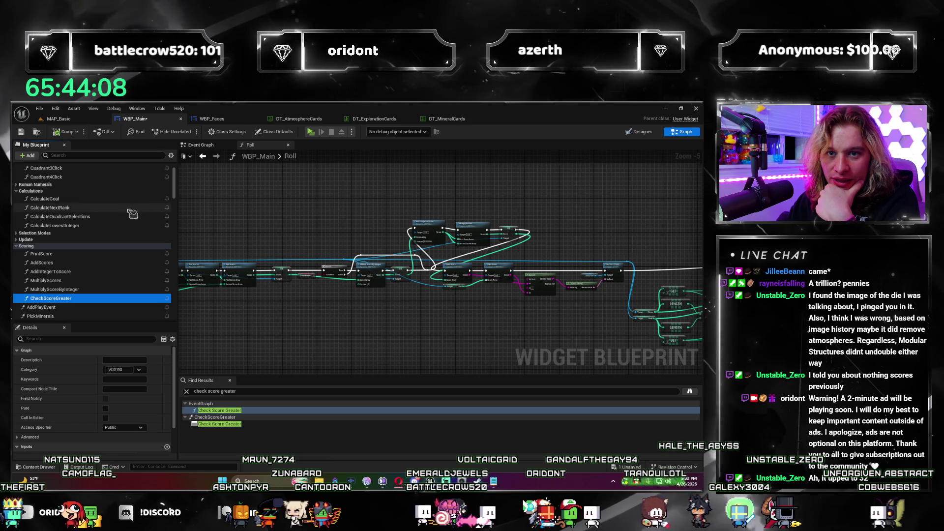
click(24, 192)
double_click(101, 200)
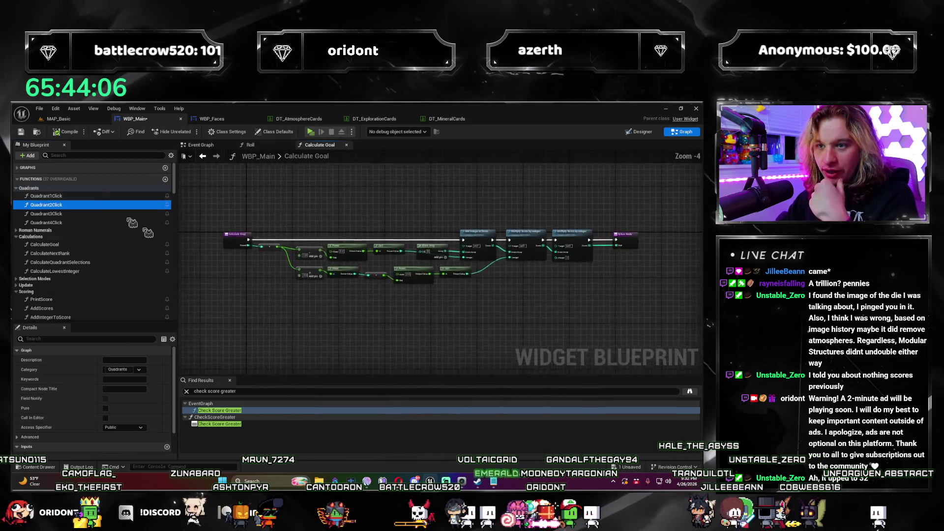
drag(318, 322, 253, 332)
drag(390, 309, 326, 304)
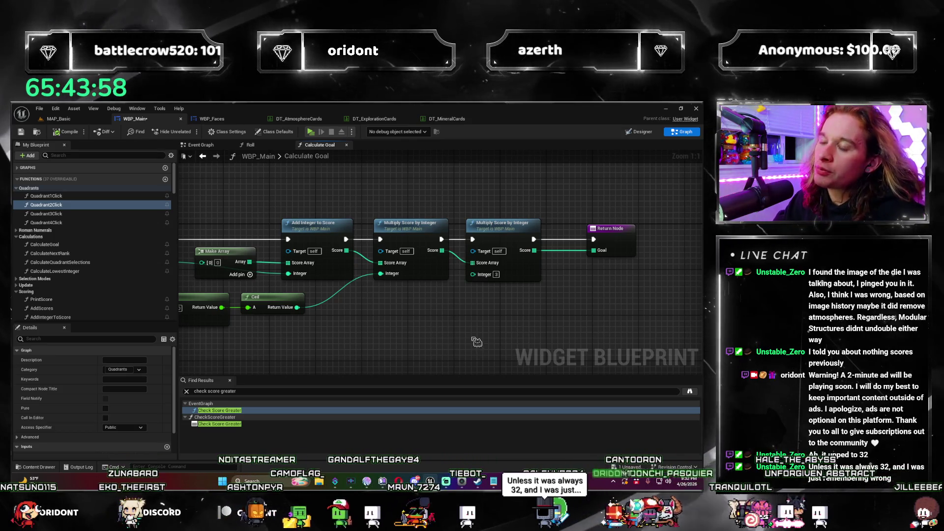
mouse_move(476, 342)
mouse_down()
mouse_move(542, 288)
mouse_move(452, 273)
mouse_move(390, 285)
mouse_move(500, 300)
mouse_move(541, 295)
mouse_move(590, 310)
mouse_up()
scroll(432, 295, down, 1)
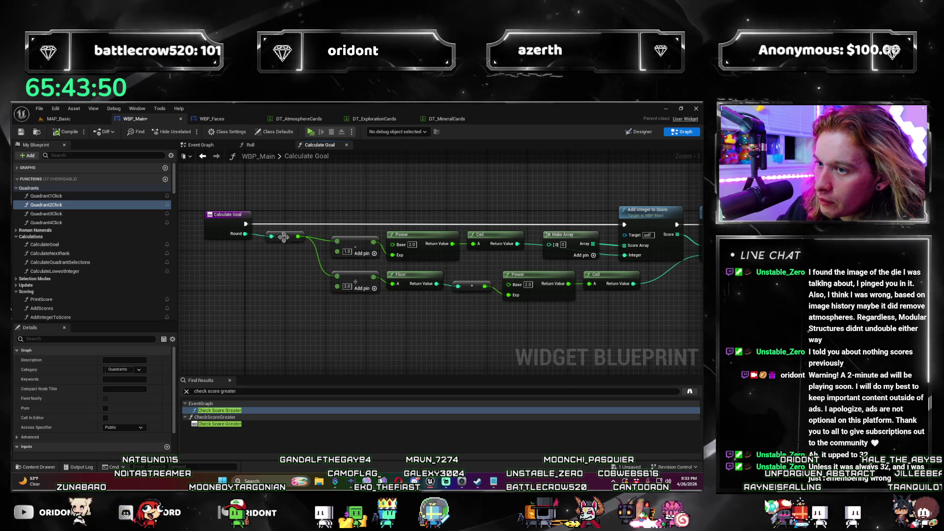
mouse_move(411, 294)
mouse_down()
mouse_move(292, 289)
mouse_move(264, 301)
mouse_up()
mouse_move(374, 301)
mouse_down()
mouse_move(419, 339)
mouse_move(362, 341)
mouse_up()
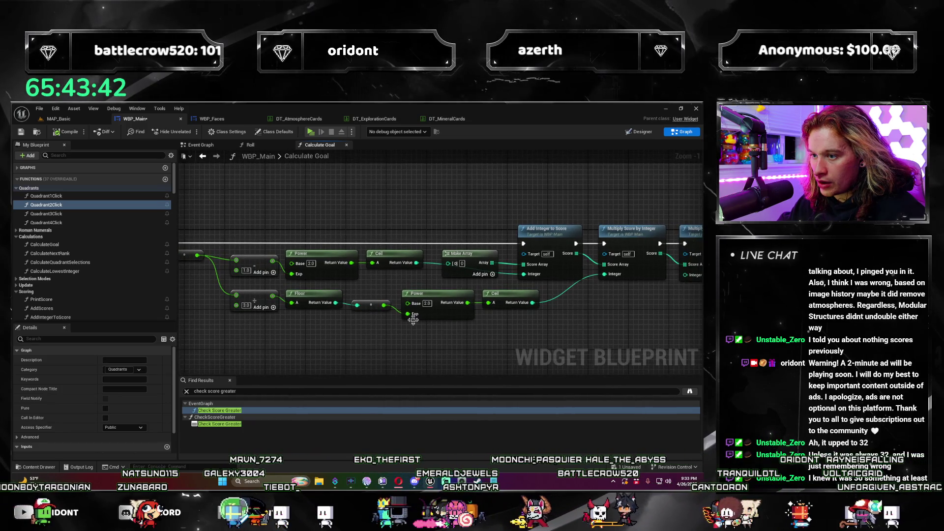
mouse_move(508, 336)
mouse_down()
mouse_move(634, 325)
mouse_move(388, 317)
mouse_up()
drag(487, 310, 432, 304)
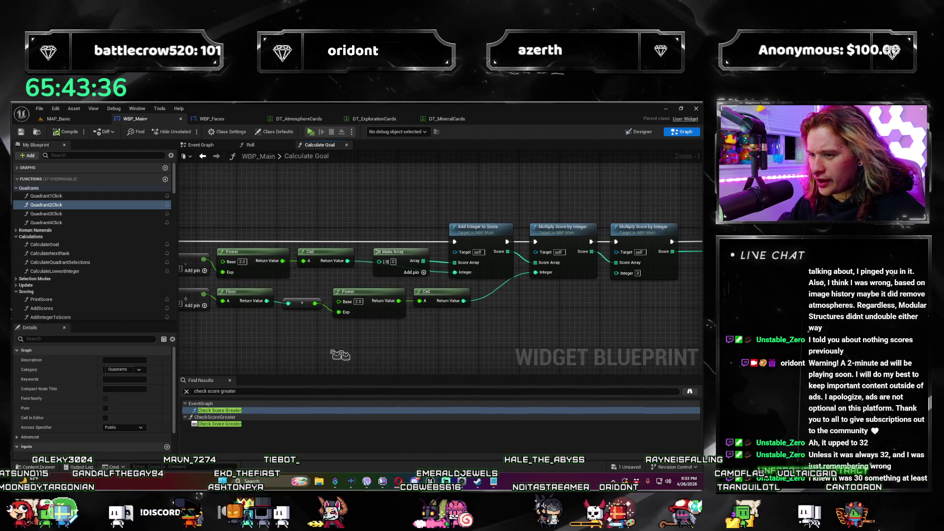
mouse_move(237, 327)
mouse_down()
mouse_move(340, 306)
mouse_move(358, 290)
mouse_up()
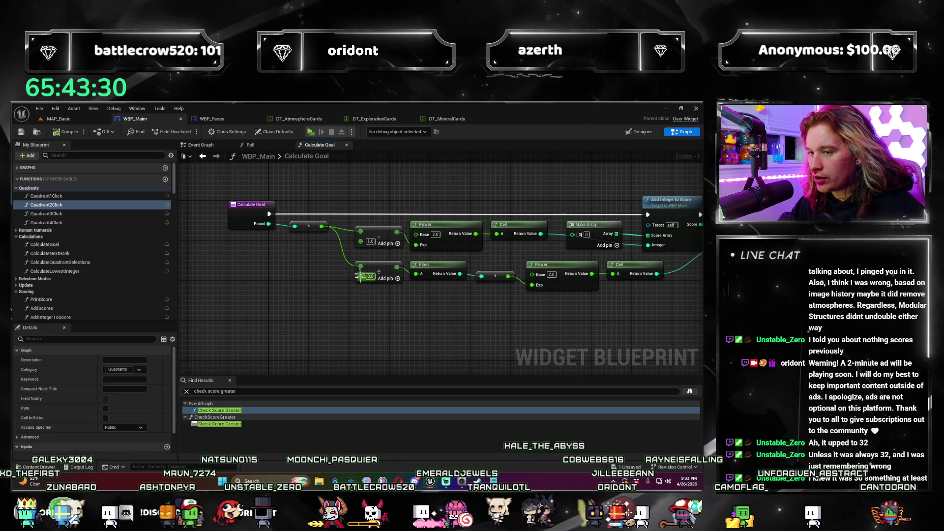
mouse_move(355, 311)
mouse_down()
mouse_move(388, 285)
mouse_move(446, 321)
mouse_move(495, 320)
mouse_up()
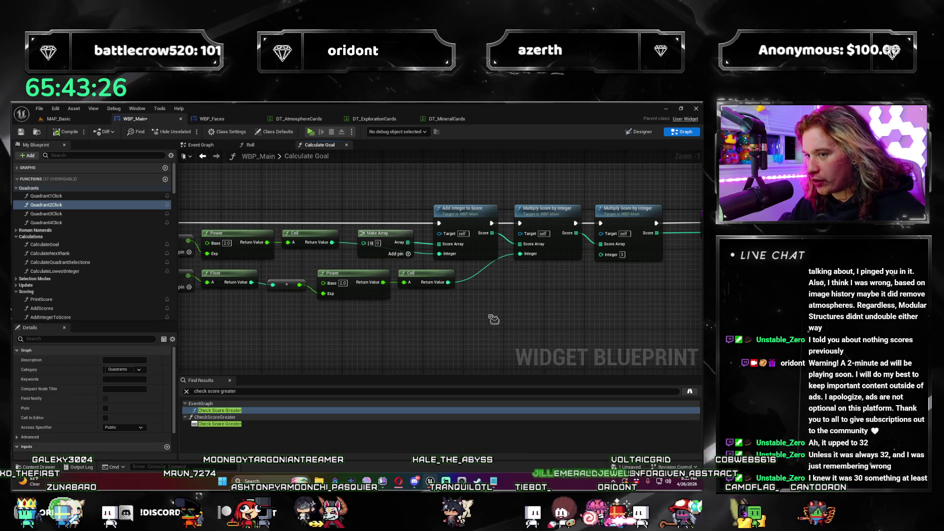
drag(432, 295, 362, 310)
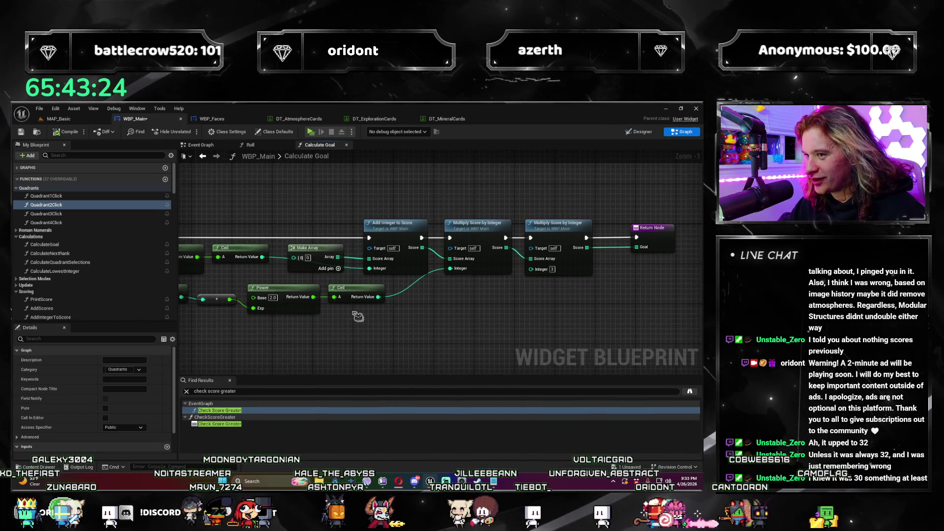